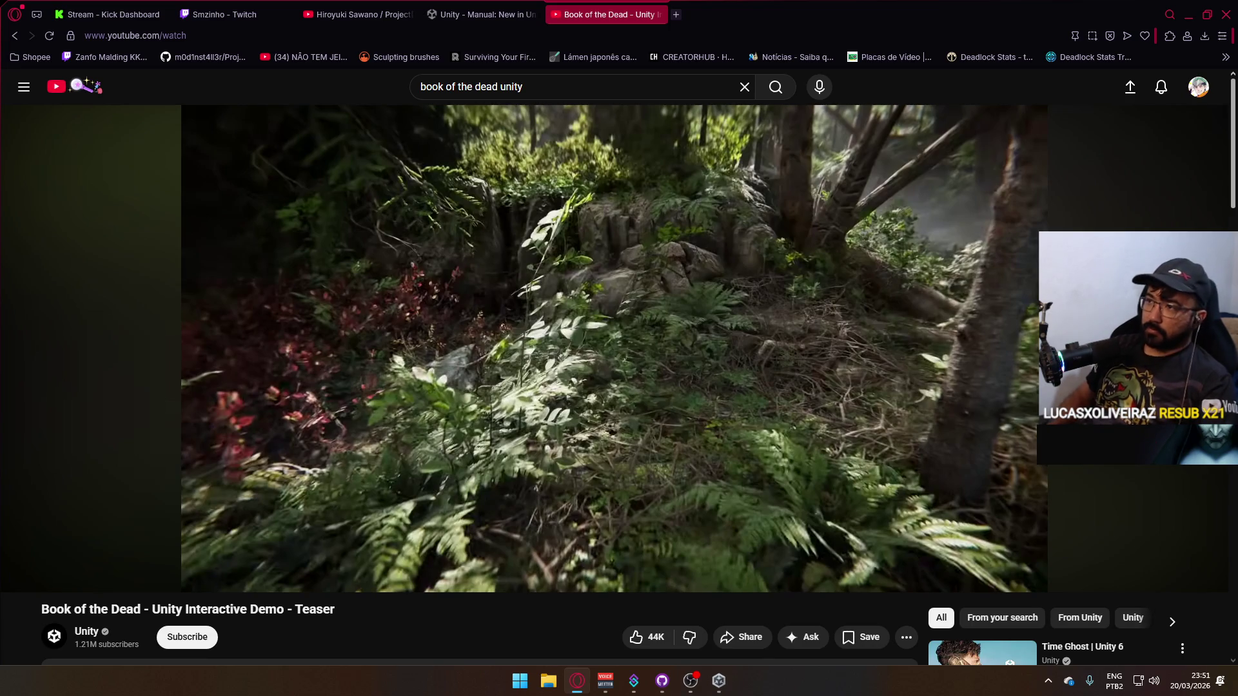
Switch to the New in Unity 6.3 manual page and select text in its Shader Graph terrain bullets.
{"action": "left_click", "coordinate": [481, 14]}
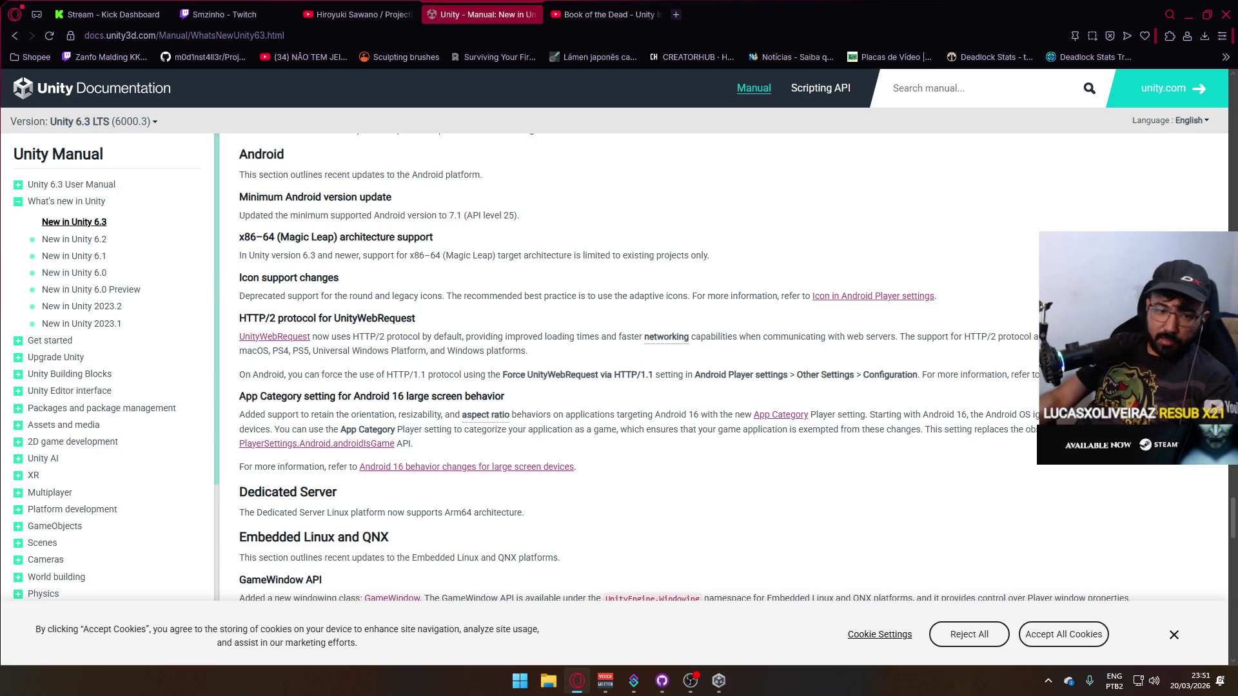
{"action": "scroll", "coordinate": [415, 422], "scroll_direction": "down", "scroll_amount": 8}
{"action": "scroll", "coordinate": [415, 421], "scroll_direction": "up", "scroll_amount": 4}
{"action": "scroll", "coordinate": [322, 508], "scroll_direction": "up", "scroll_amount": 5}
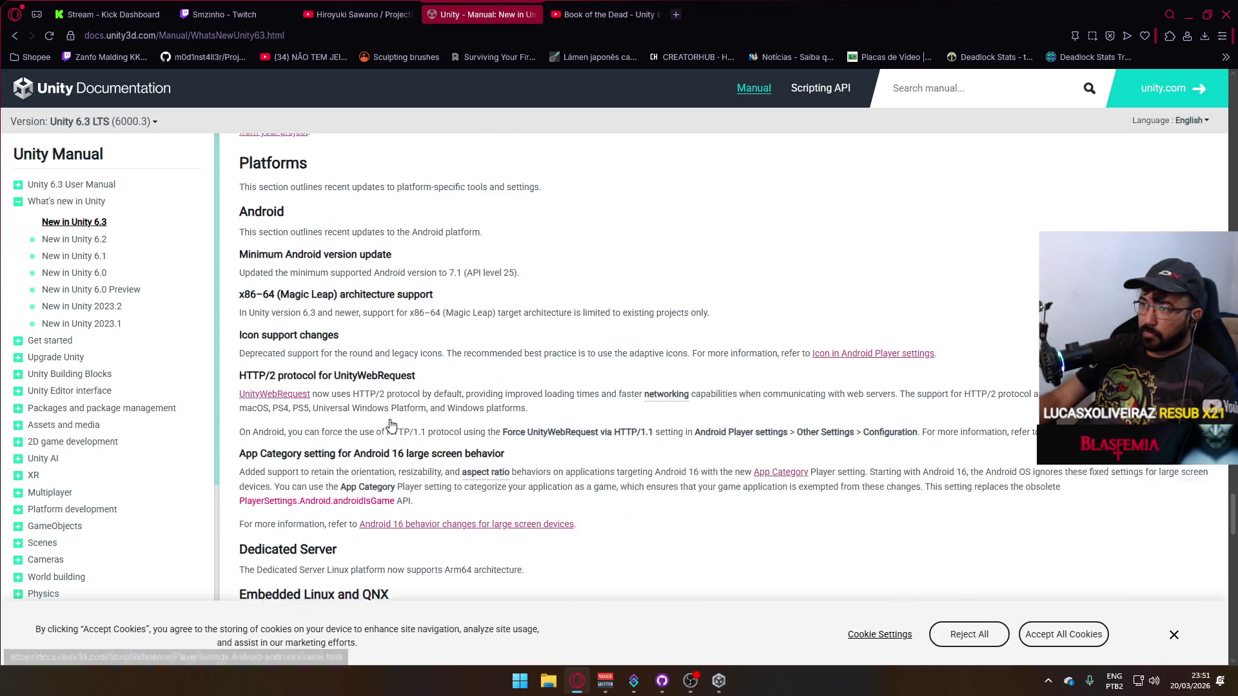
{"action": "scroll", "coordinate": [317, 508], "scroll_direction": "up", "scroll_amount": 12}
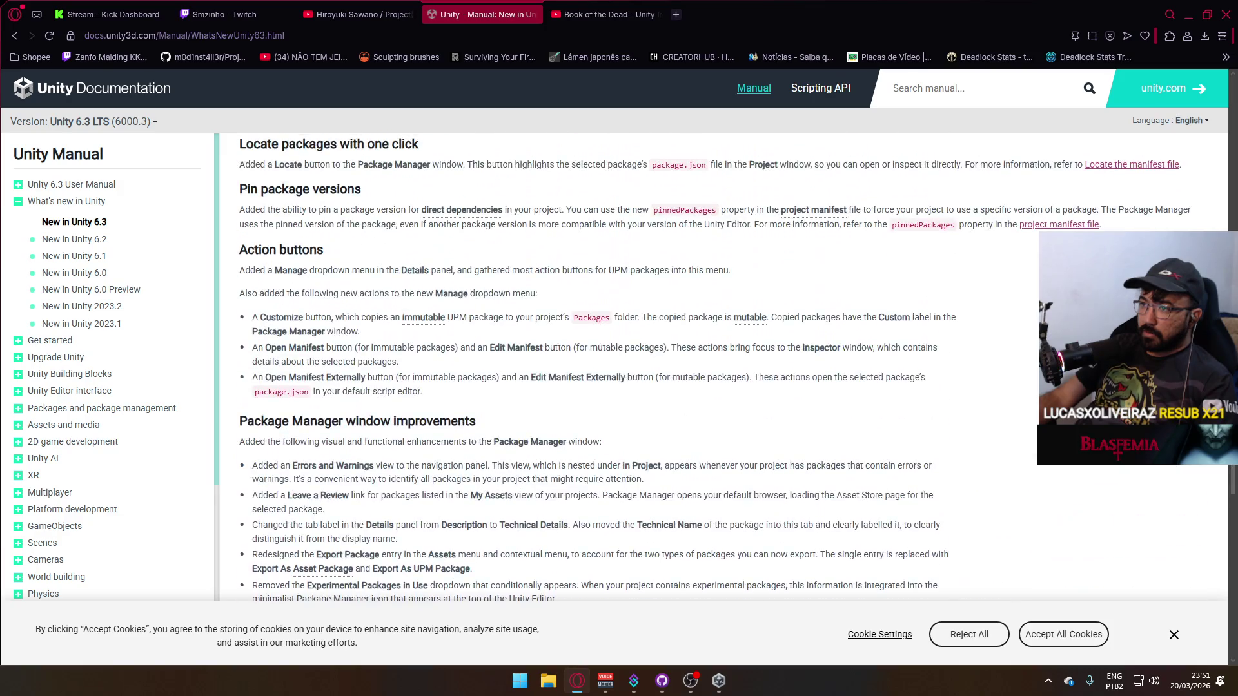
{"action": "scroll", "coordinate": [580, 366], "scroll_direction": "up", "scroll_amount": 9}
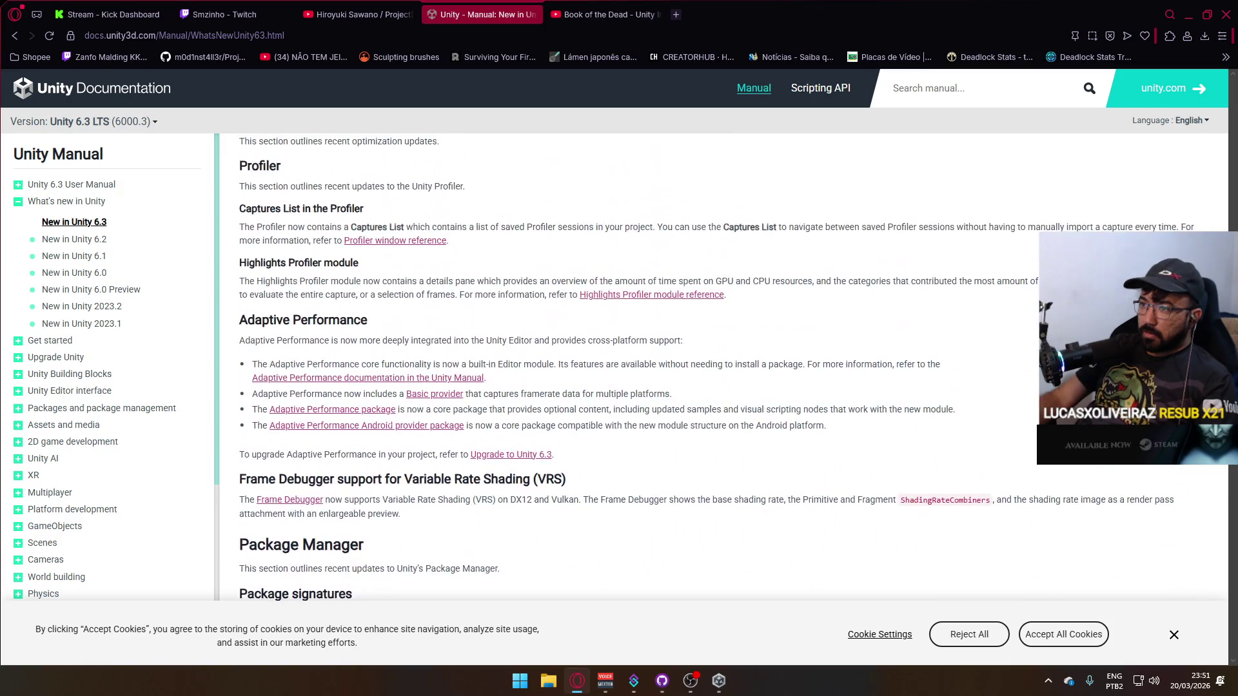
{"action": "scroll", "coordinate": [291, 394], "scroll_direction": "up", "scroll_amount": 7}
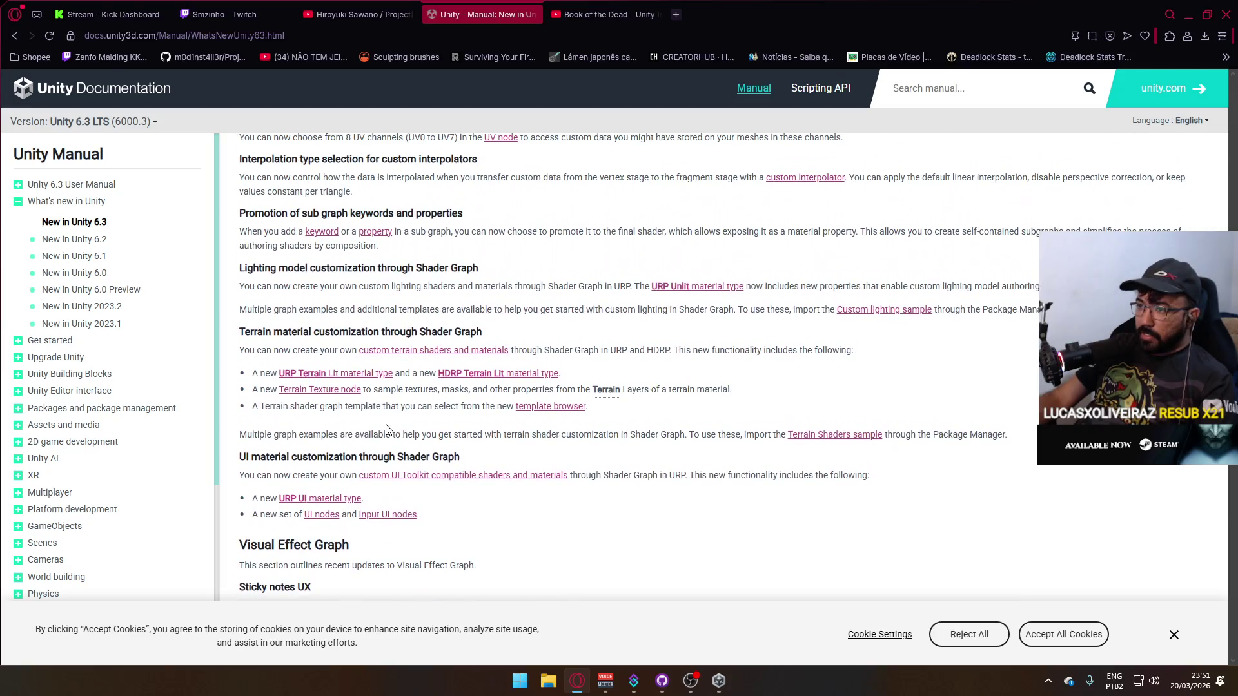
{"action": "mouse_move", "coordinate": [259, 374]}
{"action": "left_mouse_down"}
{"action": "mouse_move", "coordinate": [548, 374]}
{"action": "mouse_move", "coordinate": [342, 284]}
{"action": "left_mouse_up"}
{"action": "mouse_move", "coordinate": [622, 374]}
{"action": "left_mouse_down"}
{"action": "mouse_move", "coordinate": [264, 390]}
{"action": "mouse_move", "coordinate": [252, 376]}
{"action": "left_mouse_up"}
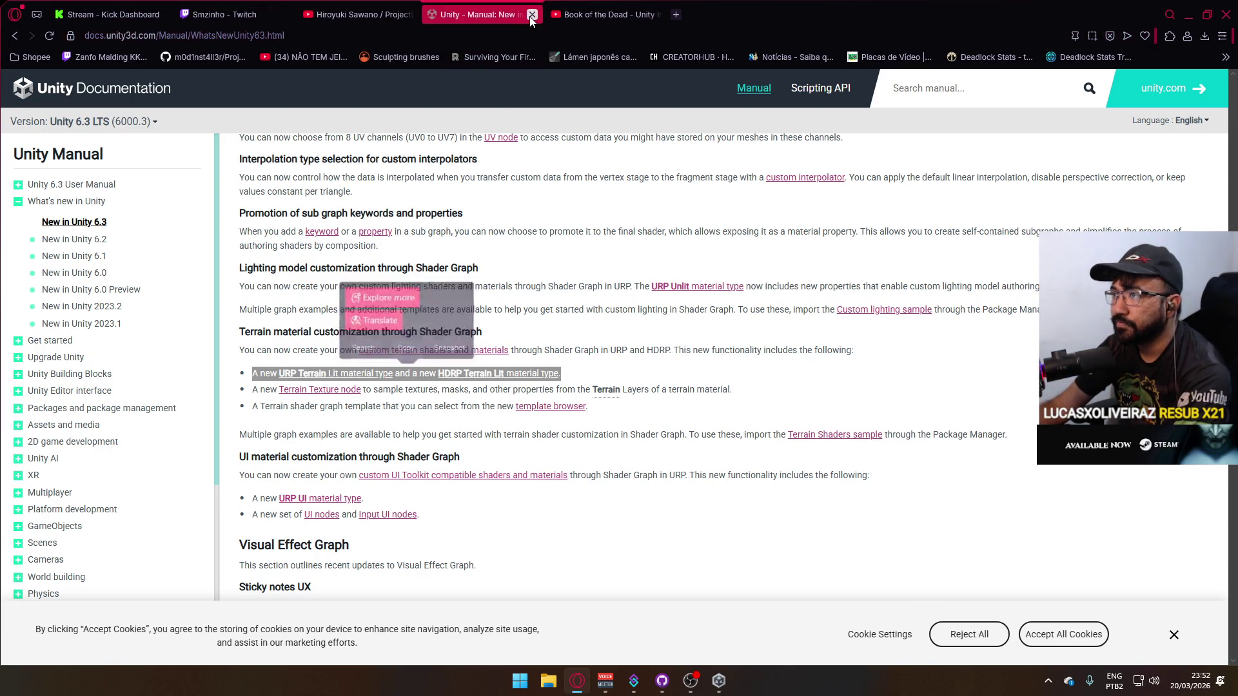
Close the Unity manual and Book of the Dead tabs and minimize Opera.
{"action": "left_click", "coordinate": [530, 16]}
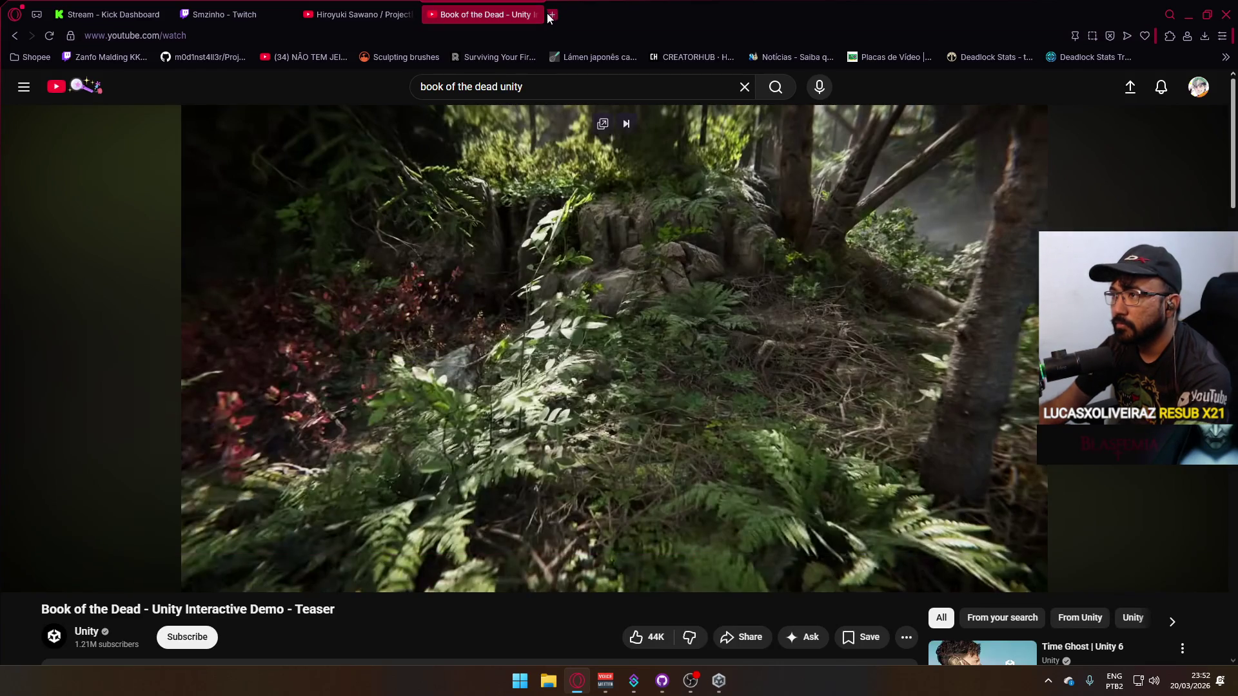
{"action": "left_click", "coordinate": [534, 15]}
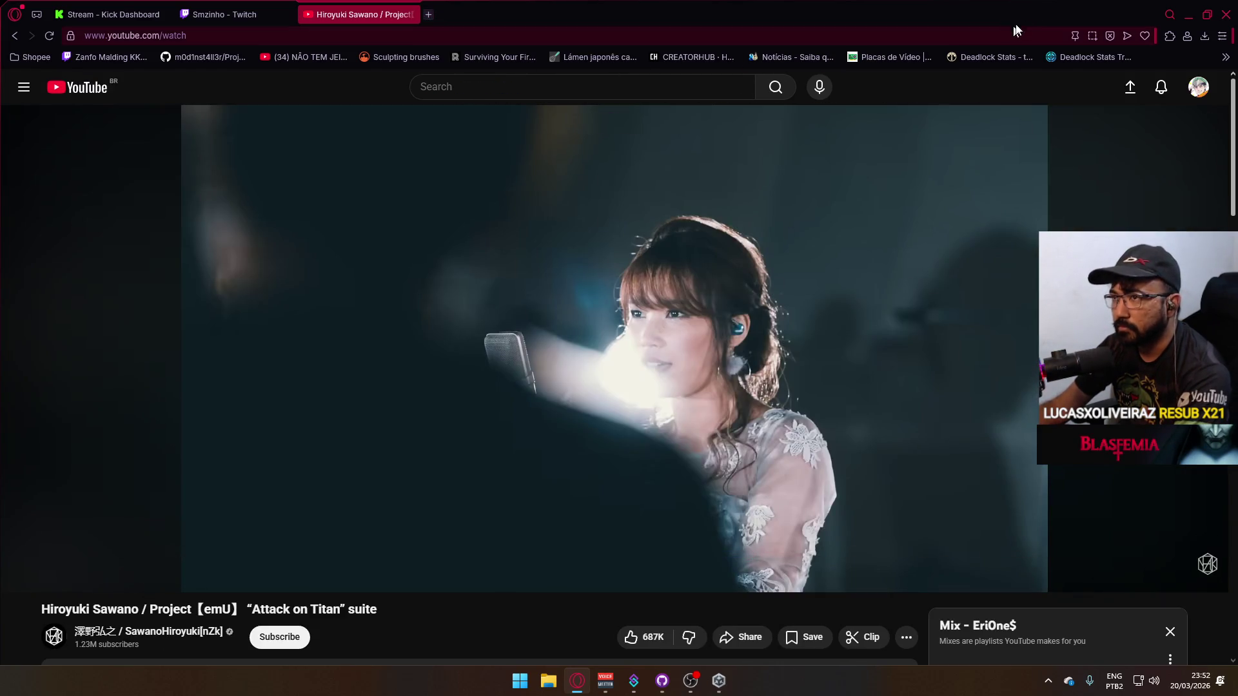
{"action": "left_click", "coordinate": [1185, 14]}
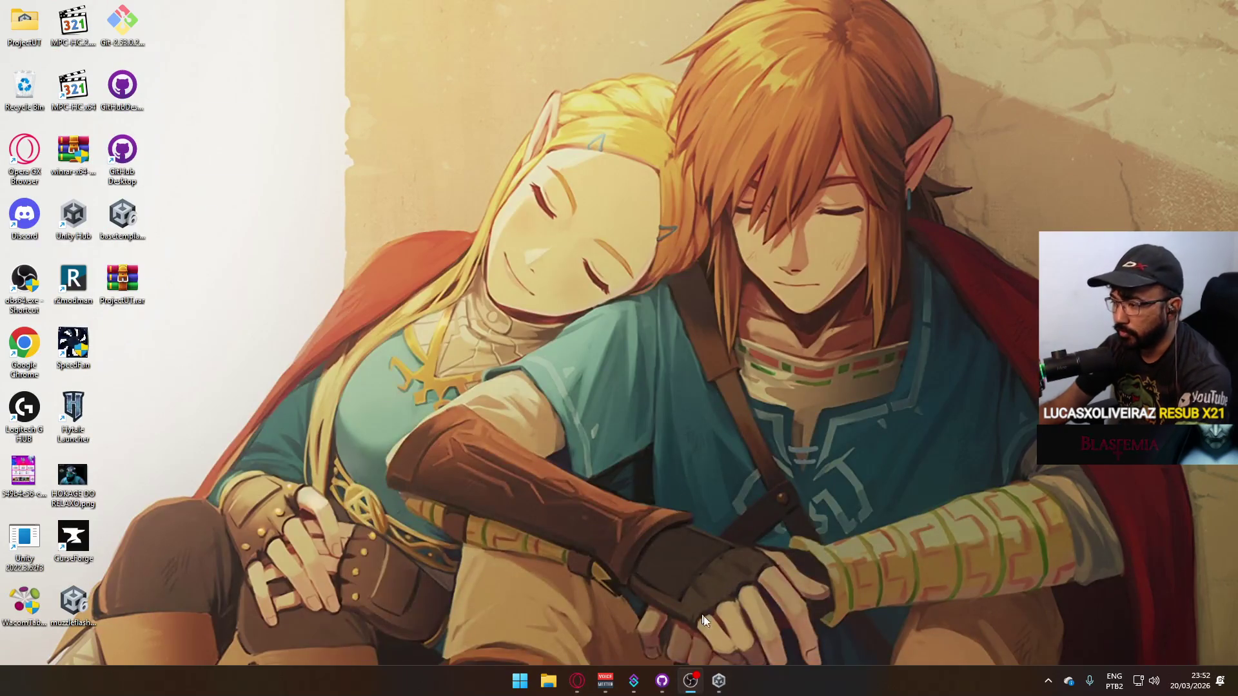
Restore and reposition Unity Hub, then launch Project Hell.
{"action": "left_click", "coordinate": [720, 682]}
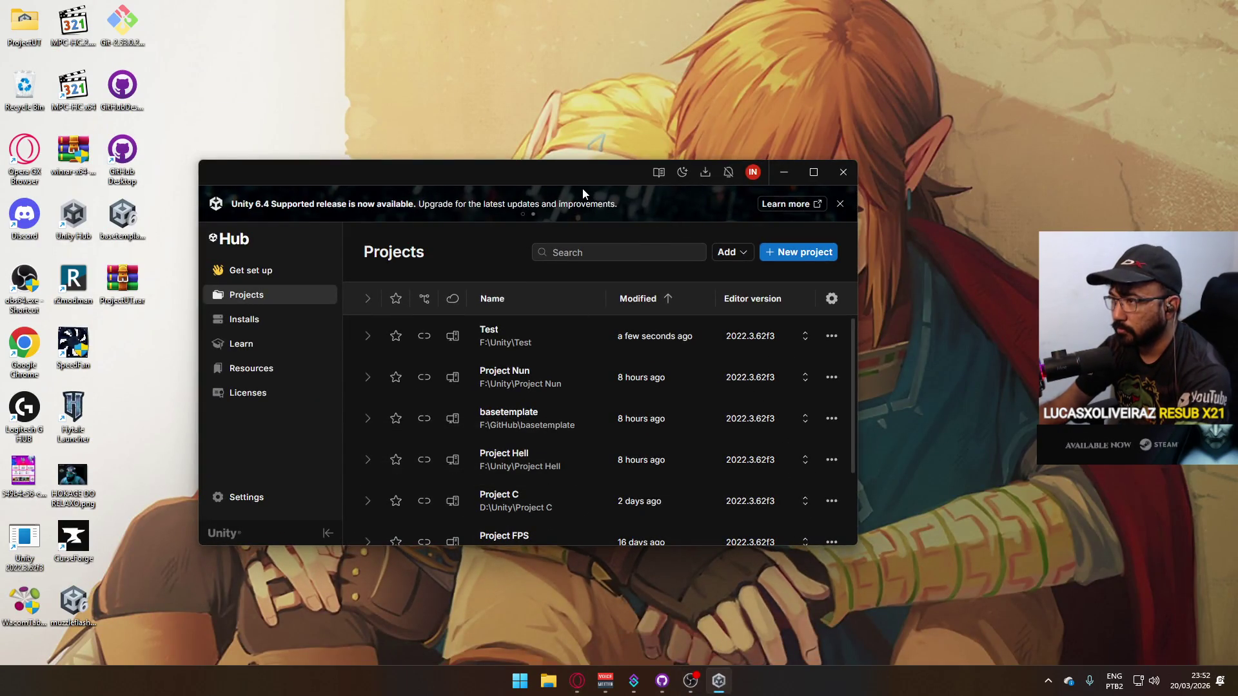
{"action": "left_click_drag", "start_coordinate": [586, 167], "coordinate": [558, 105]}
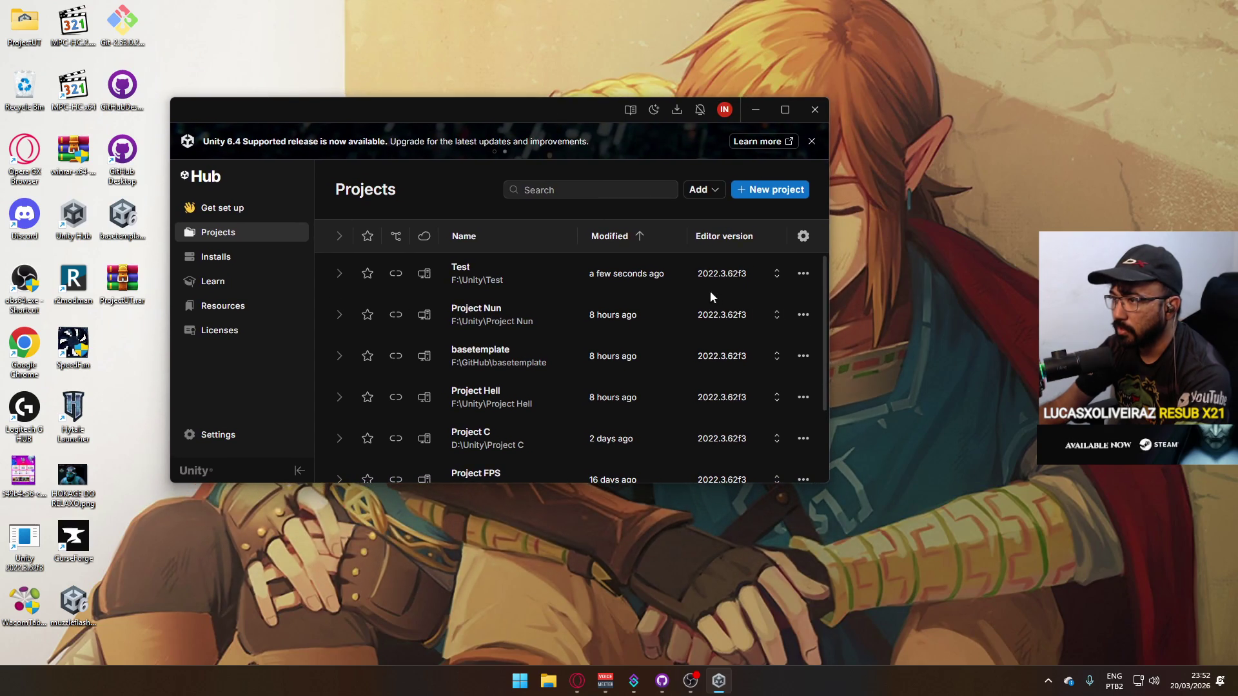
{"action": "mouse_move", "coordinate": [561, 110]}
{"action": "left_mouse_down"}
{"action": "mouse_move", "coordinate": [611, 121]}
{"action": "mouse_move", "coordinate": [576, 142]}
{"action": "left_mouse_up"}
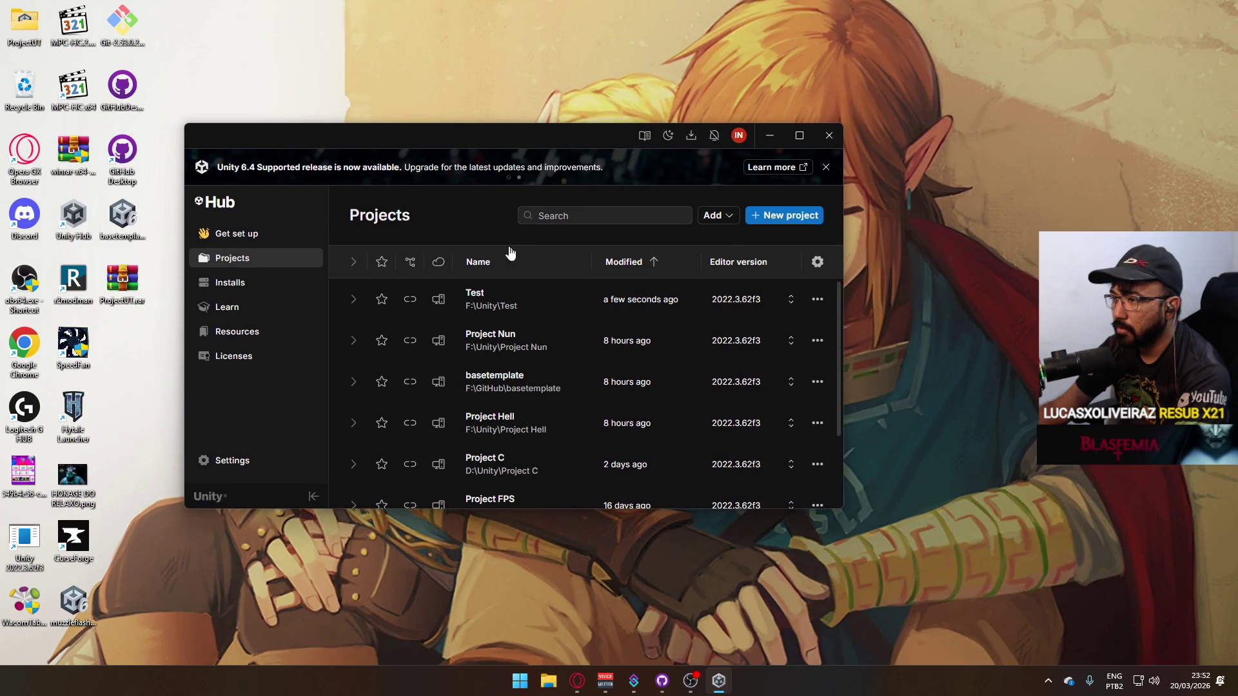
{"action": "left_click", "coordinate": [515, 427]}
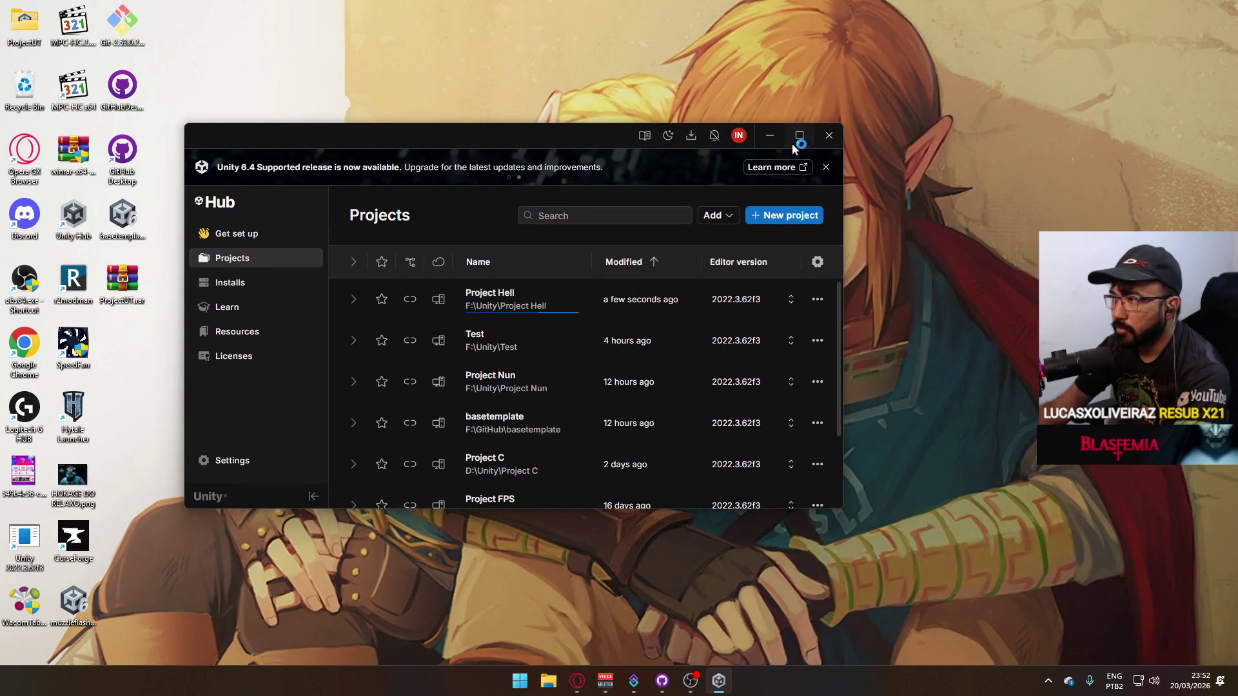
{"action": "left_click", "coordinate": [772, 136]}
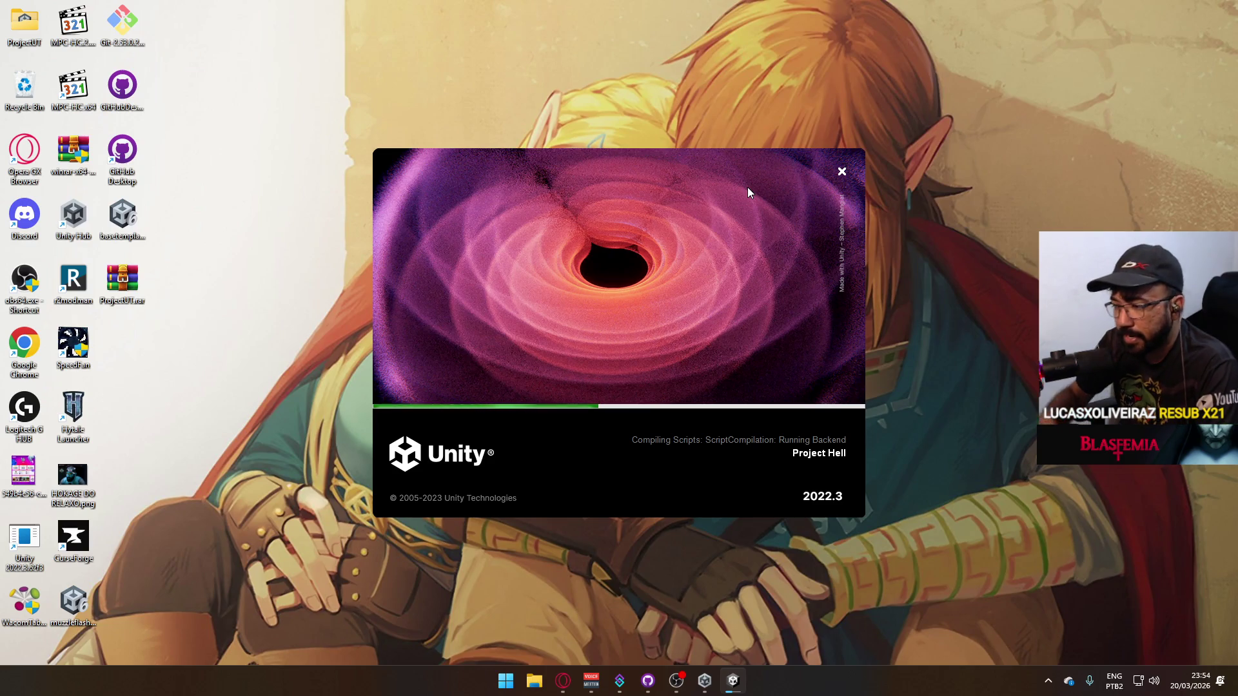
Bring the Opera browser with the YouTube video back to the front.
{"action": "left_click", "coordinate": [563, 681]}
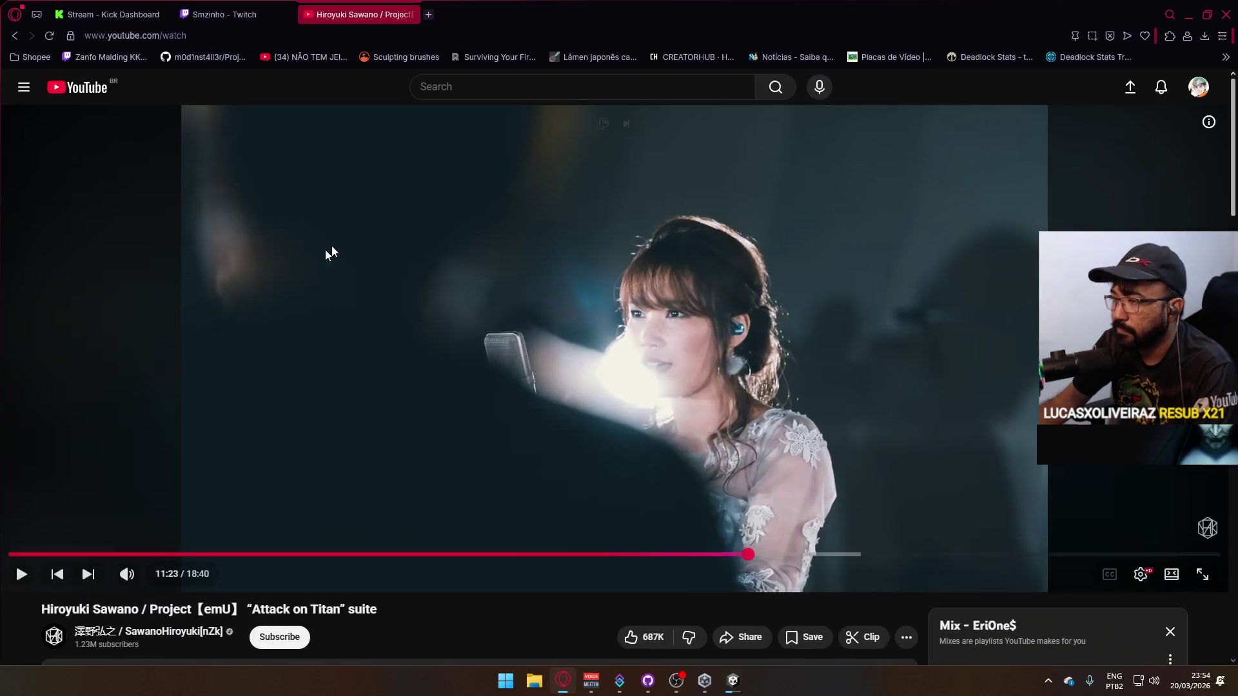
Search Google Images for 'no rest for the wicked' and preview the Polygon.com result.
{"action": "left_click", "coordinate": [425, 14]}
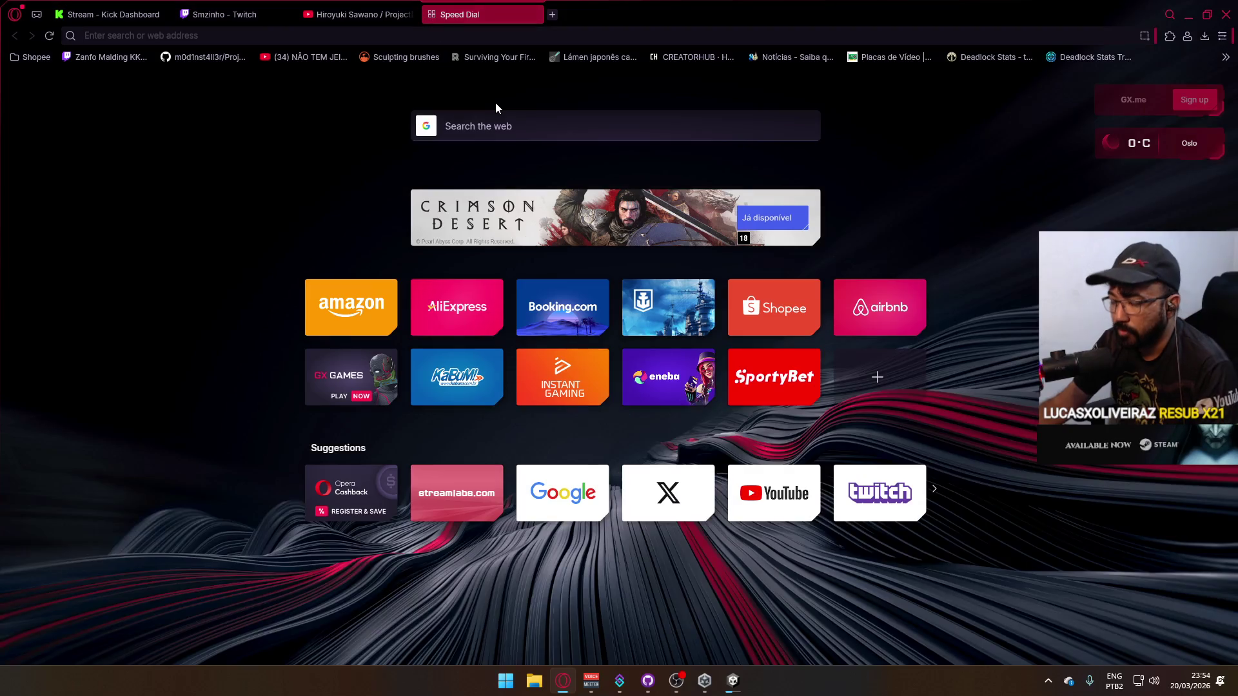
{"action": "type", "text": "no rest for"}
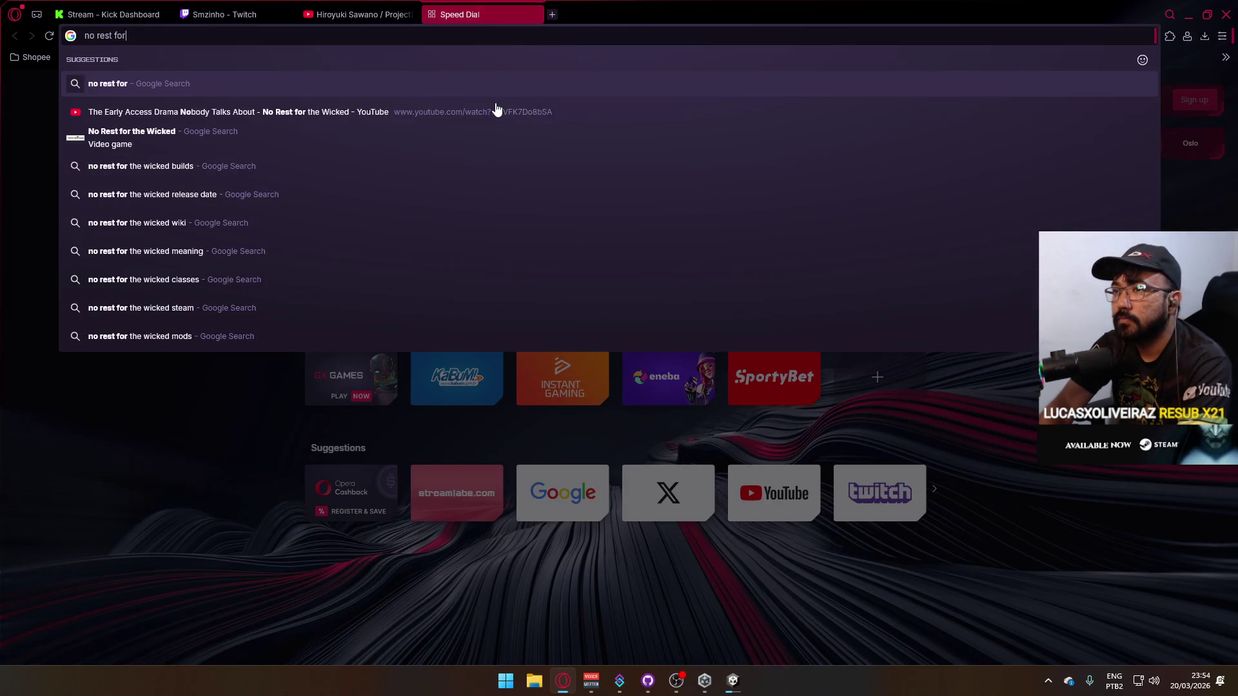
{"action": "type", "text": " the wicked"}
{"action": "key", "text": "Return"}
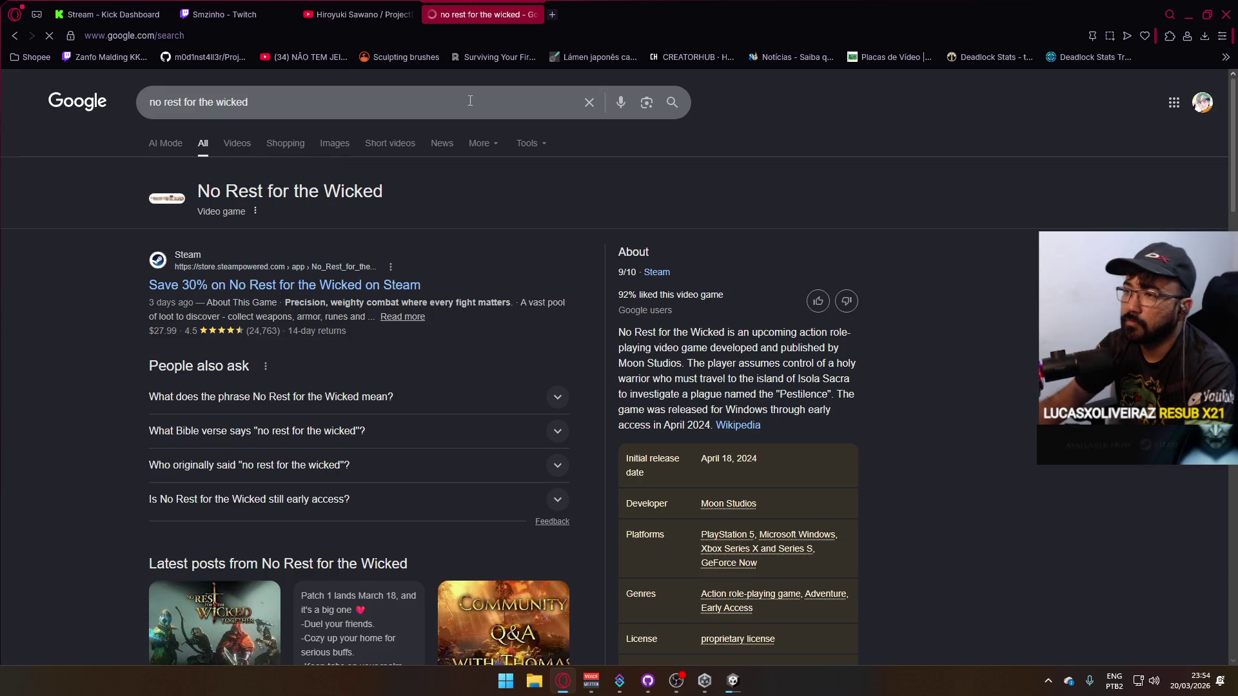
{"action": "left_click", "coordinate": [324, 145]}
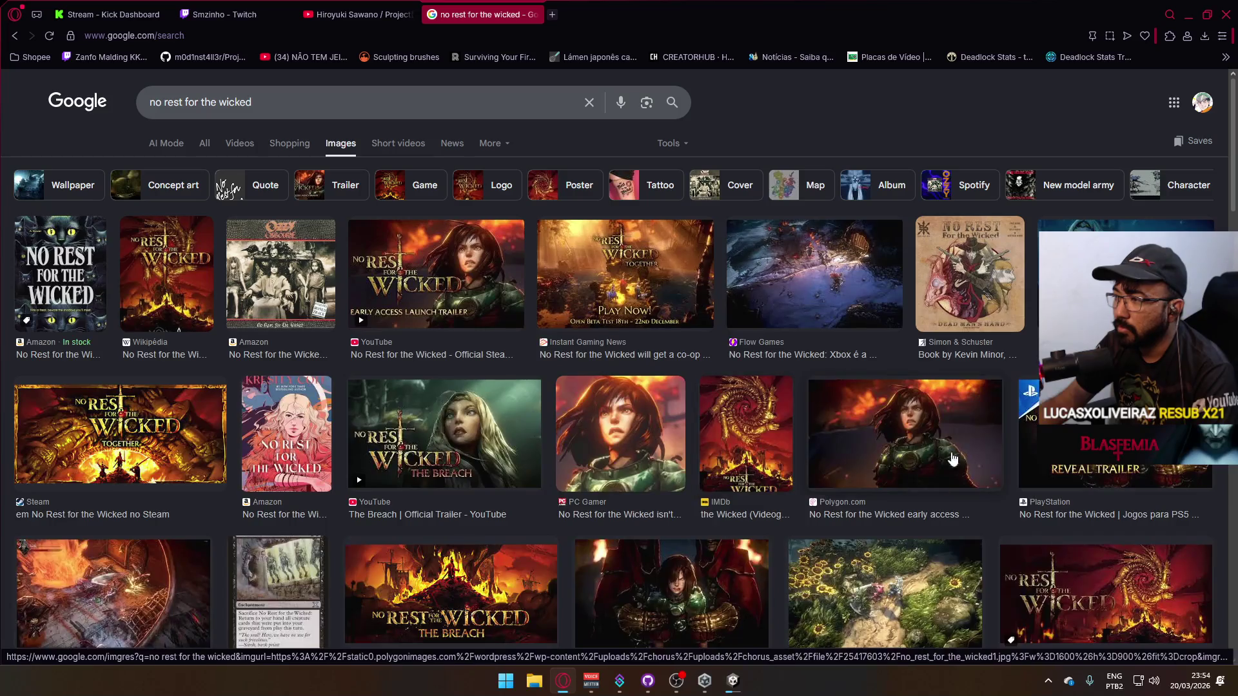
{"action": "left_click", "coordinate": [853, 429]}
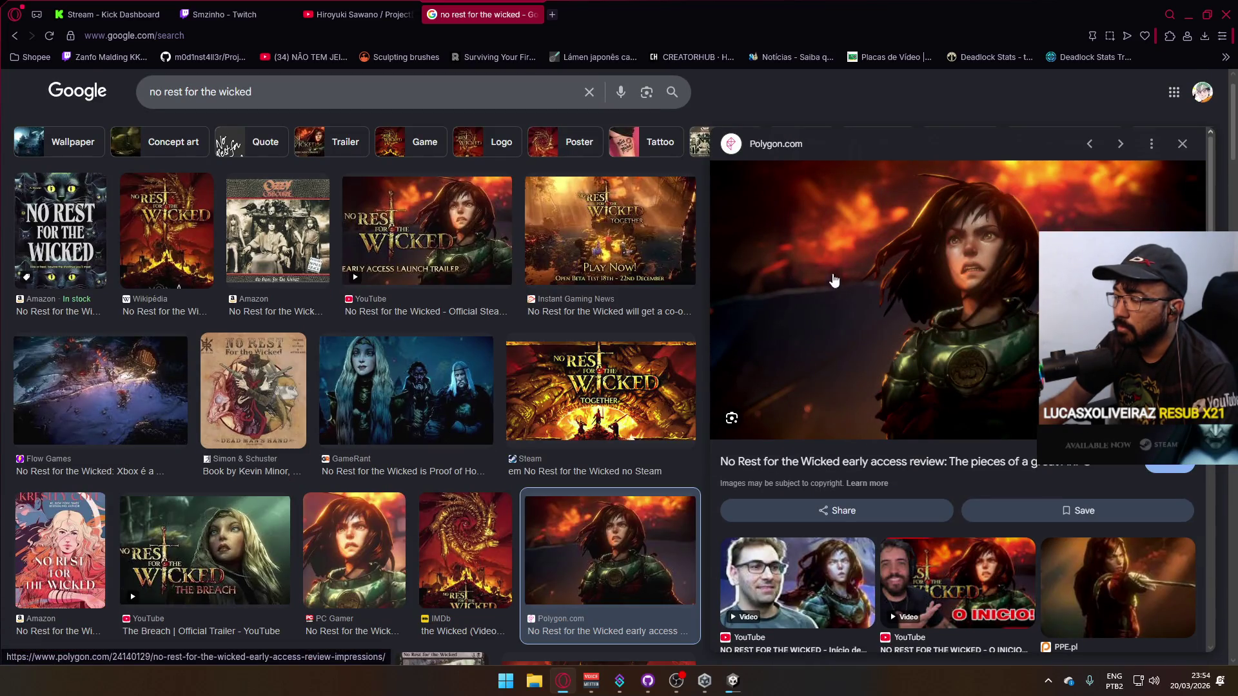
Filter the image results to Large size and preview the Polygon.com image again.
{"action": "scroll", "coordinate": [490, 162], "scroll_direction": "up", "scroll_amount": 1}
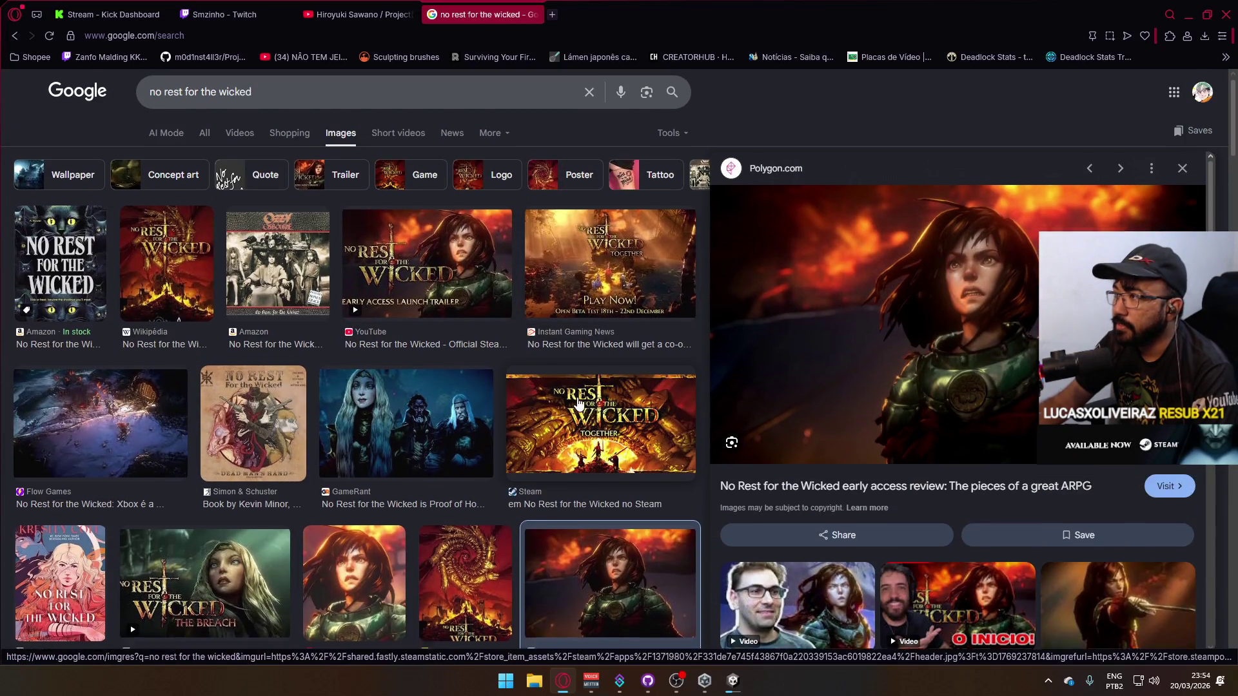
{"action": "left_click", "coordinate": [493, 143]}
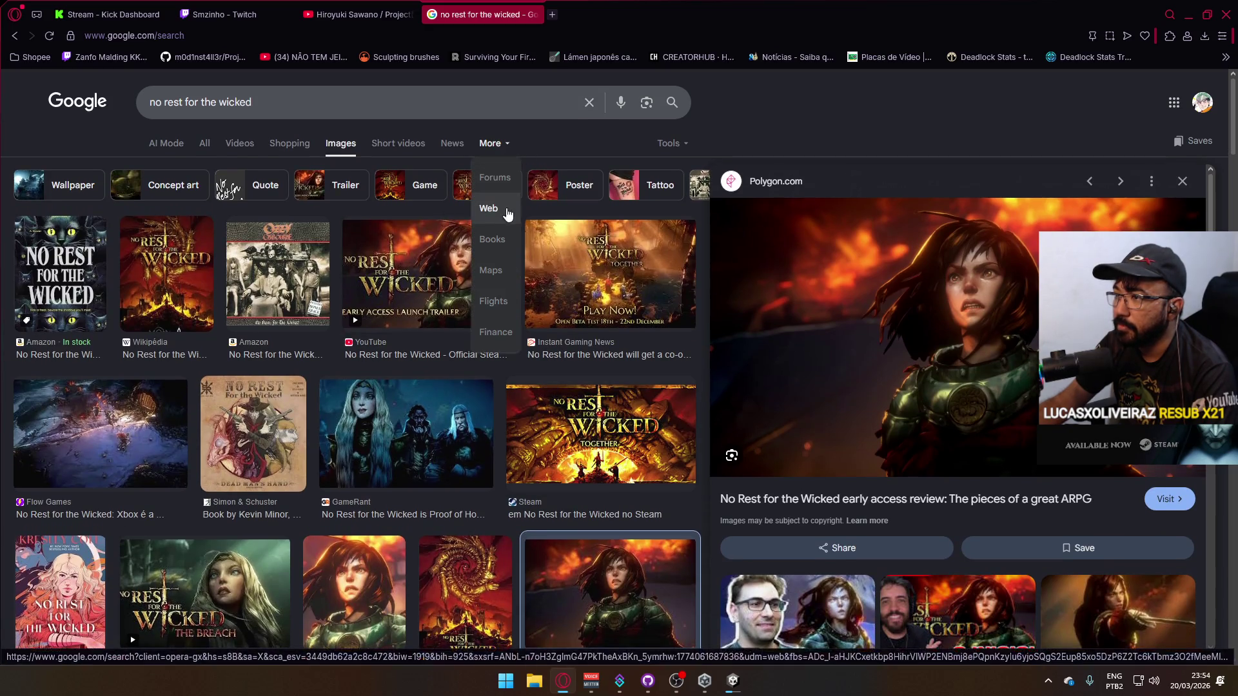
{"action": "left_click", "coordinate": [683, 147]}
{"action": "mouse_move", "coordinate": [709, 171]}
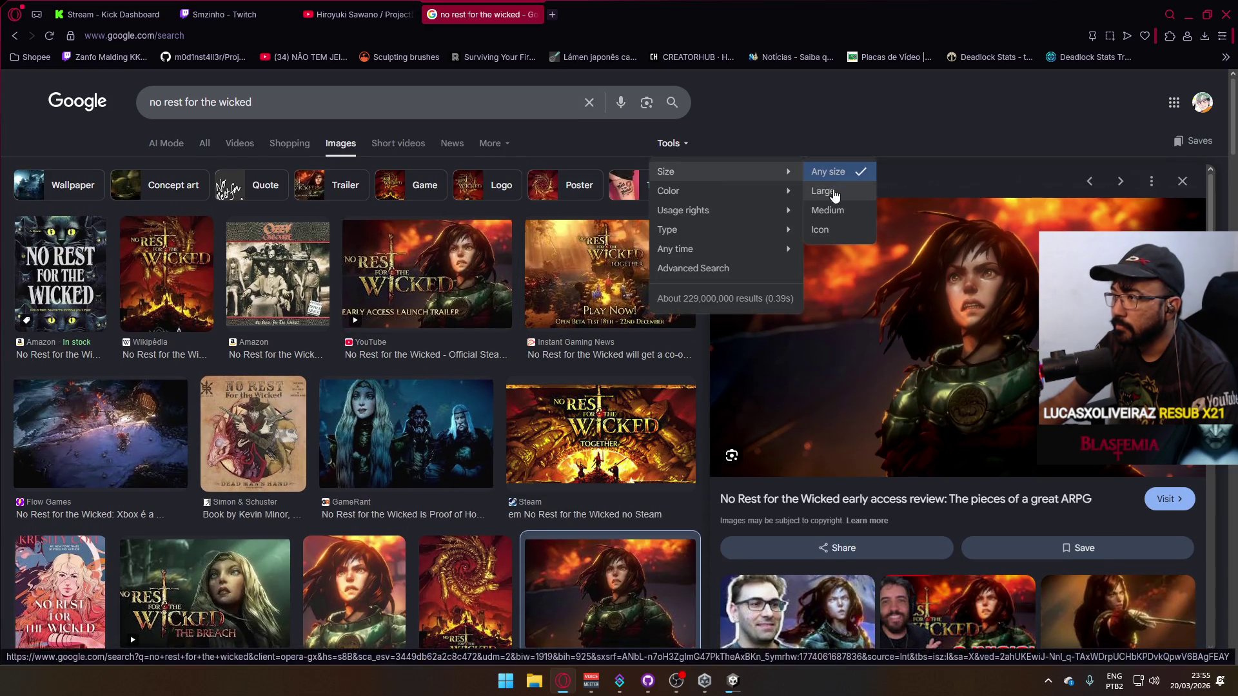
{"action": "left_click", "coordinate": [834, 193]}
{"action": "left_click", "coordinate": [108, 433]}
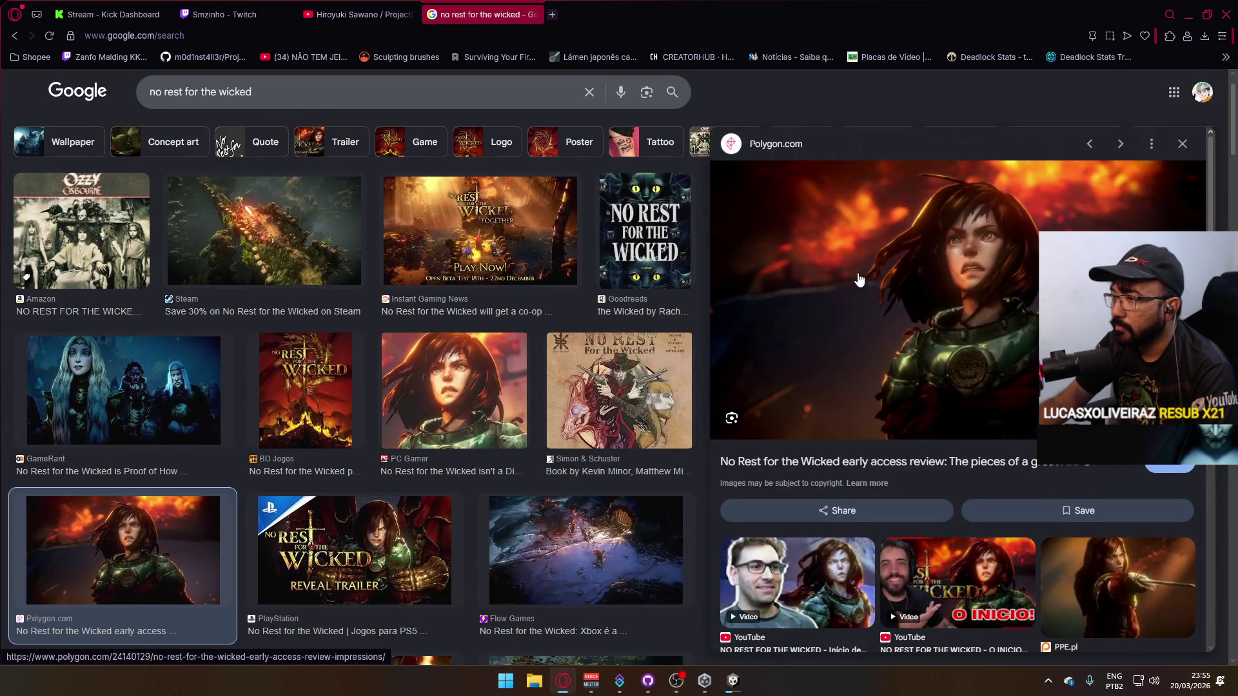
Open the Polygon review and GameRant image result in new tabs and skim the Polygon review.
{"action": "right_click", "coordinate": [859, 279]}
{"action": "left_click", "coordinate": [892, 262]}
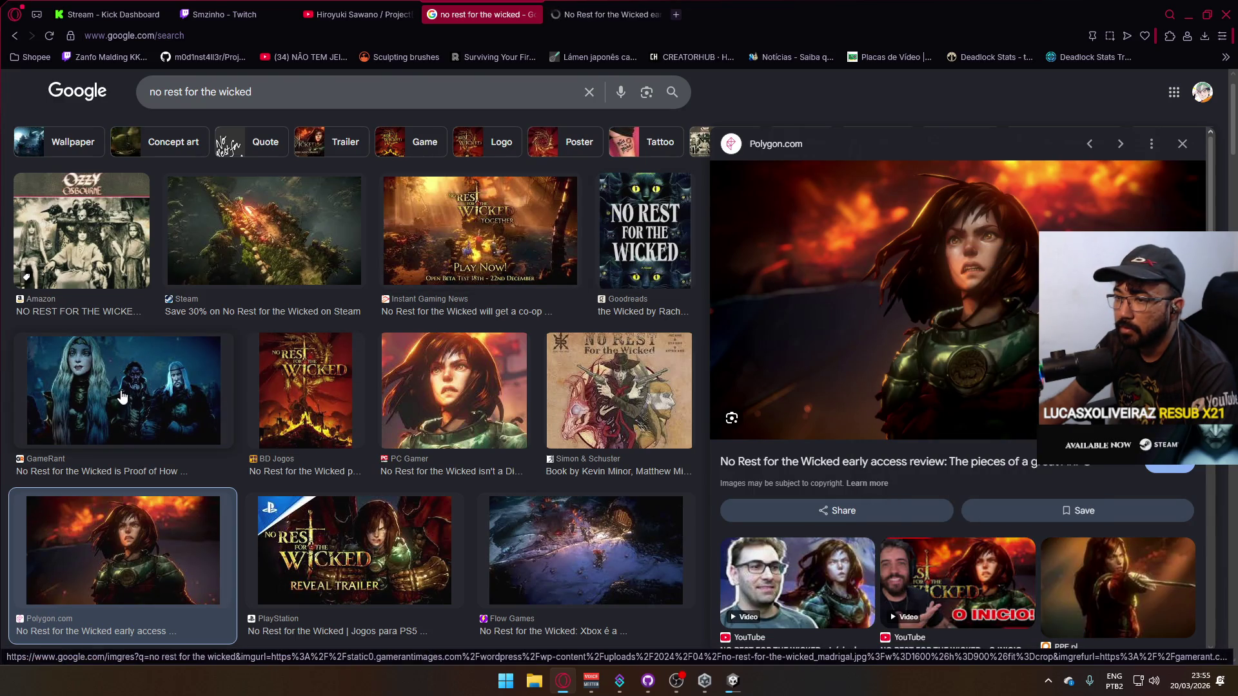
{"action": "right_click", "coordinate": [160, 391]}
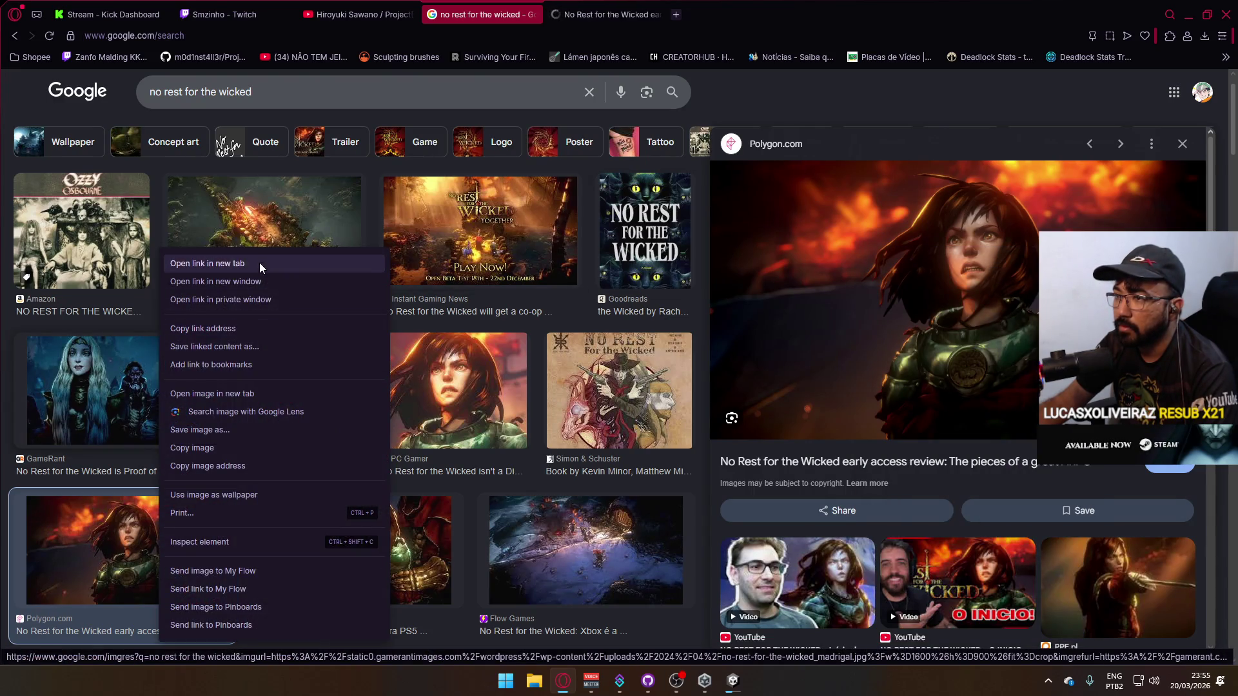
{"action": "left_click", "coordinate": [207, 264]}
{"action": "left_click", "coordinate": [606, 15]}
{"action": "scroll", "coordinate": [685, 433], "scroll_direction": "down", "scroll_amount": 1}
{"action": "scroll", "coordinate": [796, 420], "scroll_direction": "down", "scroll_amount": 3}
{"action": "scroll", "coordinate": [793, 423], "scroll_direction": "up", "scroll_amount": 1}
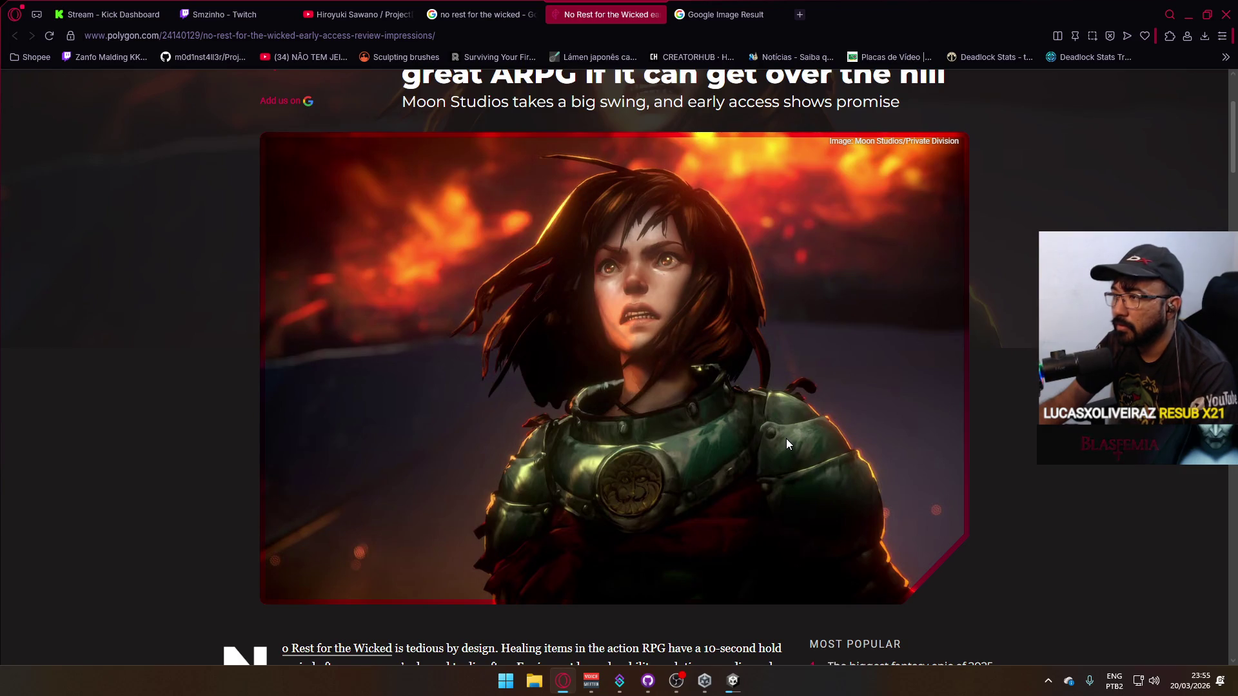
Open the GameRant article from its image result and scroll through it.
{"action": "left_click", "coordinate": [697, 14]}
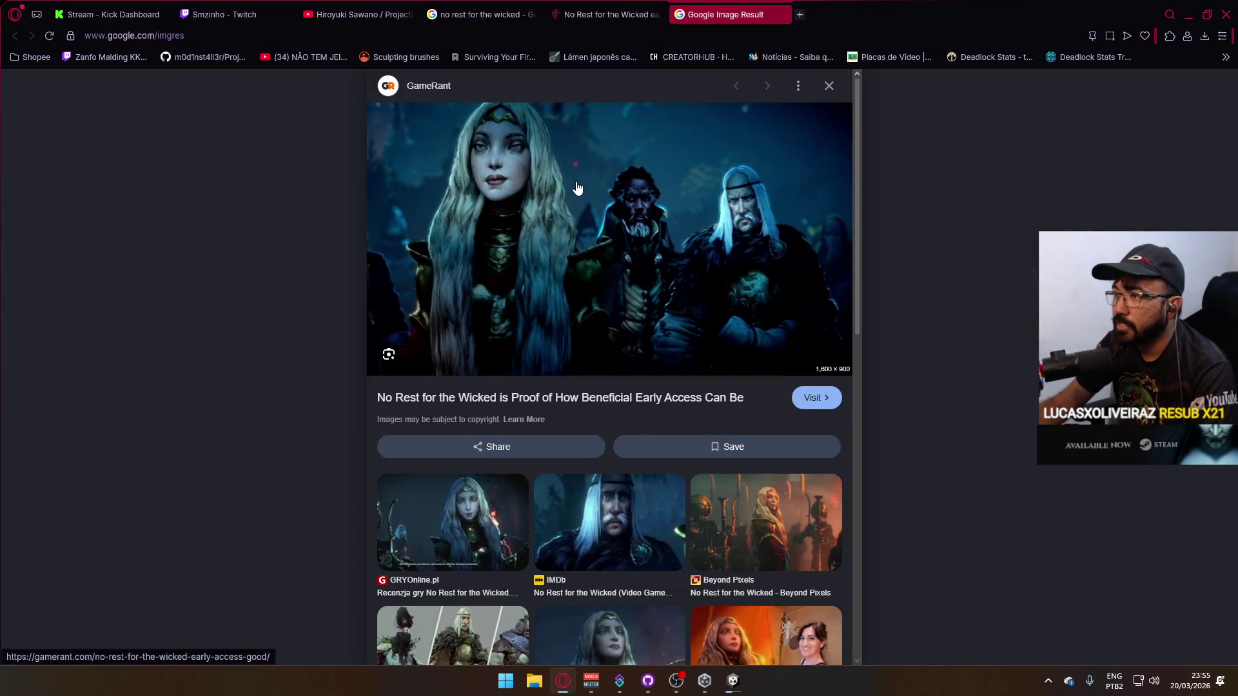
{"action": "left_click", "coordinate": [693, 232]}
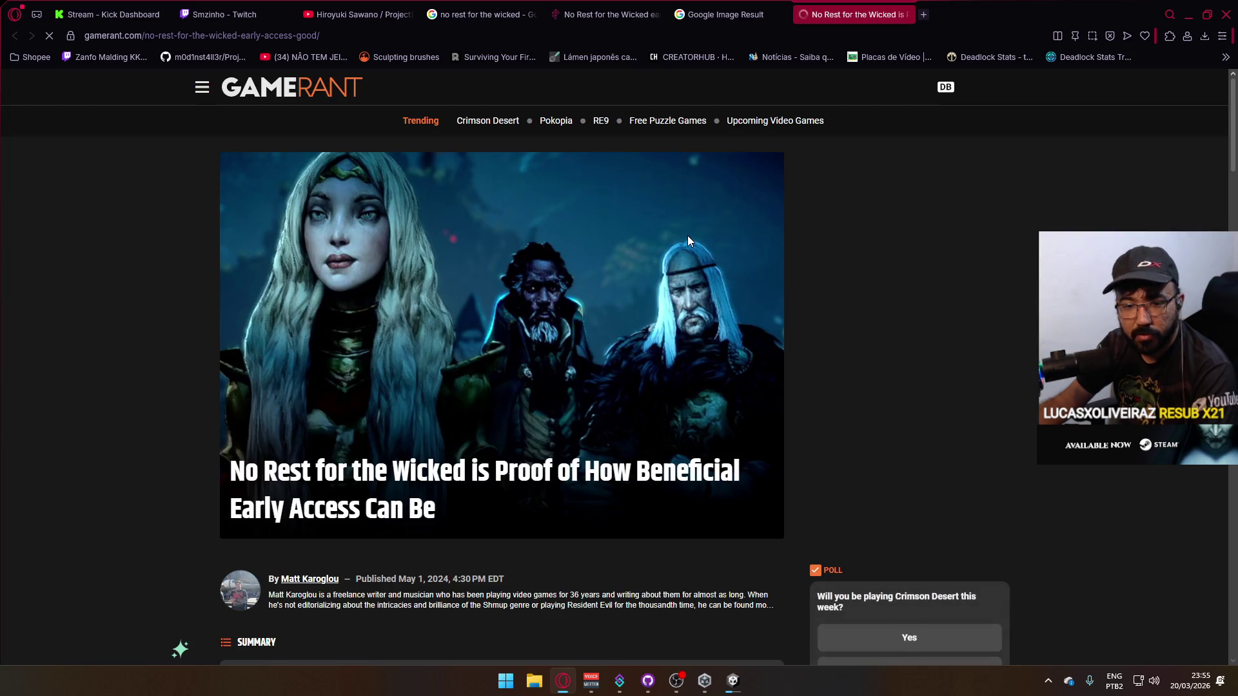
{"action": "scroll", "coordinate": [505, 291], "scroll_direction": "down", "scroll_amount": 15}
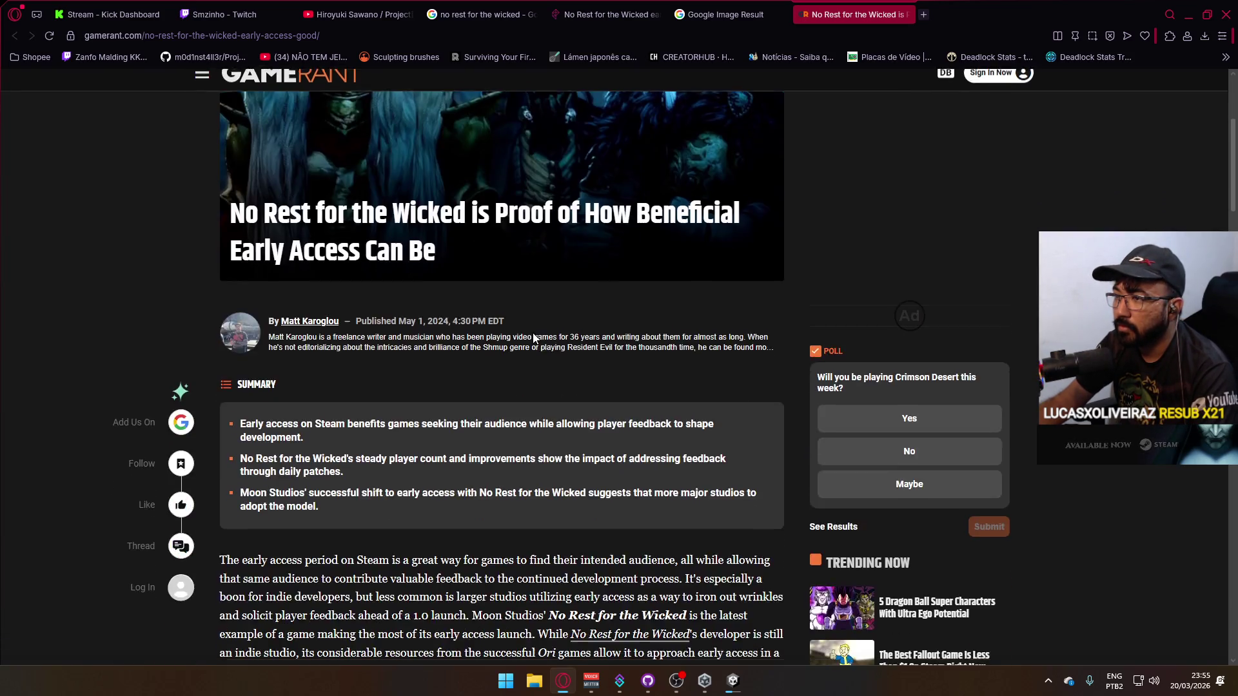
{"action": "scroll", "coordinate": [541, 349], "scroll_direction": "down", "scroll_amount": 4}
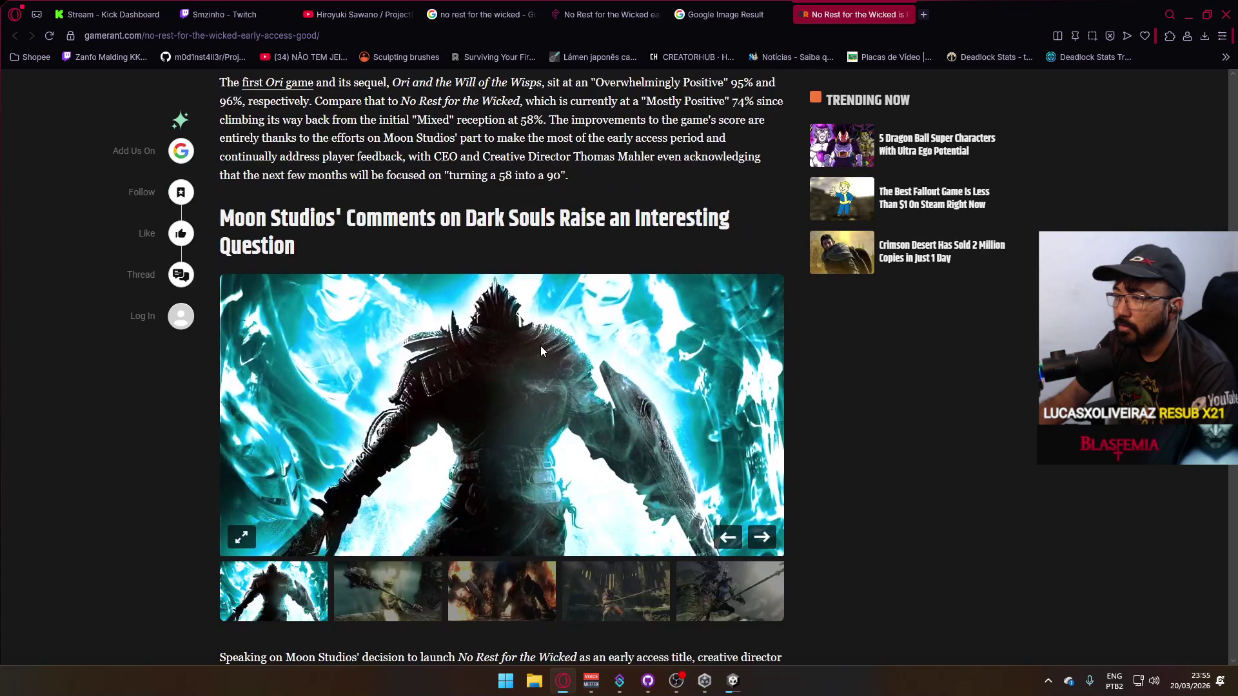
{"action": "scroll", "coordinate": [559, 357], "scroll_direction": "up", "scroll_amount": 13}
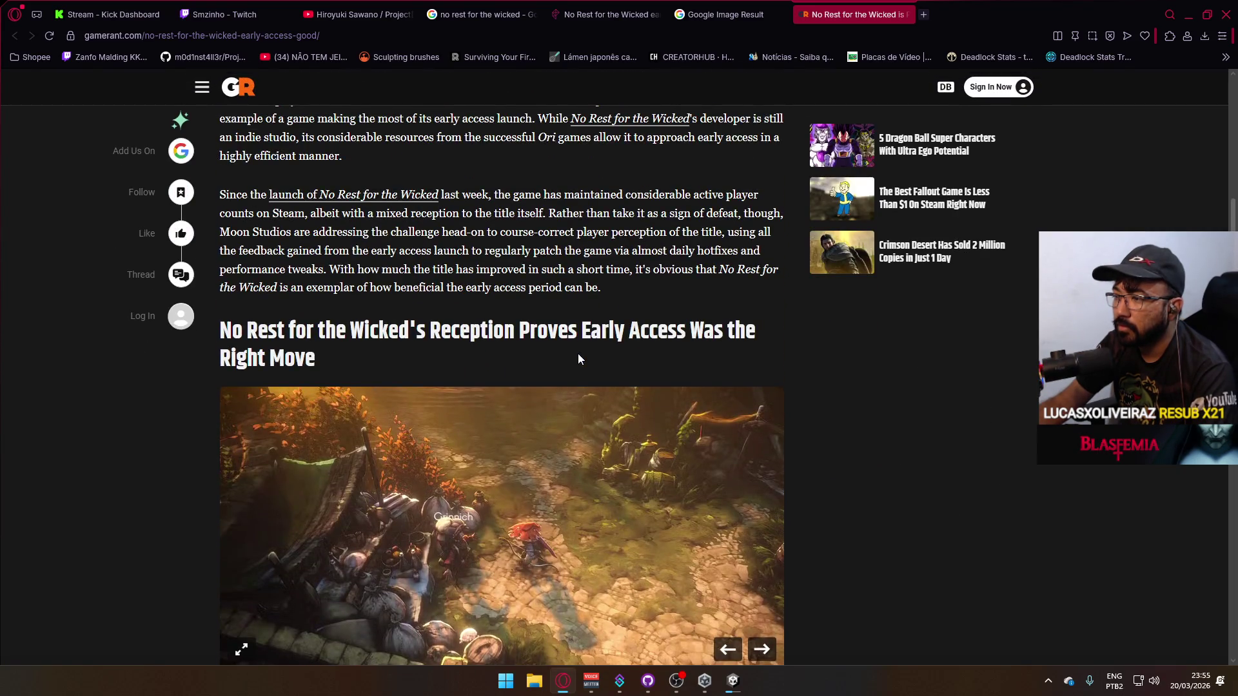
{"action": "scroll", "coordinate": [578, 353], "scroll_direction": "down", "scroll_amount": 3}
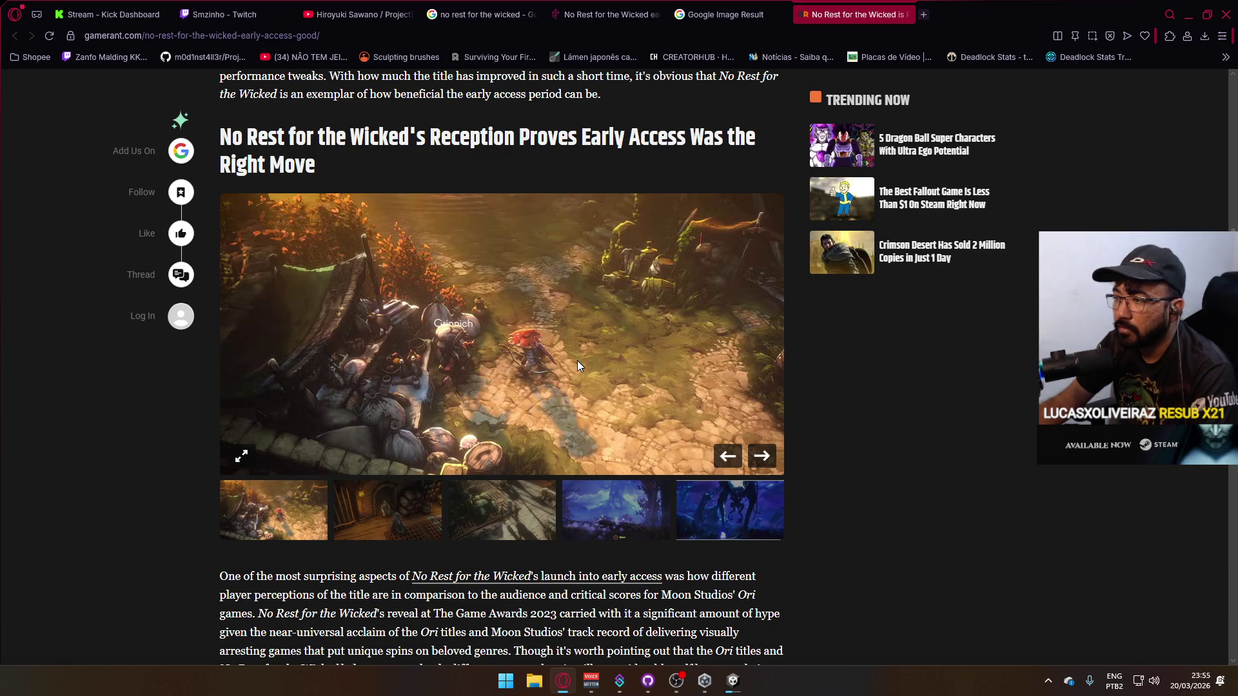
{"action": "scroll", "coordinate": [637, 429], "scroll_direction": "up", "scroll_amount": 2}
{"action": "scroll", "coordinate": [637, 429], "scroll_direction": "up", "scroll_amount": 1}
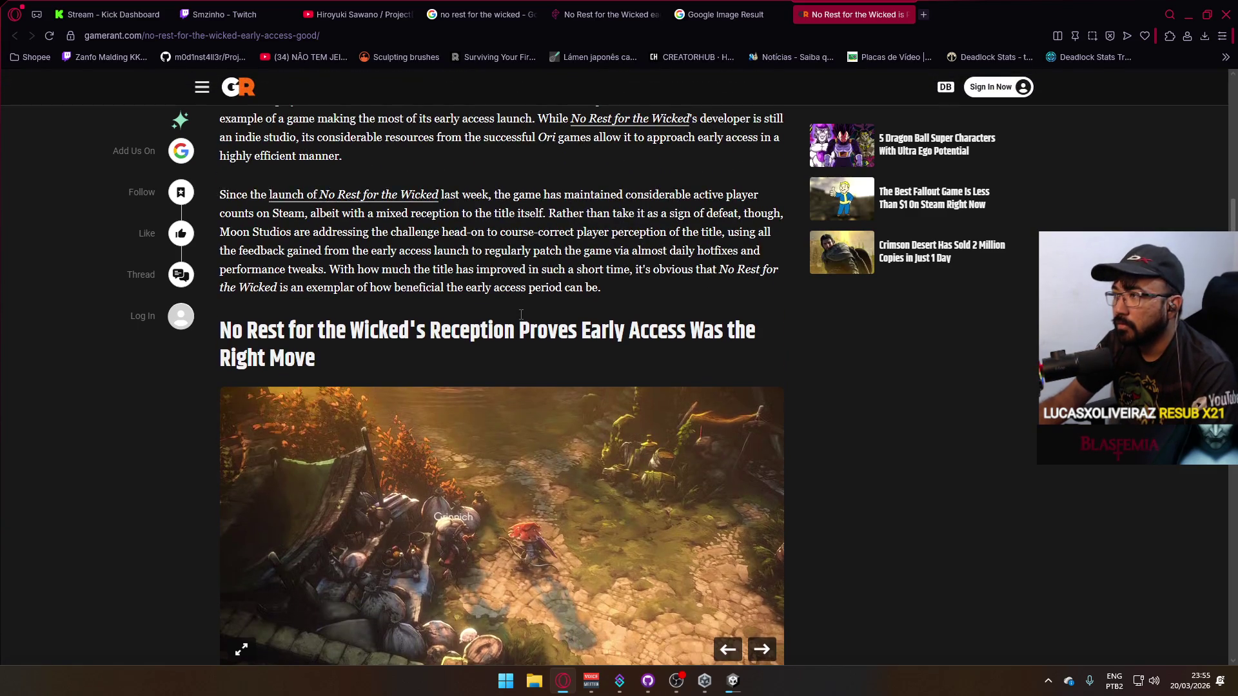
{"action": "scroll", "coordinate": [532, 322], "scroll_direction": "down", "scroll_amount": 2}
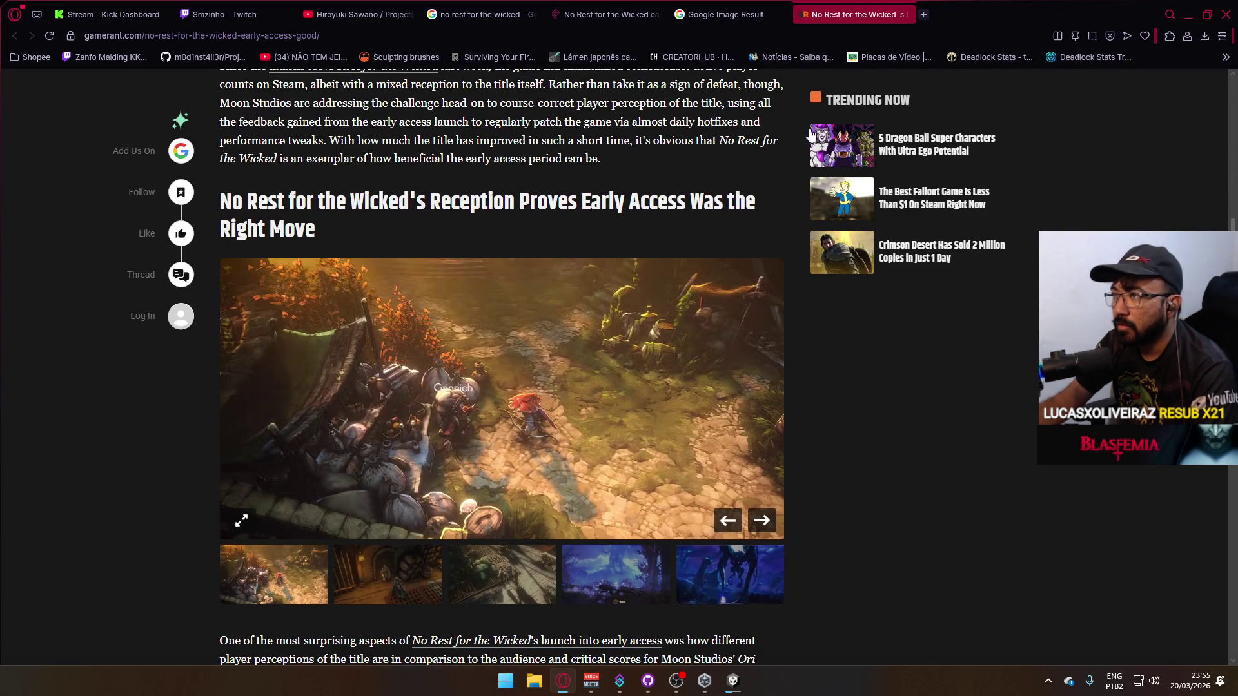
Preview the Beyond Pixels, GameRant, Gamekult, IGN trailer and Seline video image results.
{"action": "left_click", "coordinate": [739, 14]}
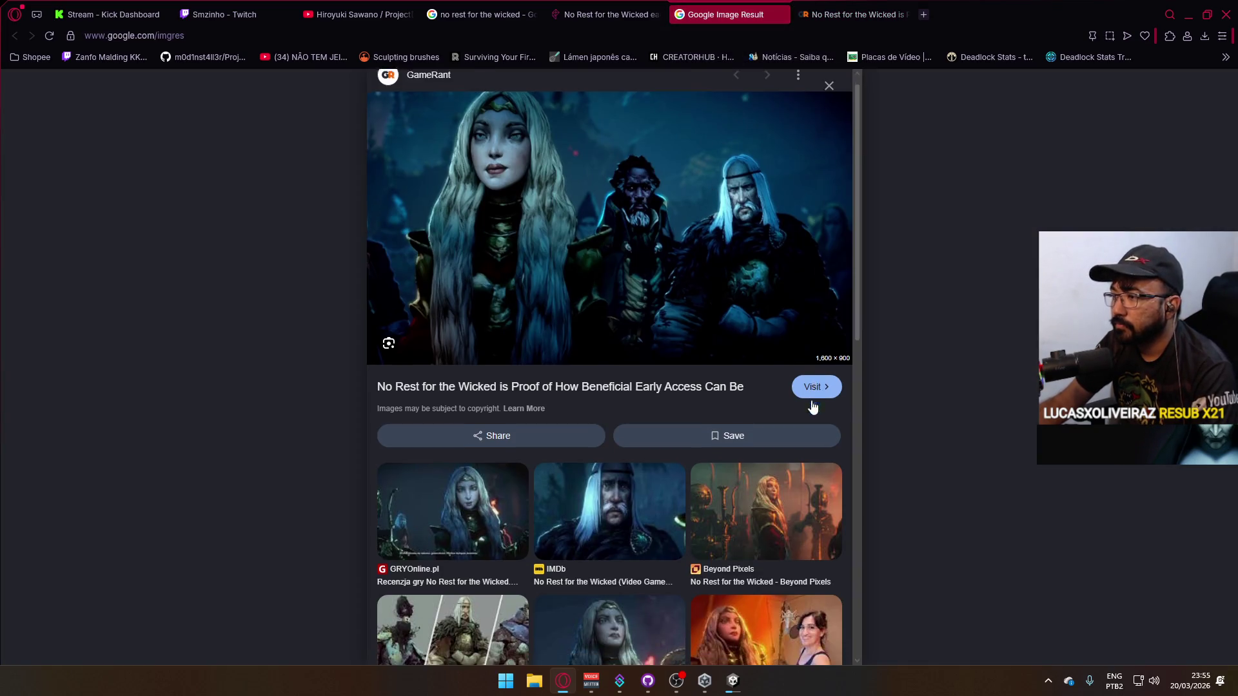
{"action": "scroll", "coordinate": [761, 387], "scroll_direction": "down", "scroll_amount": 2}
{"action": "left_click", "coordinate": [773, 406]}
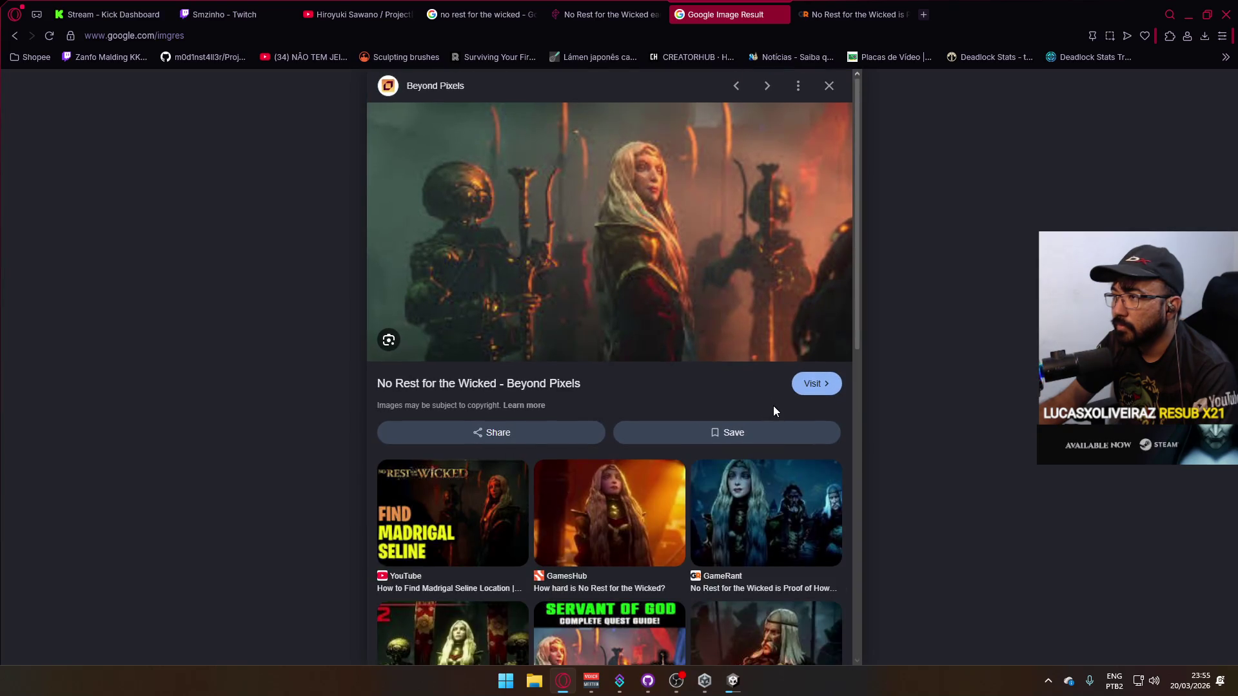
{"action": "left_click", "coordinate": [728, 487]}
{"action": "scroll", "coordinate": [619, 503], "scroll_direction": "down", "scroll_amount": 3}
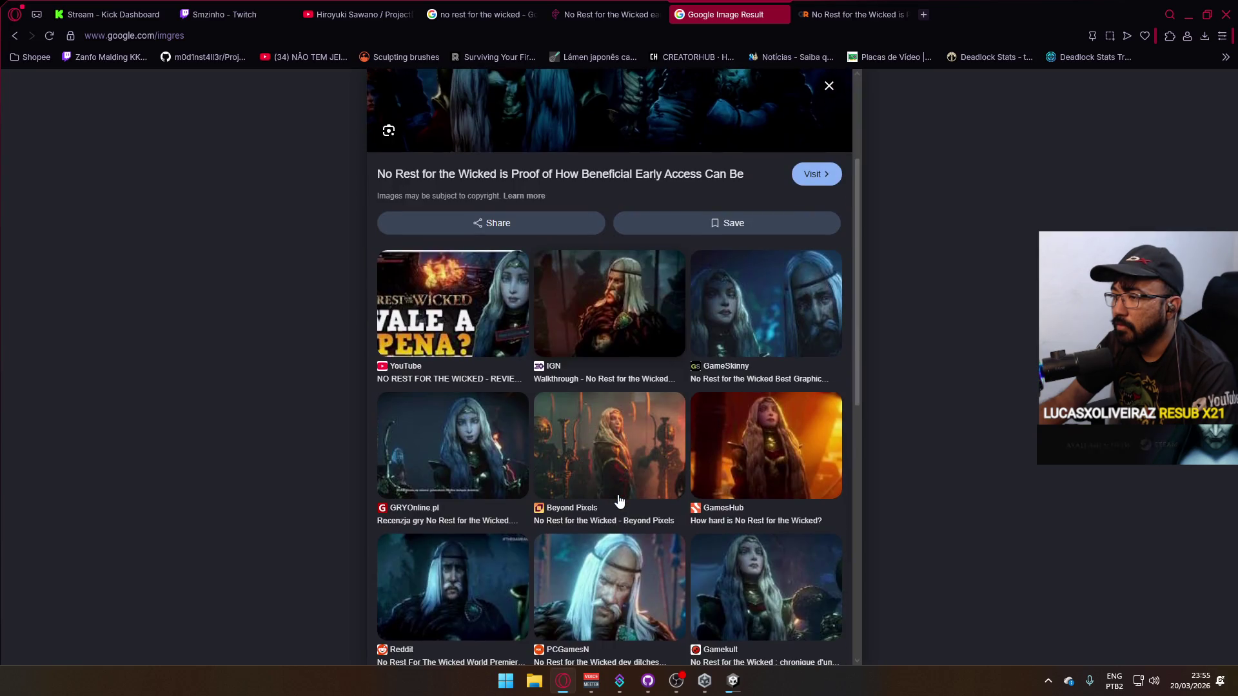
{"action": "scroll", "coordinate": [619, 502], "scroll_direction": "down", "scroll_amount": 2}
{"action": "left_click", "coordinate": [777, 455]}
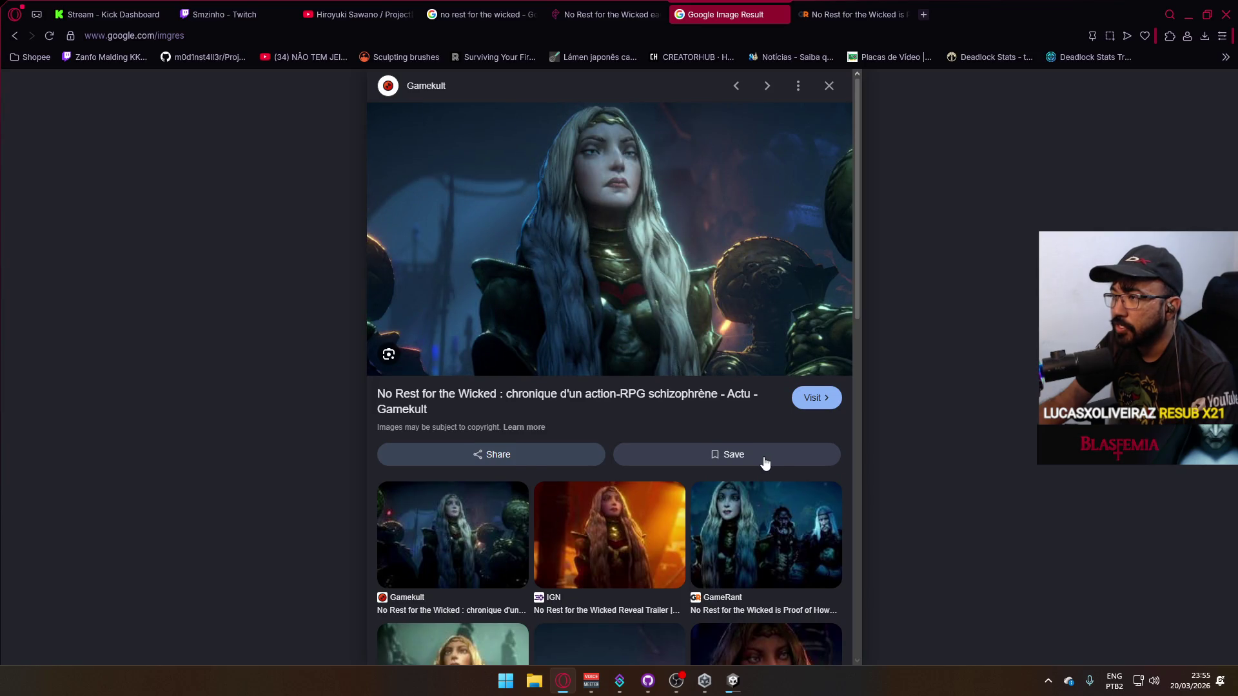
{"action": "left_click", "coordinate": [580, 544]}
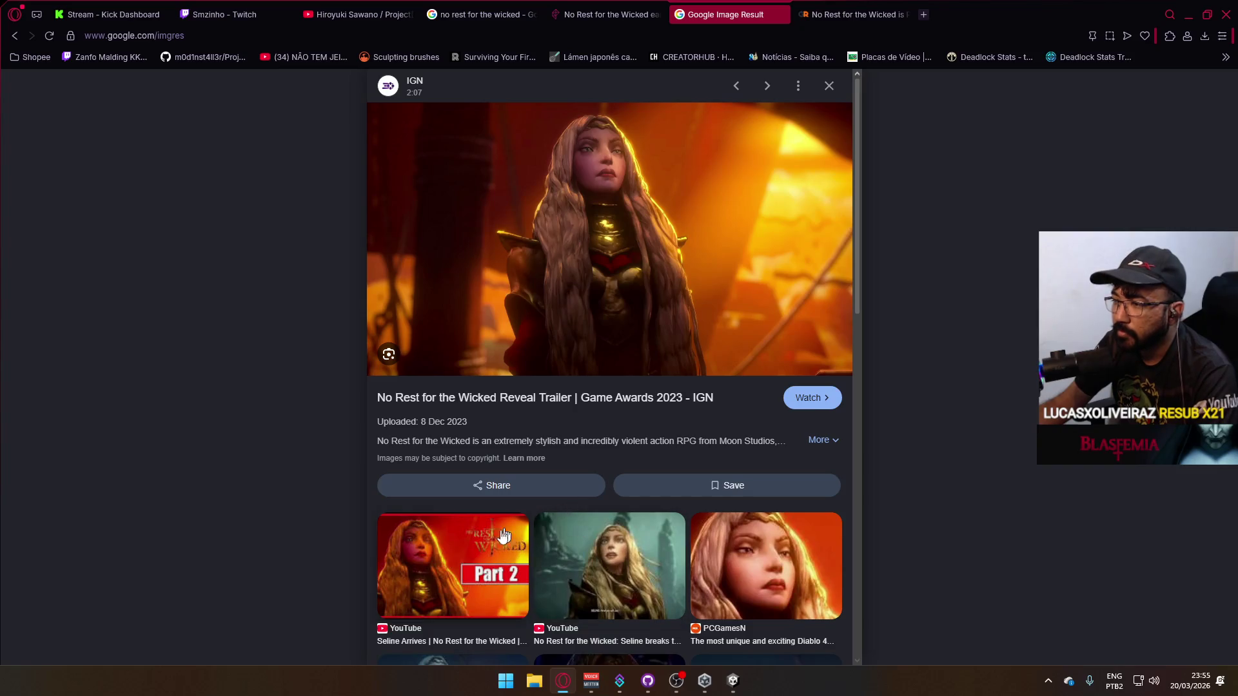
{"action": "left_click", "coordinate": [599, 545]}
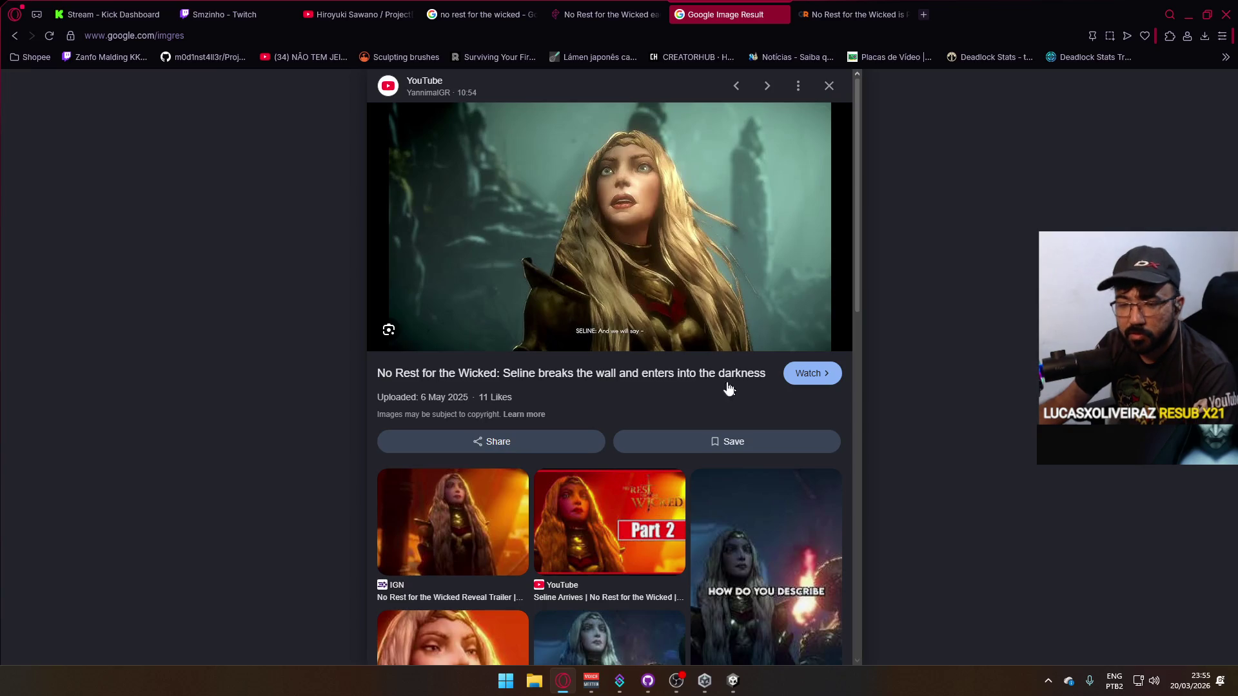
Close the Google image results and GameRant tabs, leaving the Polygon review to scroll.
{"action": "left_click", "coordinate": [906, 14]}
{"action": "left_click", "coordinate": [780, 15]}
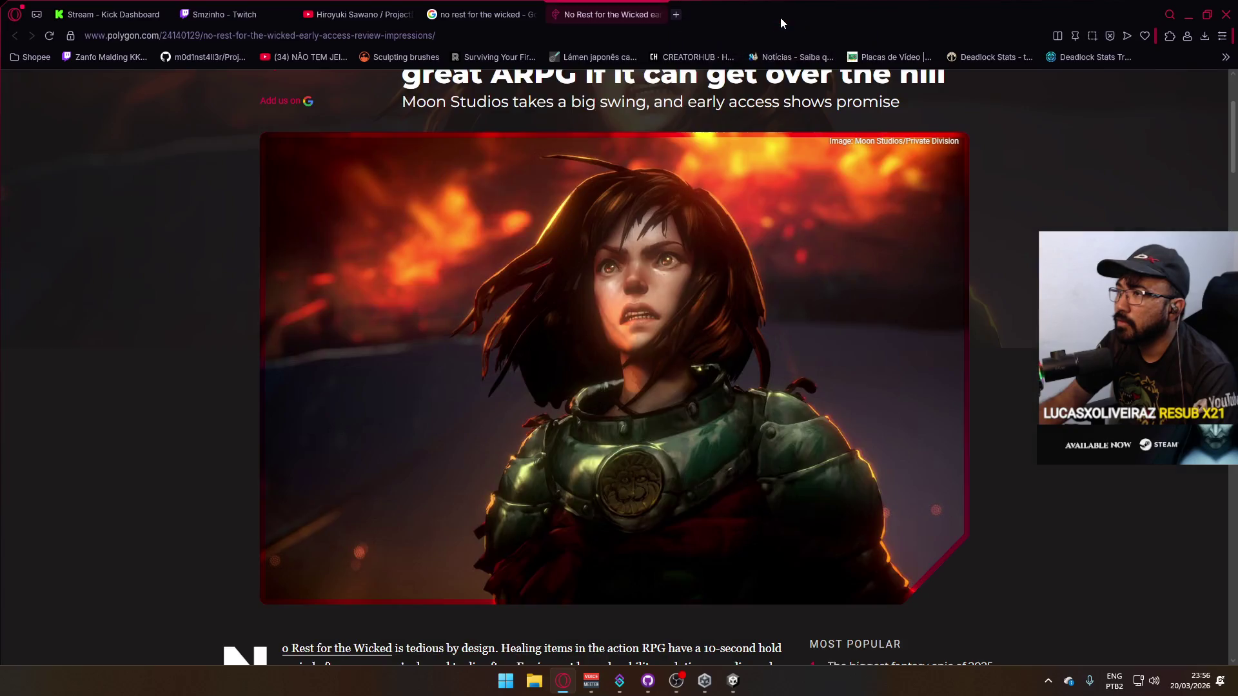
{"action": "scroll", "coordinate": [755, 149], "scroll_direction": "down", "scroll_amount": 10}
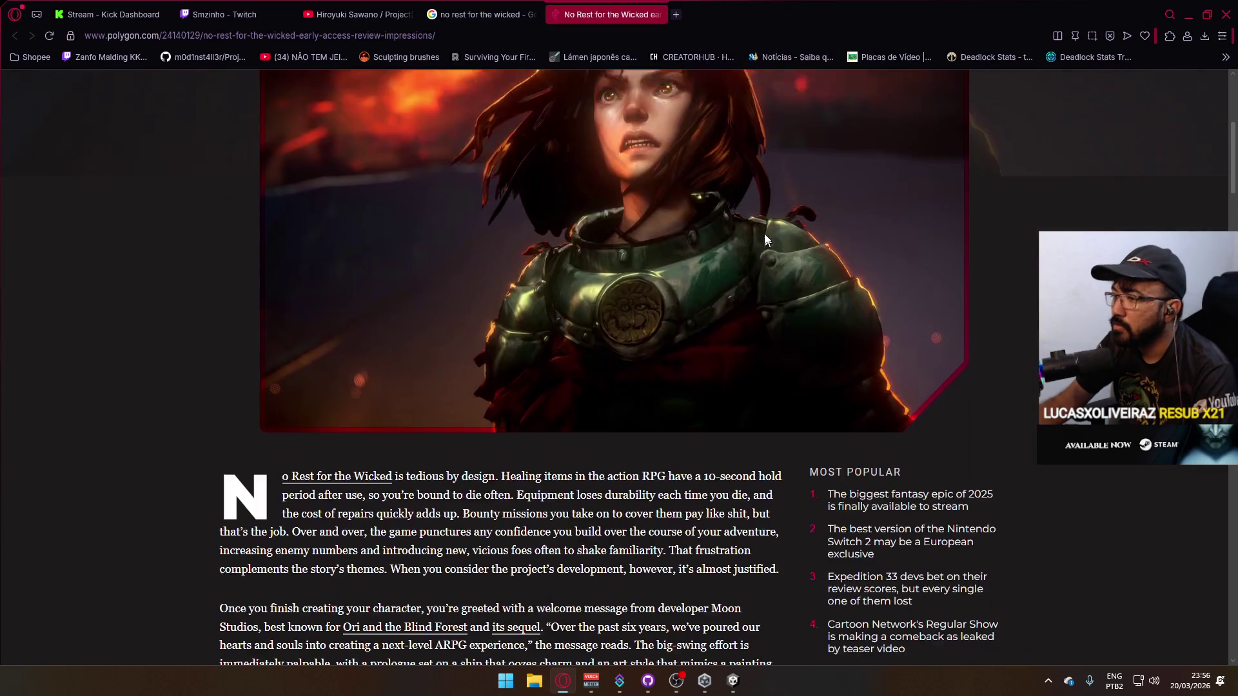
{"action": "scroll", "coordinate": [754, 250], "scroll_direction": "down", "scroll_amount": 2}
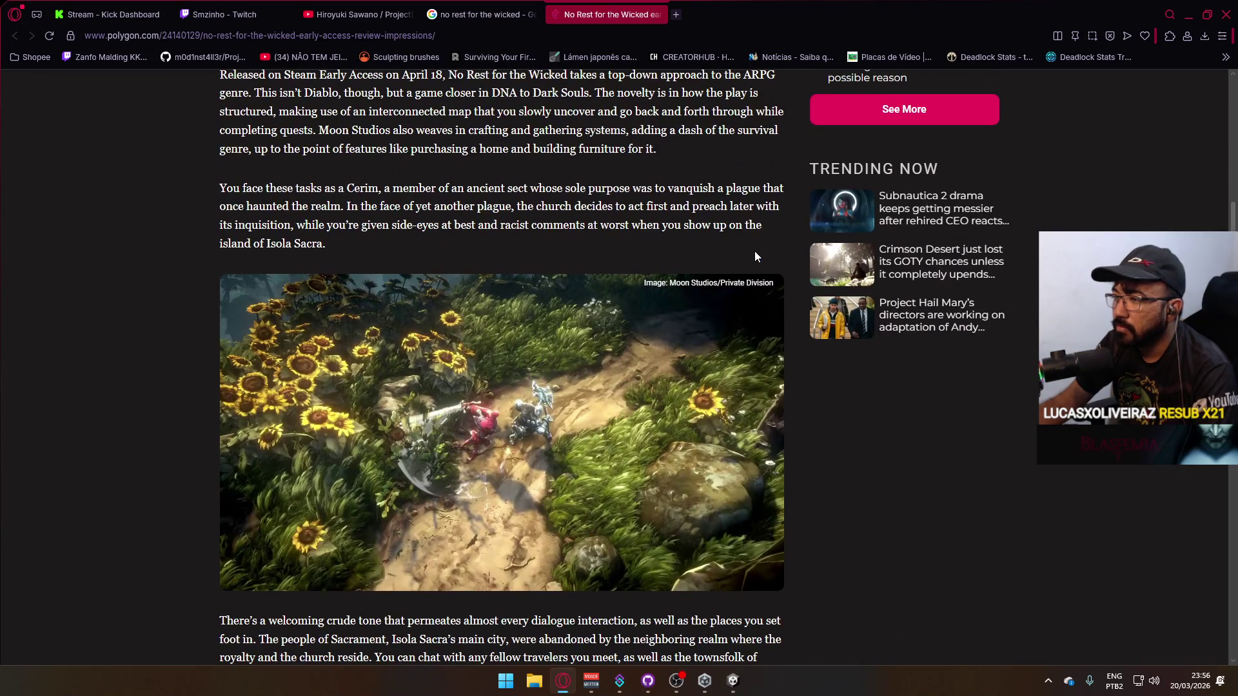
Close the Polygon review and Google search tabs and bring the Unity editor forward.
{"action": "left_click", "coordinate": [658, 15]}
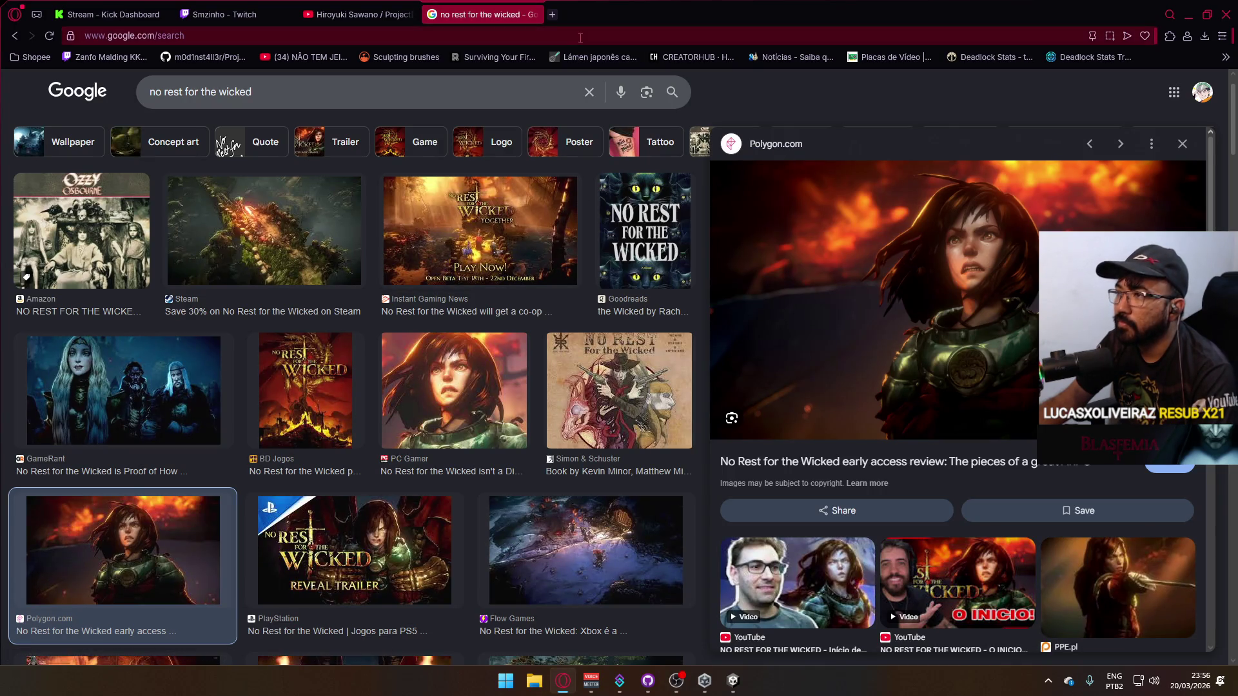
{"action": "left_click", "coordinate": [533, 15]}
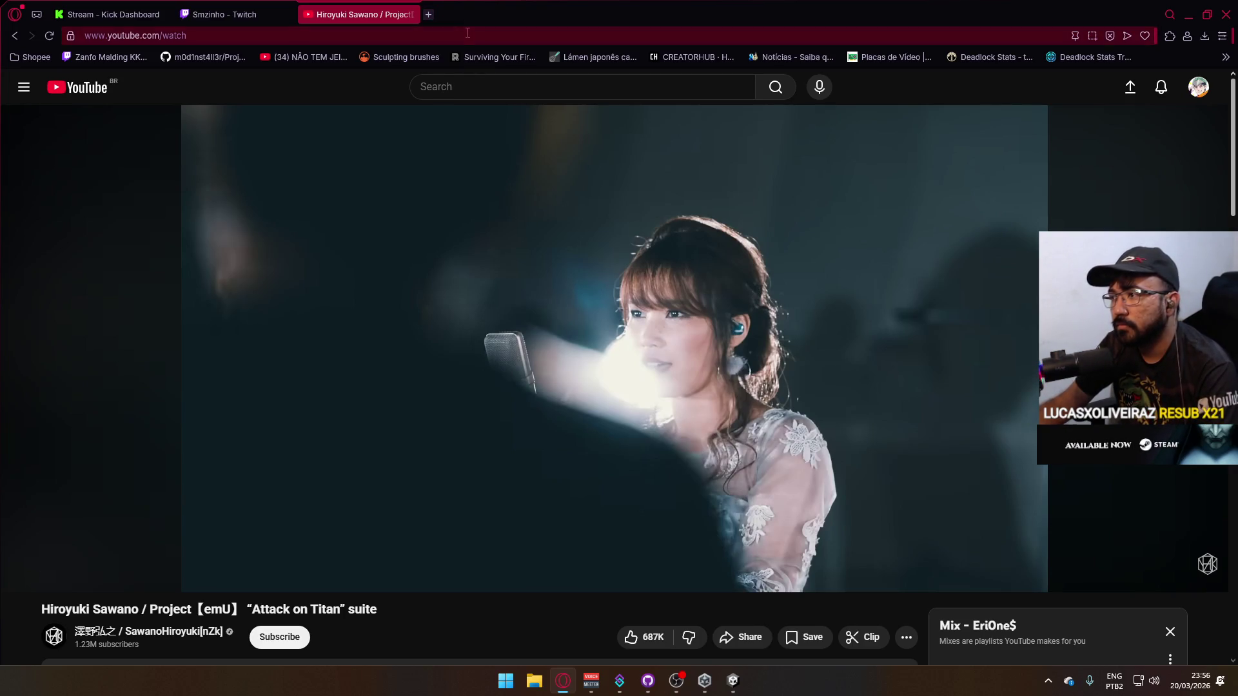
{"action": "scroll", "coordinate": [497, 307], "scroll_direction": "down", "scroll_amount": 6}
{"action": "scroll", "coordinate": [488, 332], "scroll_direction": "up", "scroll_amount": 2}
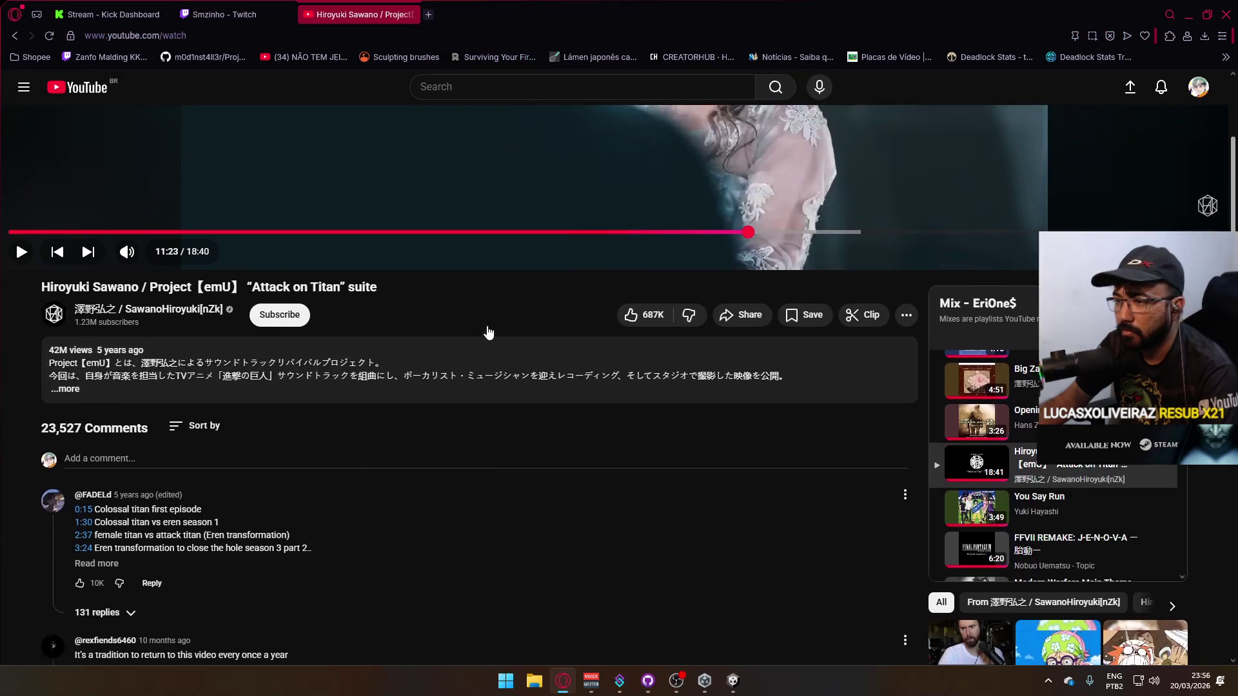
{"action": "scroll", "coordinate": [488, 332], "scroll_direction": "up", "scroll_amount": 5}
{"action": "left_click", "coordinate": [733, 682]}
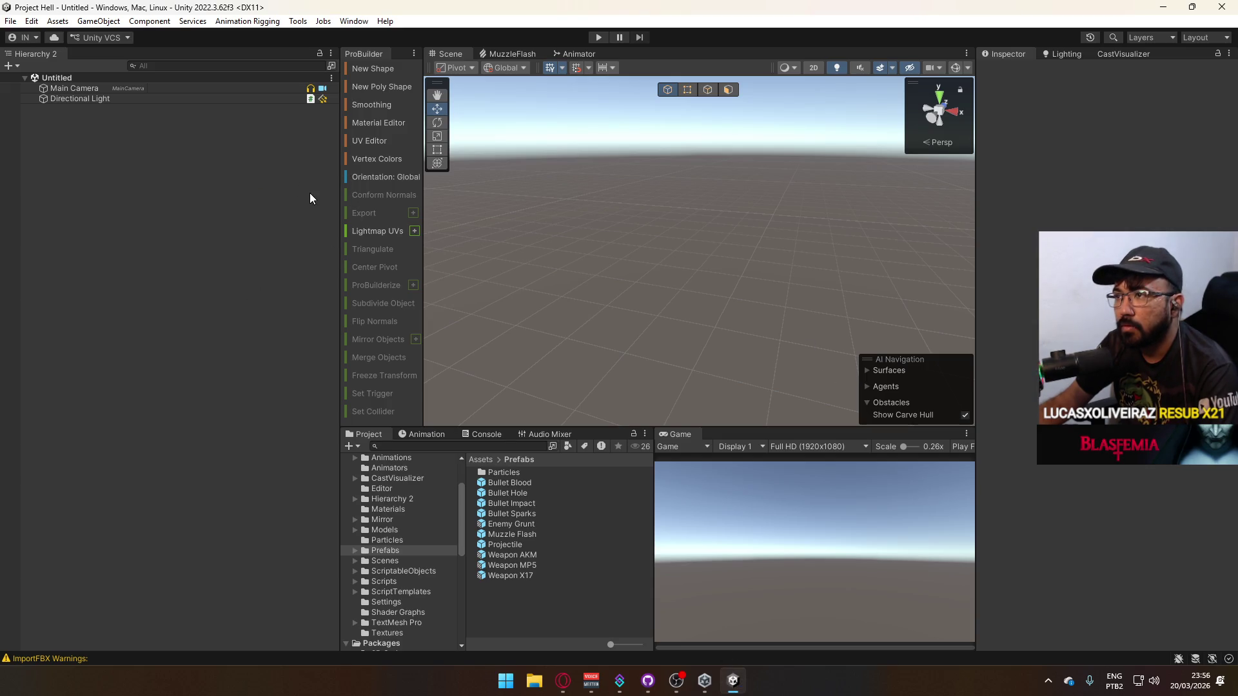
Open the dev scene from Assets > Scenes and run it in Play mode.
{"action": "left_click", "coordinate": [385, 560]}
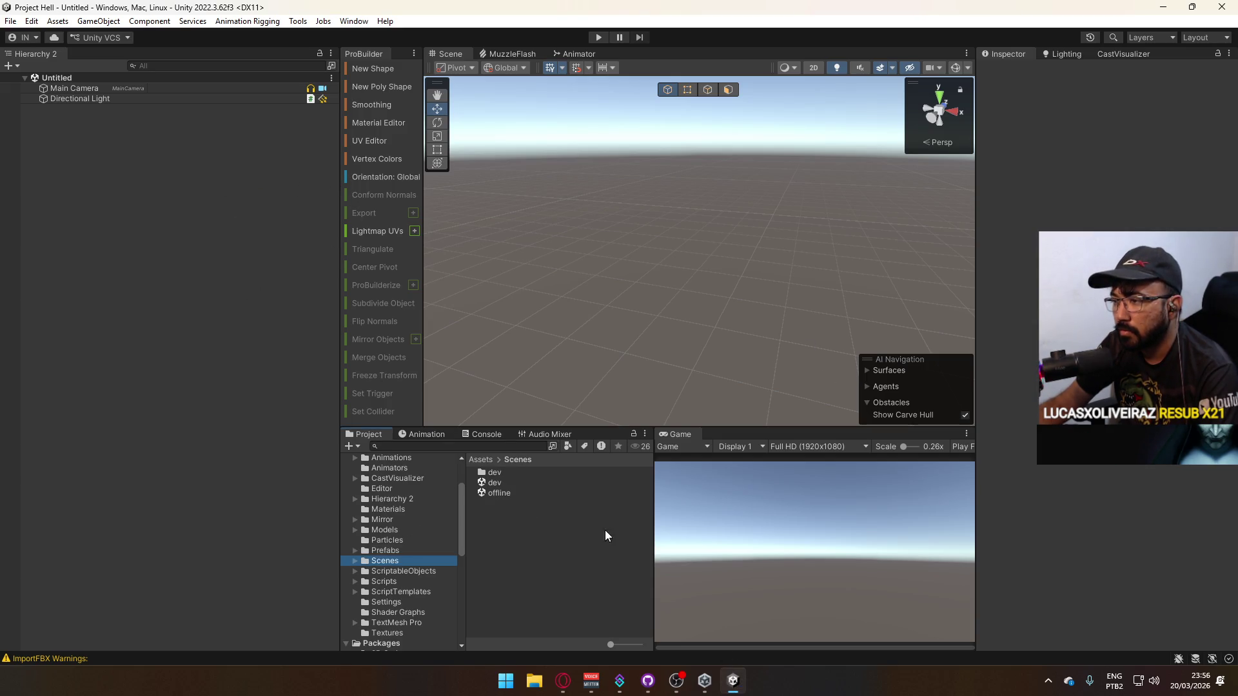
{"action": "double_click", "coordinate": [496, 483]}
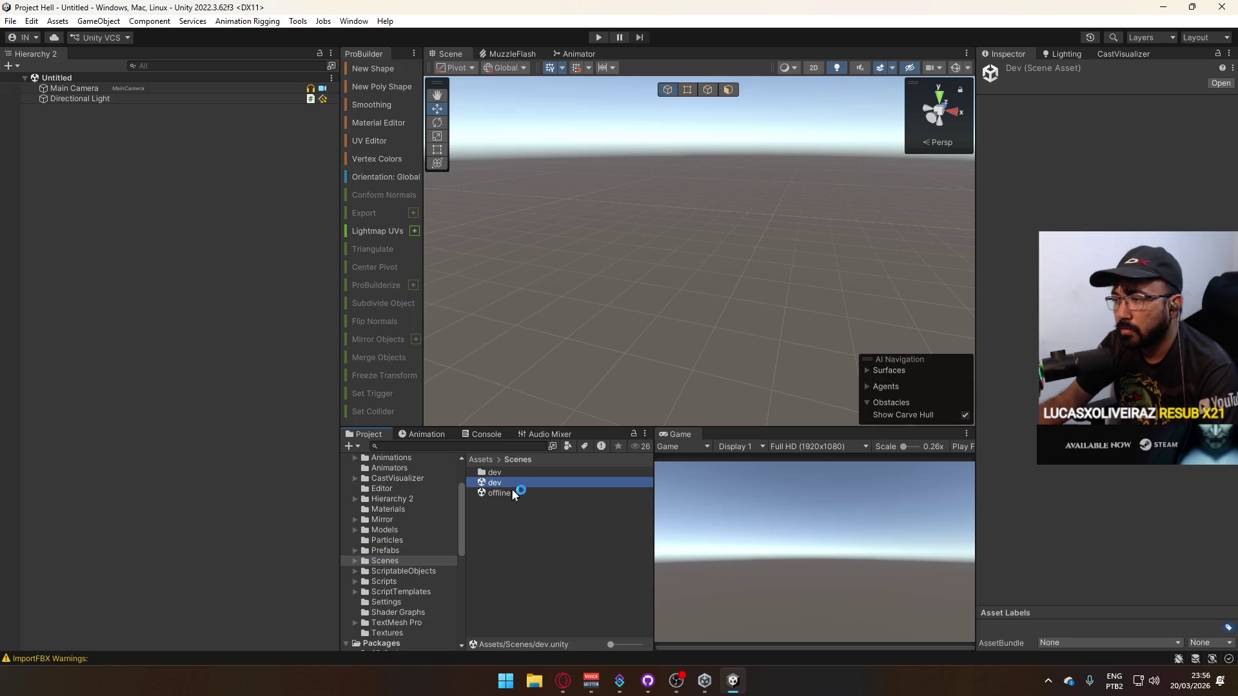
{"action": "left_click", "coordinate": [598, 37]}
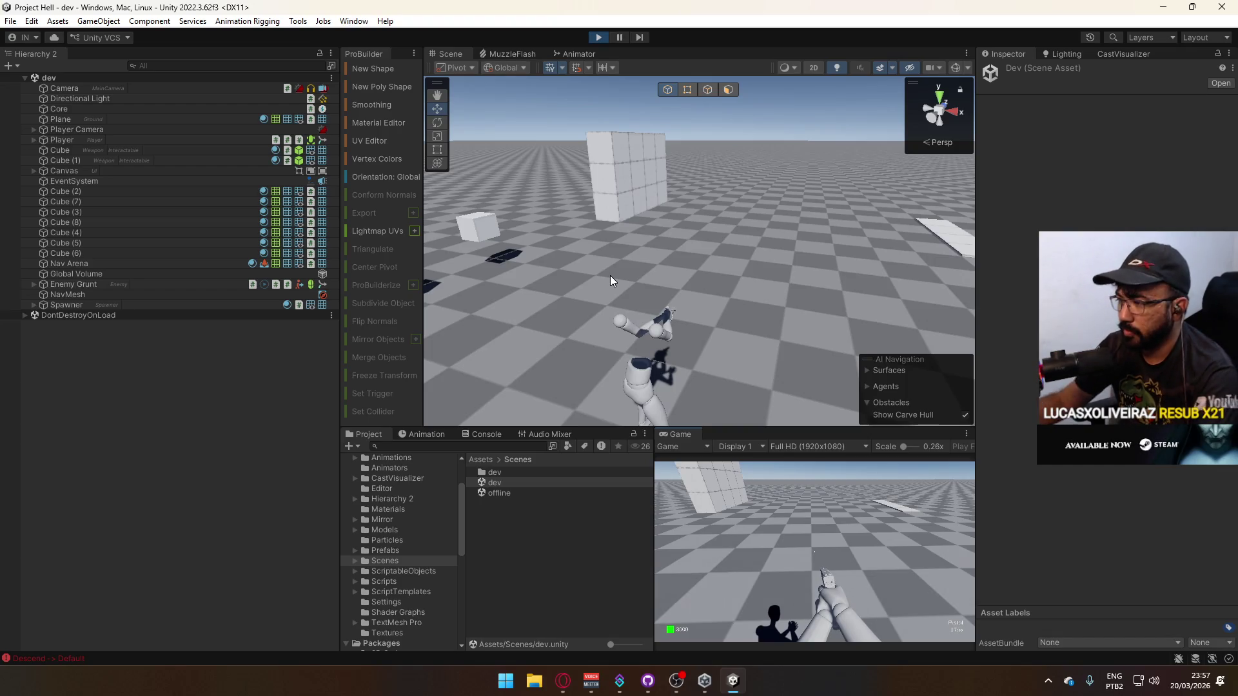
{"action": "key", "text": "super"}
{"action": "key", "text": "super"}
Maximize the Game view, fire the pistol at the sky and arena box, then reload.
{"action": "right_click", "coordinate": [699, 433]}
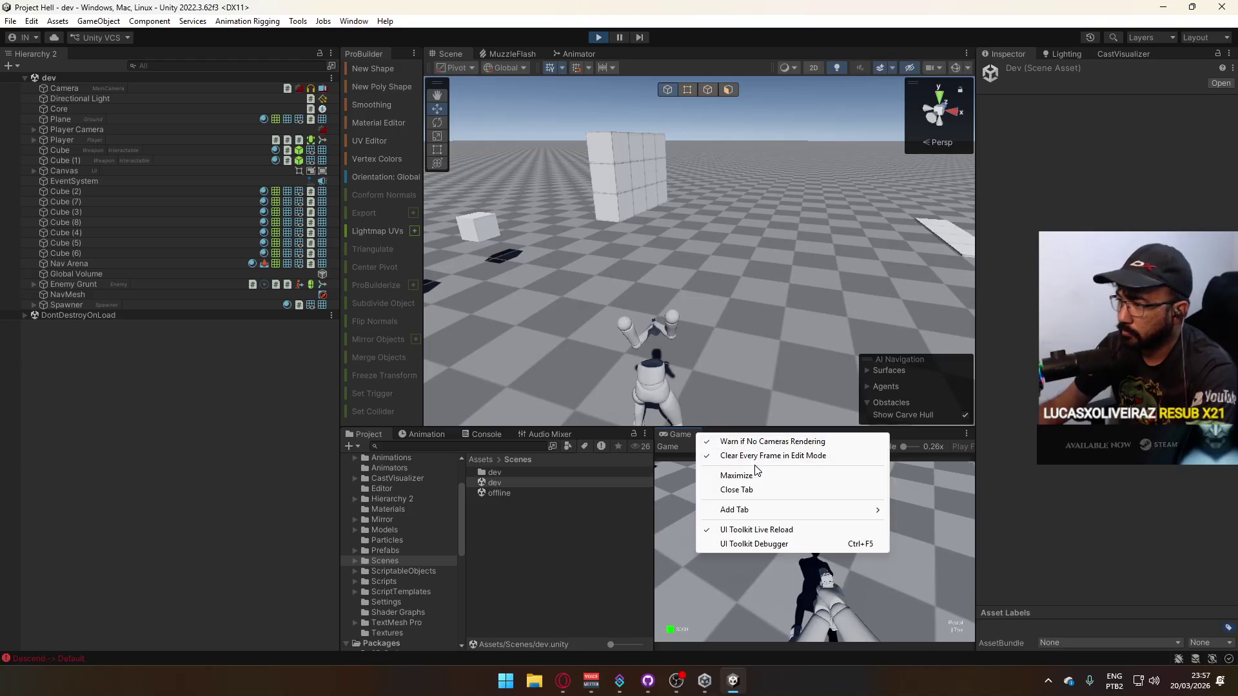
{"action": "left_click", "coordinate": [755, 472]}
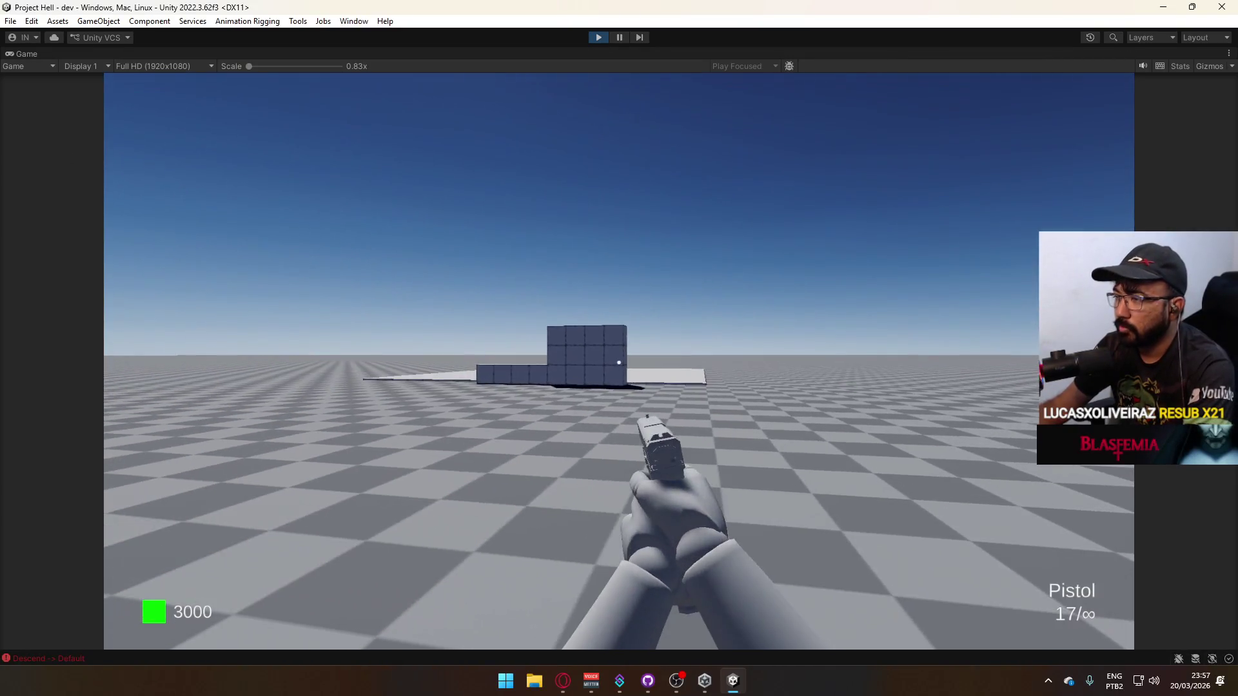
{"action": "key", "text": "super"}
{"action": "left_click", "coordinate": [384, 312]}
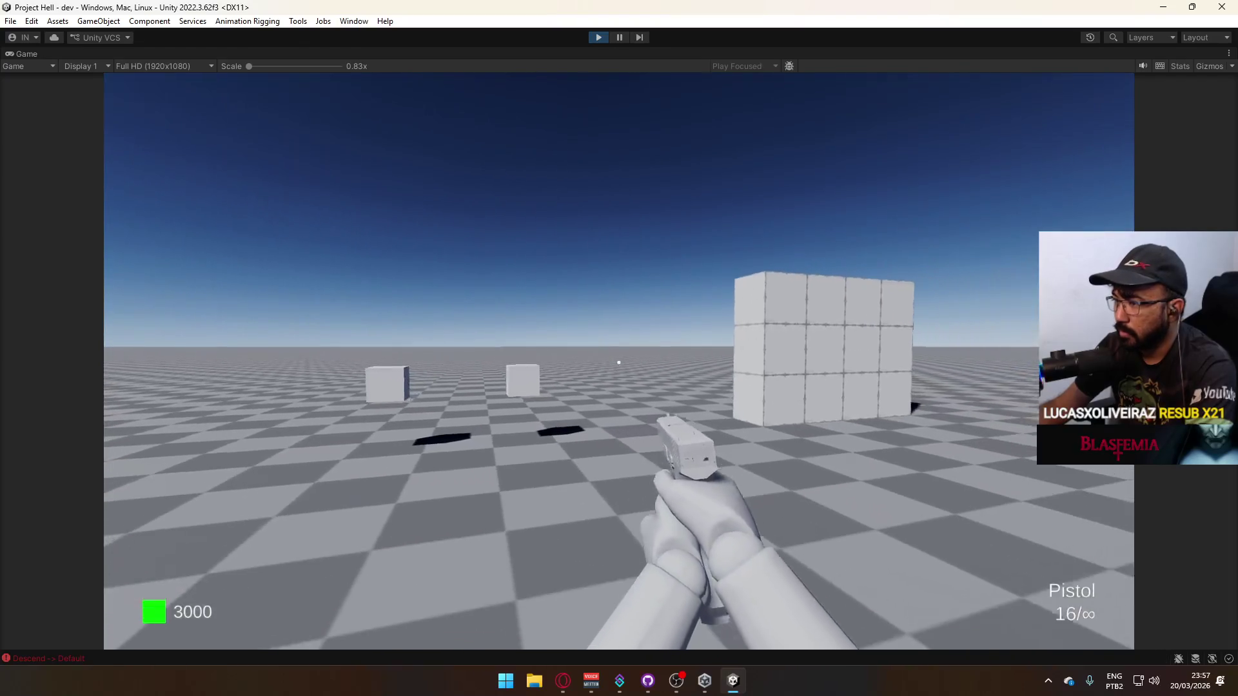
{"action": "left_click", "coordinate": [619, 362]}
{"action": "left_click", "coordinate": [619, 362]}
{"action": "left_click", "coordinate": [619, 362]}
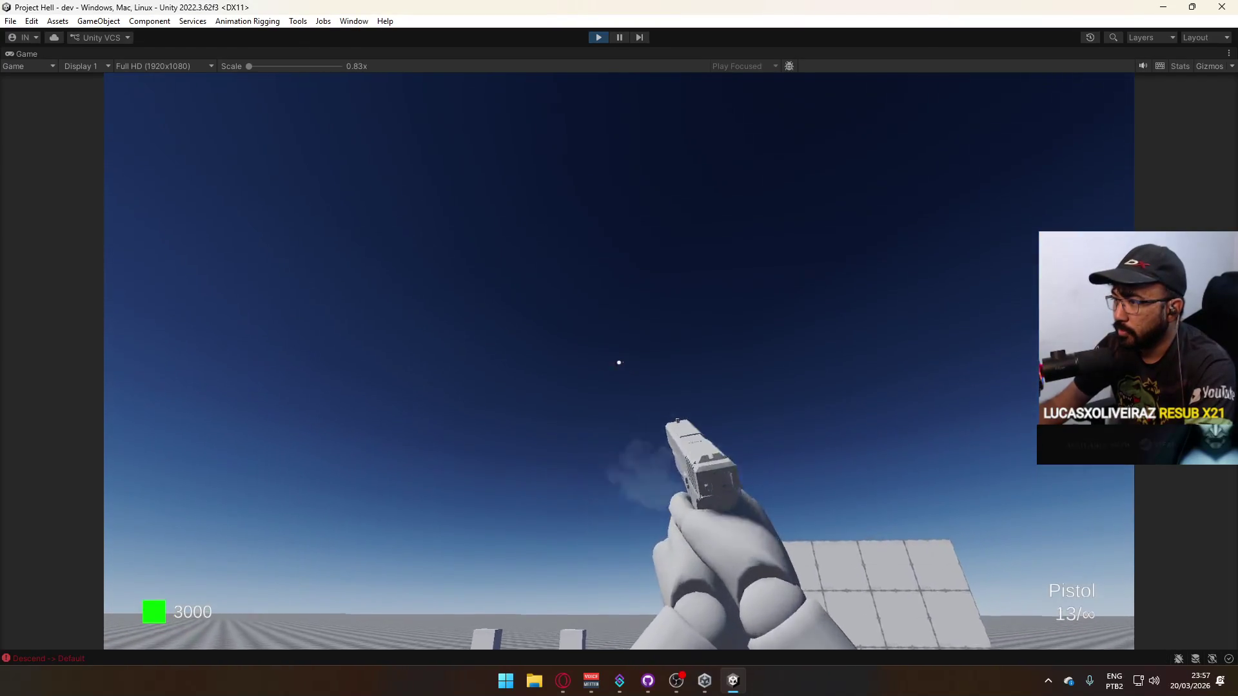
{"action": "left_click", "coordinate": [619, 363]}
{"action": "left_click", "coordinate": [619, 362]}
{"action": "left_click", "coordinate": [619, 363]}
{"action": "left_click", "coordinate": [619, 362]}
{"action": "left_click", "coordinate": [619, 362]}
{"action": "left_click", "coordinate": [619, 362]}
{"action": "left_click", "coordinate": [619, 363]}
{"action": "left_click", "coordinate": [619, 362]}
{"action": "left_click", "coordinate": [619, 362]}
{"action": "left_click", "coordinate": [619, 363]}
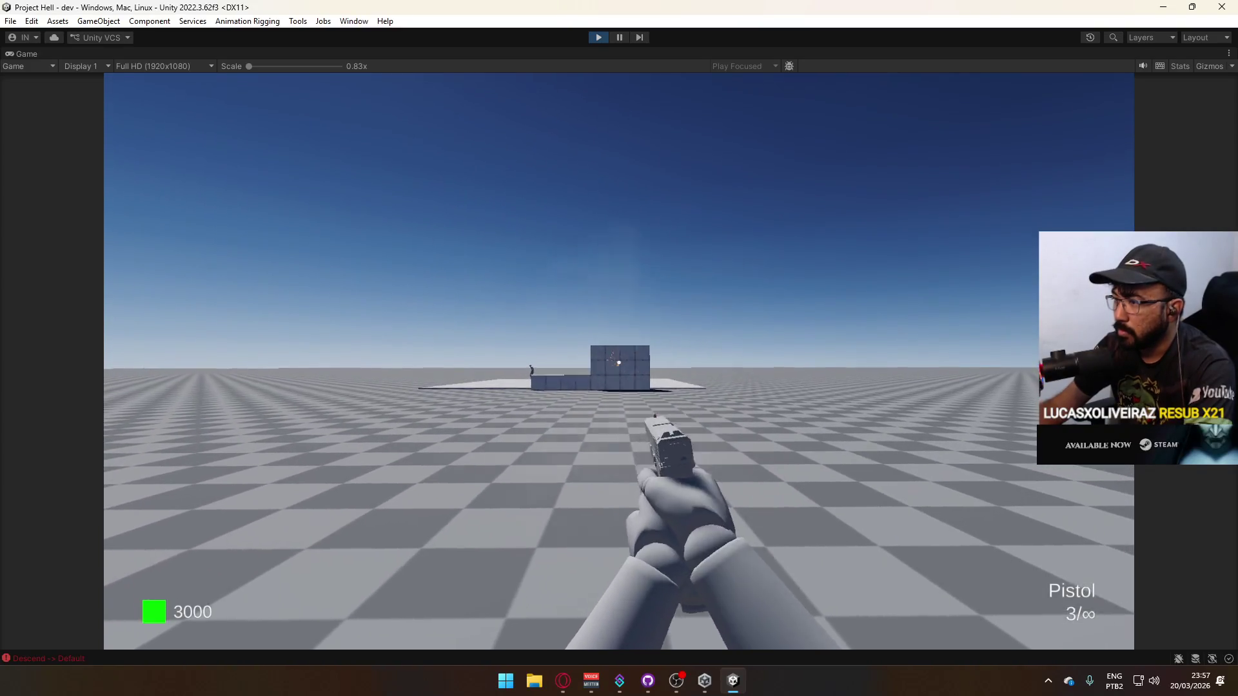
{"action": "key", "text": "r"}
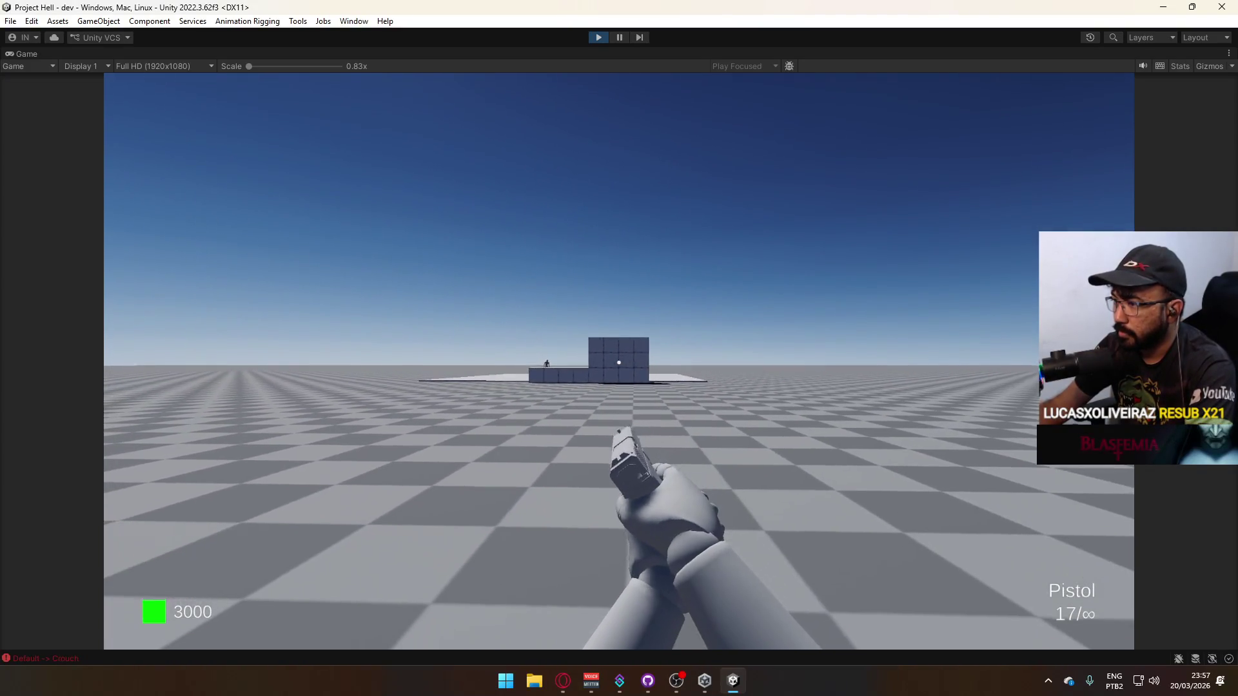
Keep firing the pistol while crouching, then reload again.
{"action": "left_click", "coordinate": [619, 363]}
{"action": "left_click", "coordinate": [619, 363]}
{"action": "left_click", "coordinate": [619, 362]}
{"action": "left_click", "coordinate": [619, 362]}
{"action": "left_click", "coordinate": [619, 363]}
{"action": "left_click", "coordinate": [619, 363]}
{"action": "left_click", "coordinate": [619, 363]}
{"action": "key", "text": "c"}
{"action": "key", "text": "c"}
{"action": "left_click", "coordinate": [619, 363]}
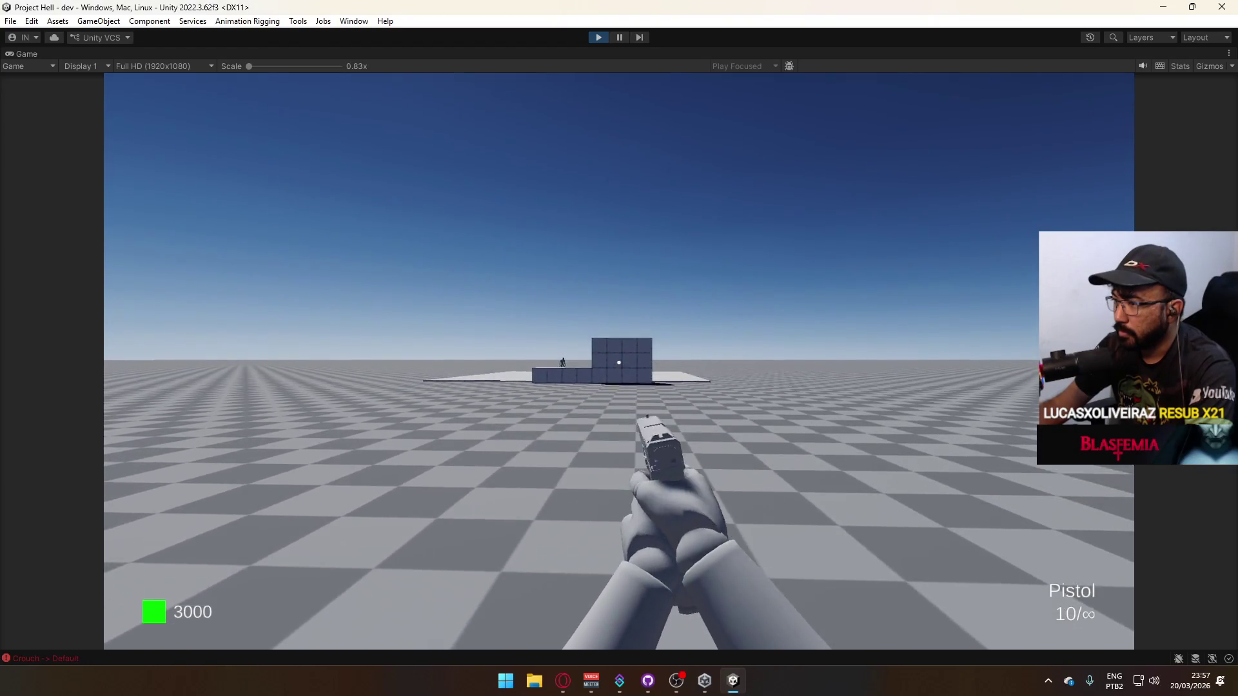
{"action": "left_click", "coordinate": [619, 363]}
{"action": "left_click", "coordinate": [619, 363]}
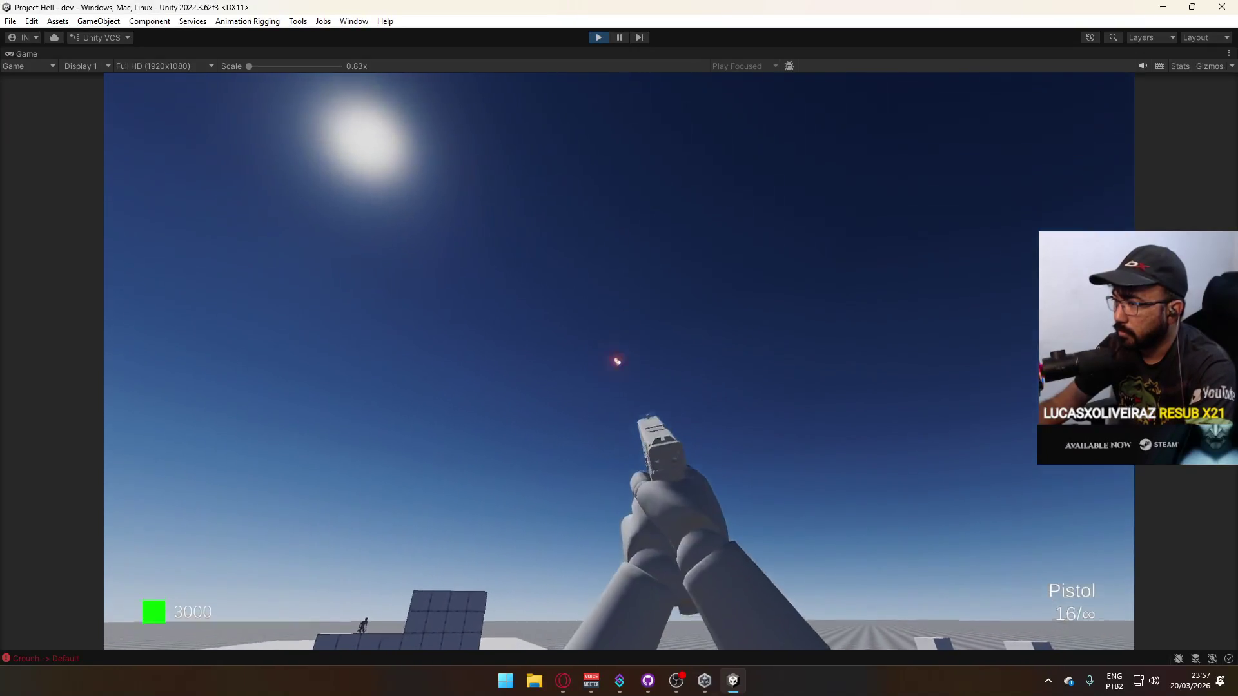
{"action": "left_click", "coordinate": [619, 363]}
{"action": "left_click", "coordinate": [619, 362]}
{"action": "left_click", "coordinate": [619, 362]}
{"action": "left_click", "coordinate": [619, 362]}
{"action": "left_click", "coordinate": [619, 363]}
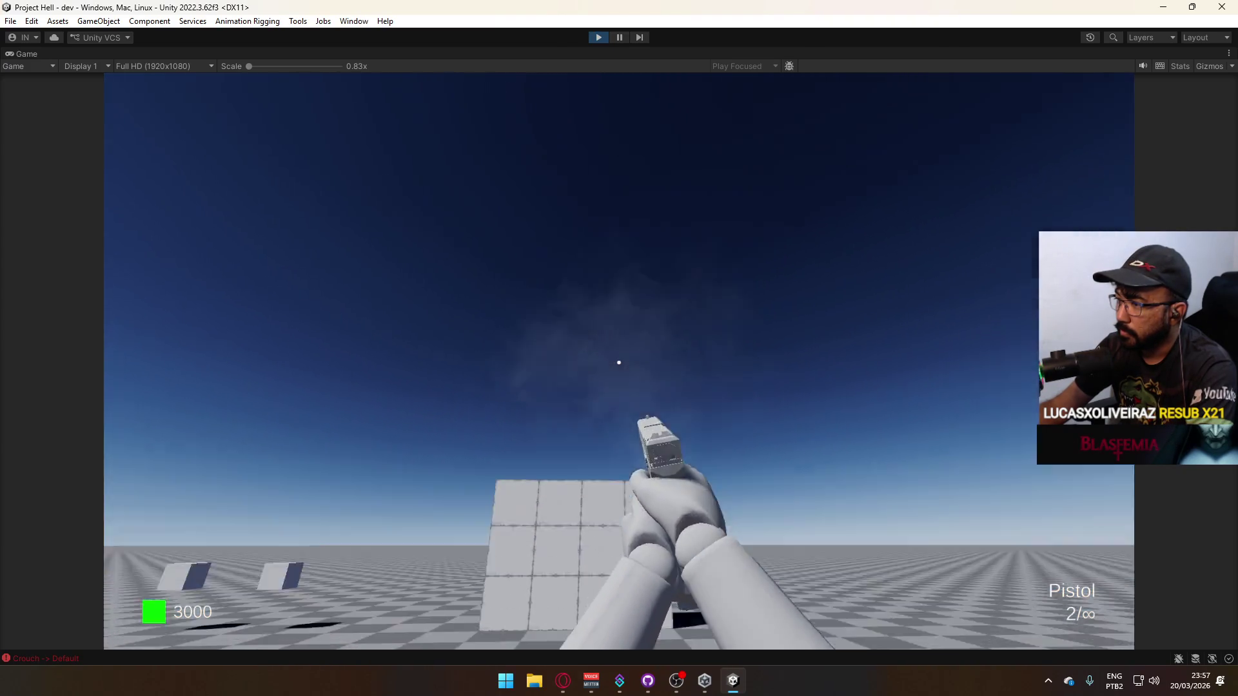
{"action": "left_click", "coordinate": [620, 362]}
{"action": "left_click", "coordinate": [619, 362]}
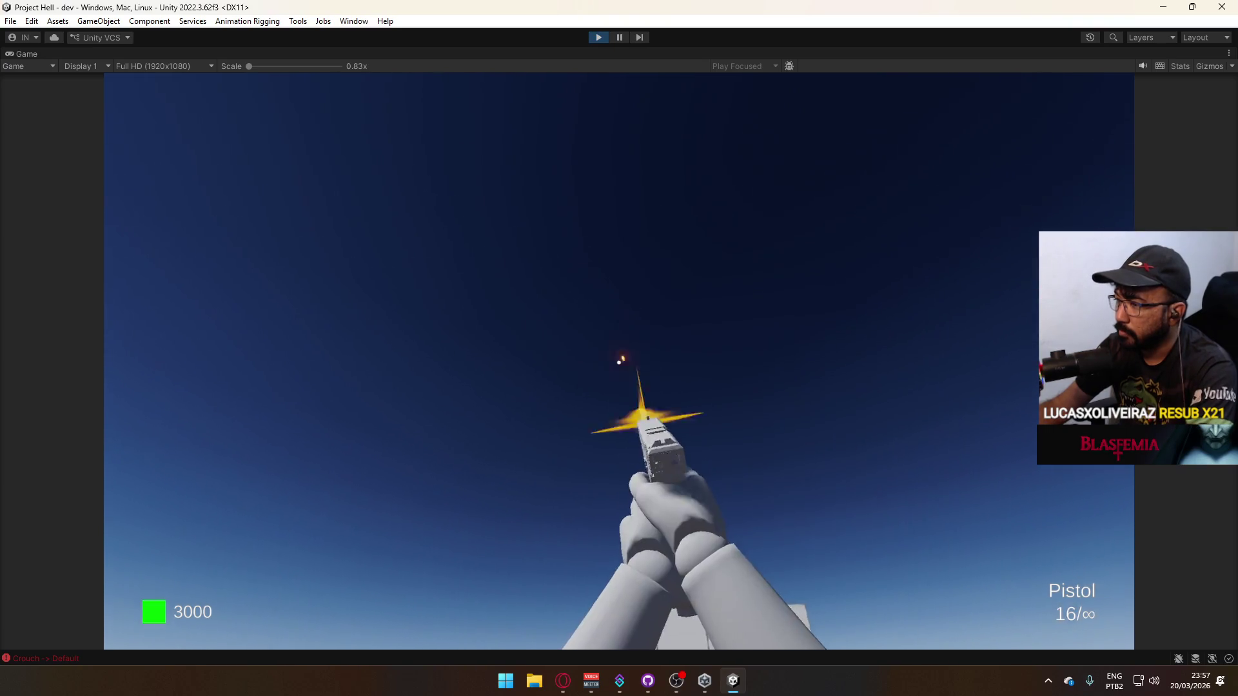
{"action": "key", "text": "r"}
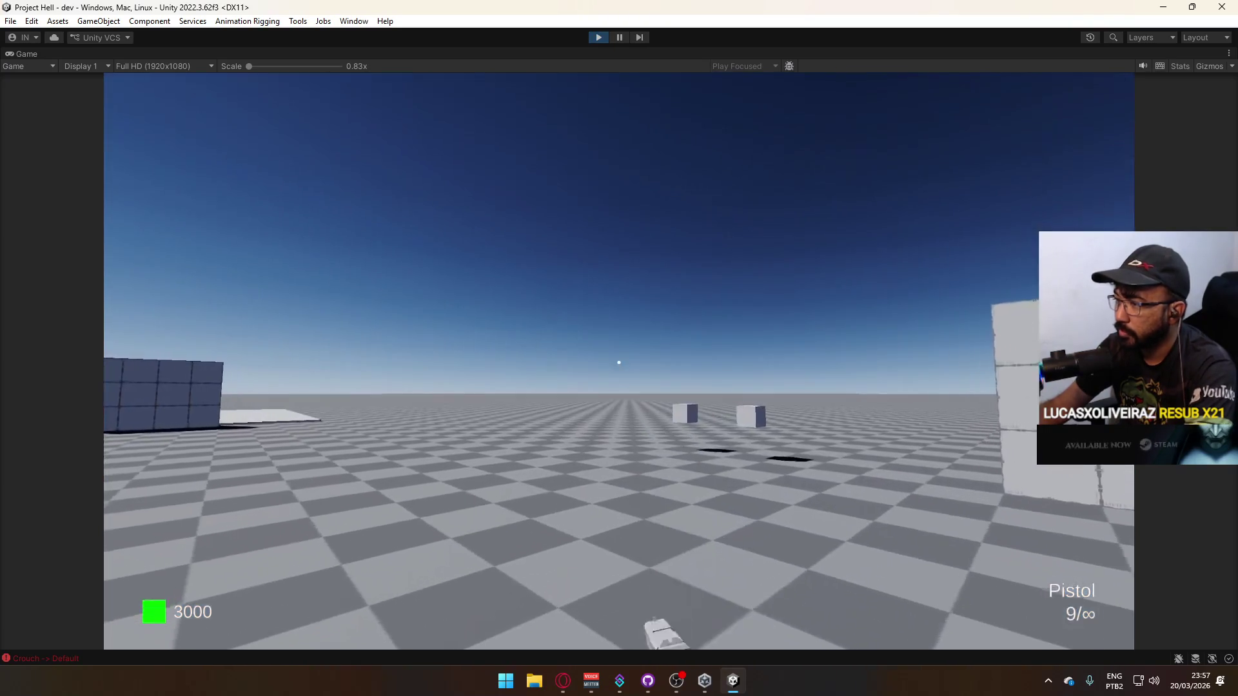
Buy the SMG at the weapon cube, fire a sustained burst and reload.
{"action": "key", "text": "w"}
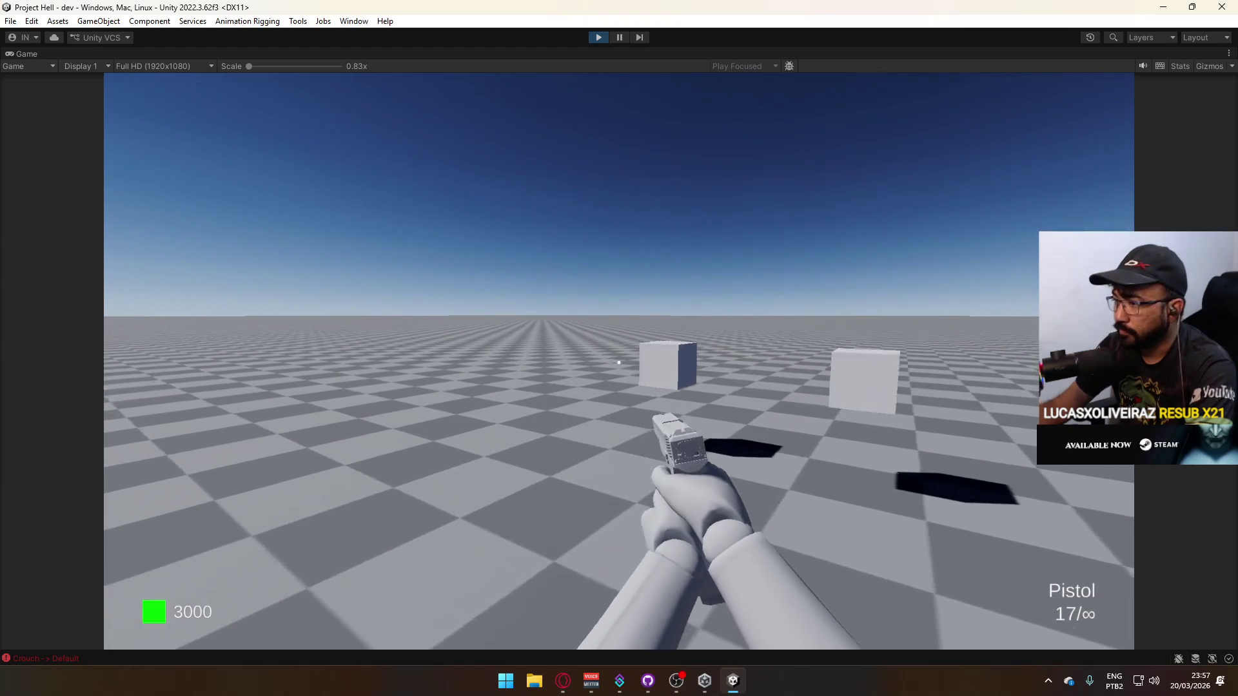
{"action": "key", "text": "e"}
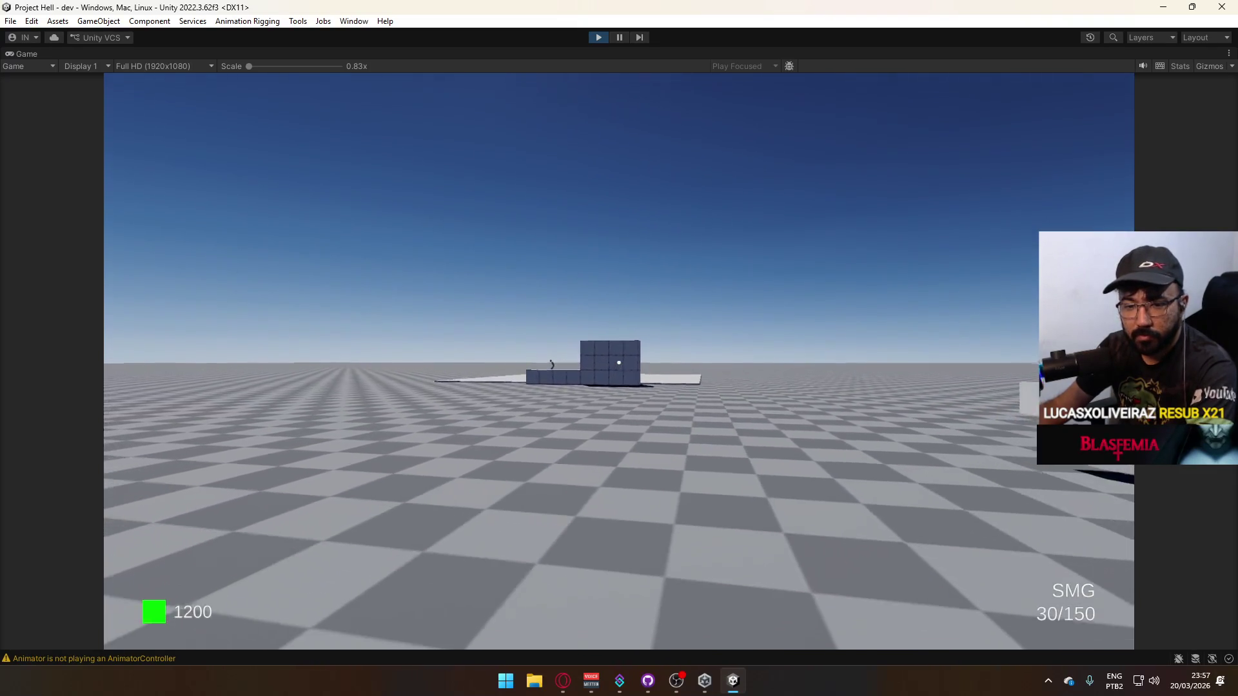
{"action": "key", "text": "1"}
{"action": "left_click_drag", "start_coordinate": [618, 362], "coordinate": [618, 362]}
{"action": "key", "text": "r"}
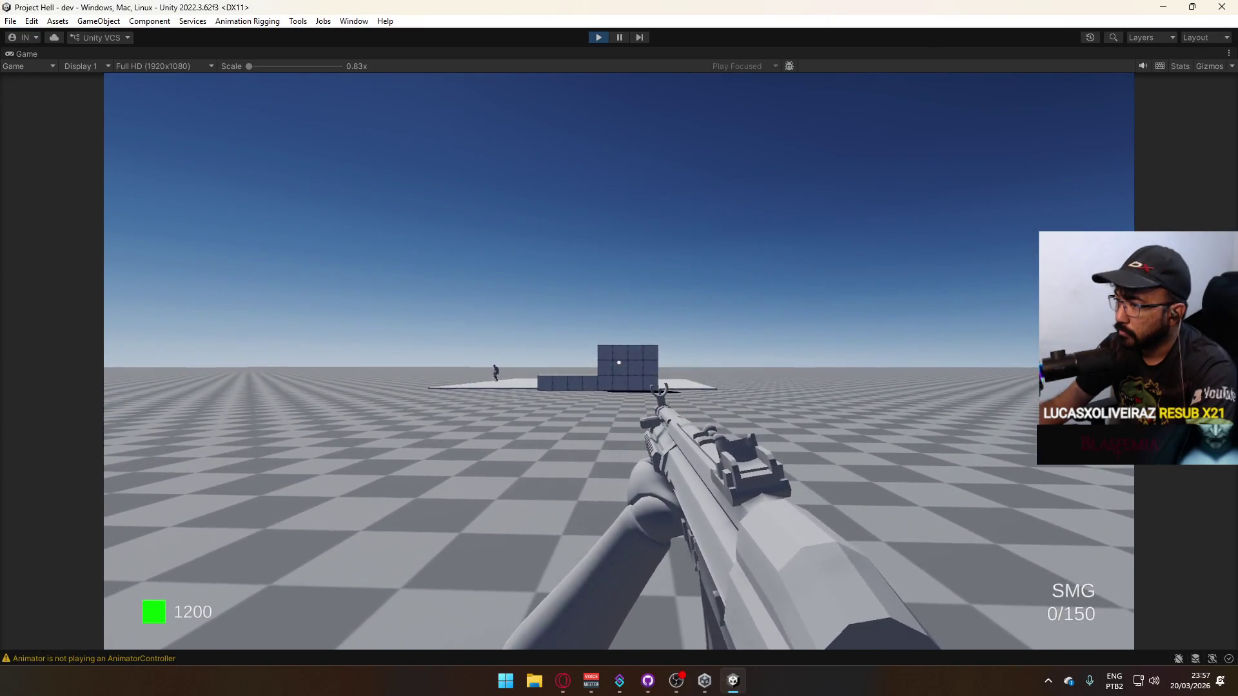
Sprint to the weapon cubes, pick up the AK and release the mouse.
{"action": "key", "text": "r"}
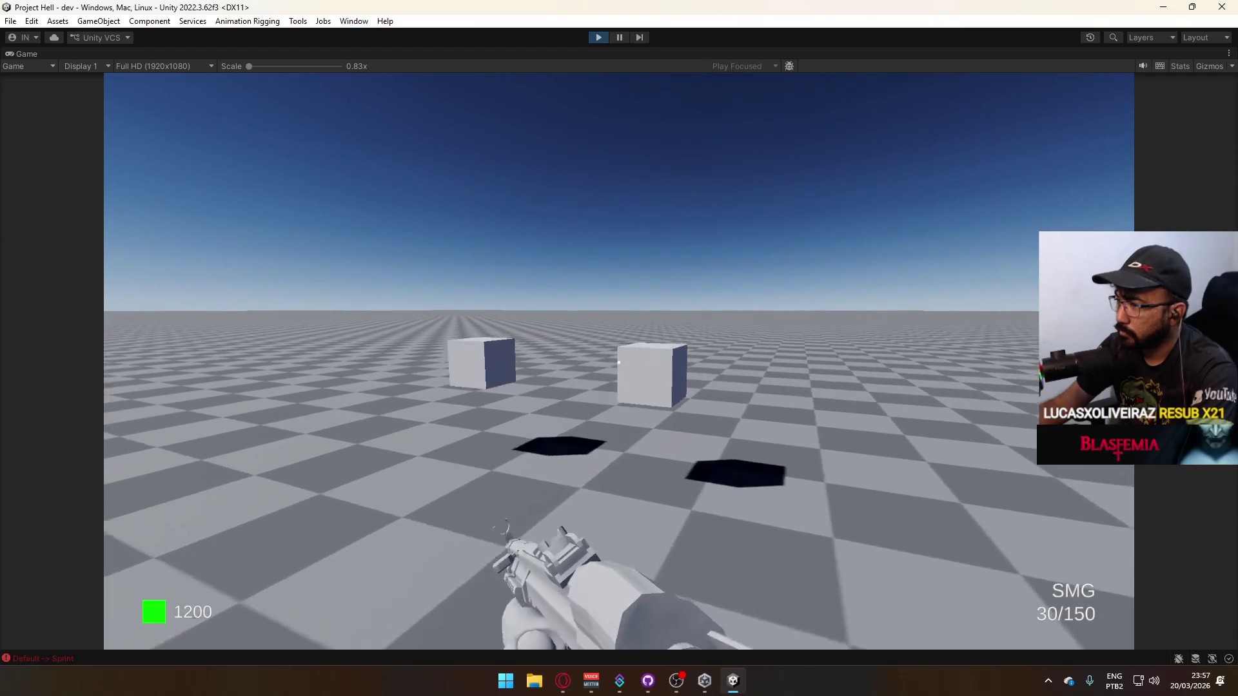
{"action": "key", "text": "e"}
{"action": "key", "text": "shift+space"}
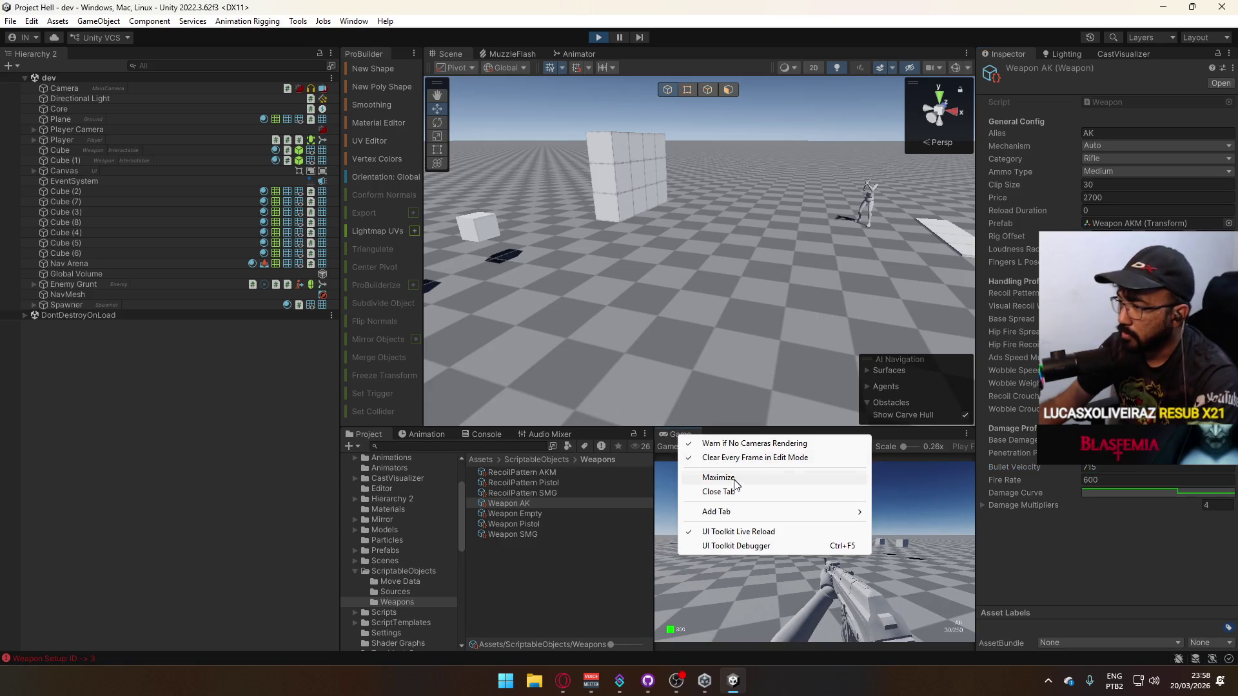
Maximize the Game view, empty the AK's 30-round magazine and reload.
{"action": "left_click", "coordinate": [717, 478]}
{"action": "left_click", "coordinate": [619, 363]}
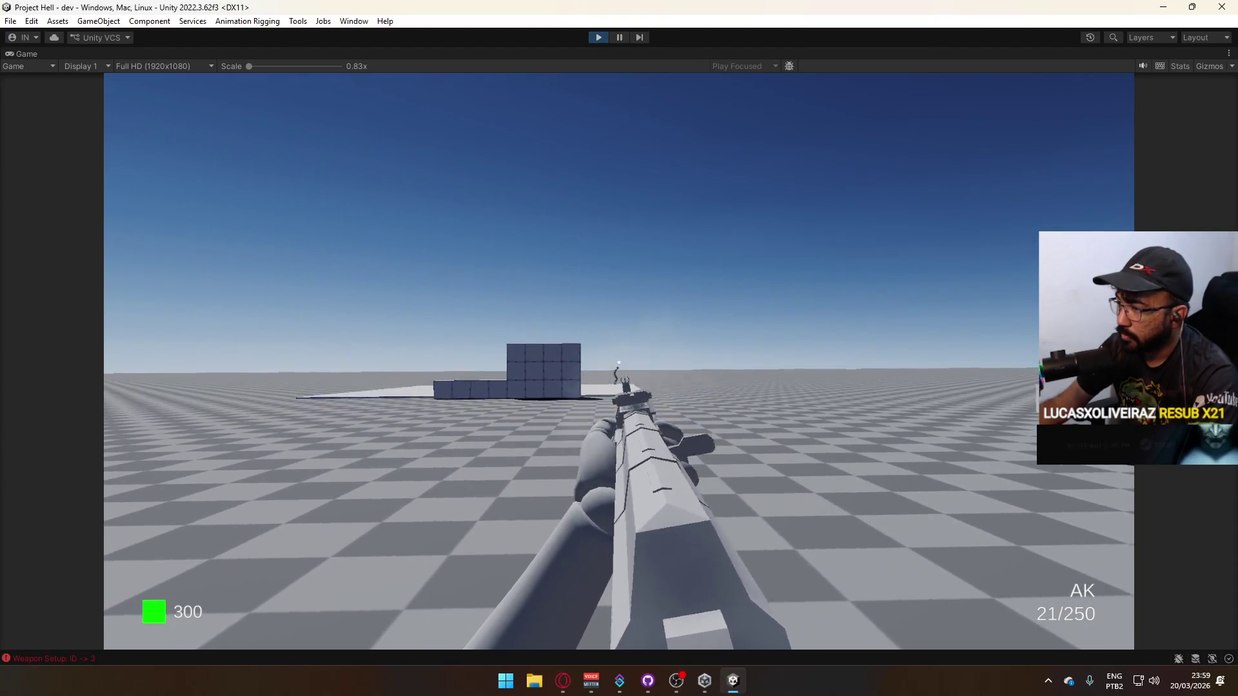
{"action": "left_click", "coordinate": [619, 361]}
{"action": "left_click", "coordinate": [619, 361]}
{"action": "left_click", "coordinate": [619, 361]}
{"action": "left_click", "coordinate": [619, 361]}
{"action": "left_click", "coordinate": [619, 361]}
{"action": "left_click", "coordinate": [619, 361]}
{"action": "left_click", "coordinate": [619, 361]}
{"action": "left_click", "coordinate": [619, 361]}
{"action": "left_click", "coordinate": [619, 361]}
{"action": "left_click", "coordinate": [619, 361]}
{"action": "left_click", "coordinate": [619, 361]}
{"action": "left_click", "coordinate": [619, 361]}
{"action": "left_click", "coordinate": [619, 361]}
{"action": "left_click", "coordinate": [619, 361]}
{"action": "left_click", "coordinate": [619, 362]}
{"action": "left_click", "coordinate": [619, 361]}
{"action": "left_click", "coordinate": [619, 361]}
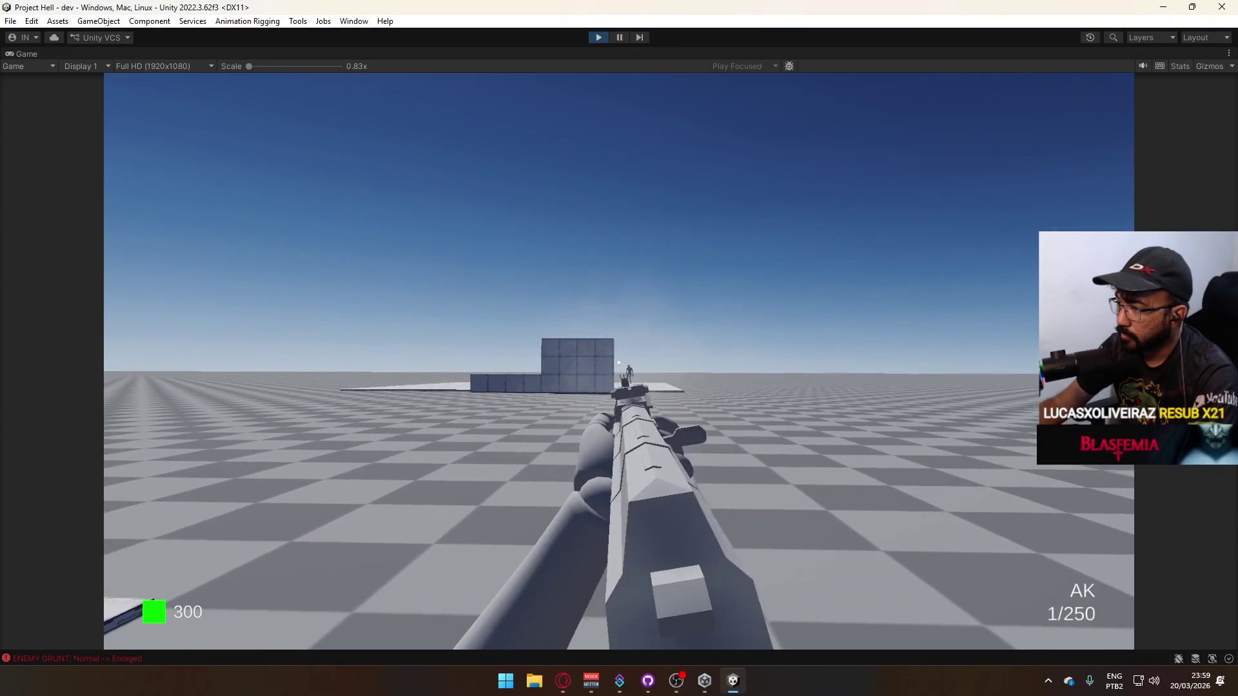
{"action": "left_click", "coordinate": [619, 361]}
{"action": "key", "text": "r"}
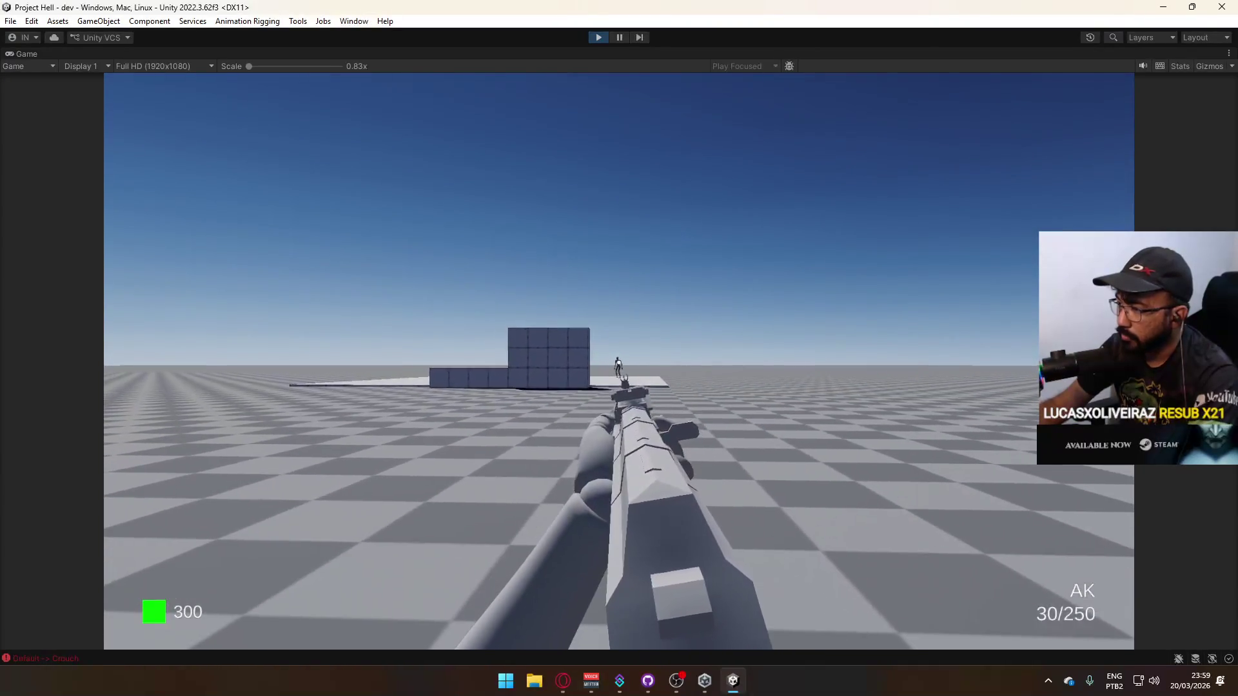
Fire the AK while crouched, reload, and untick Maximize on the Game tab.
{"action": "left_click", "coordinate": [619, 361]}
{"action": "left_click", "coordinate": [620, 361]}
{"action": "left_click", "coordinate": [619, 361]}
{"action": "left_click", "coordinate": [619, 361]}
{"action": "left_click", "coordinate": [619, 362]}
{"action": "left_click", "coordinate": [619, 362]}
{"action": "key", "text": "ctrl"}
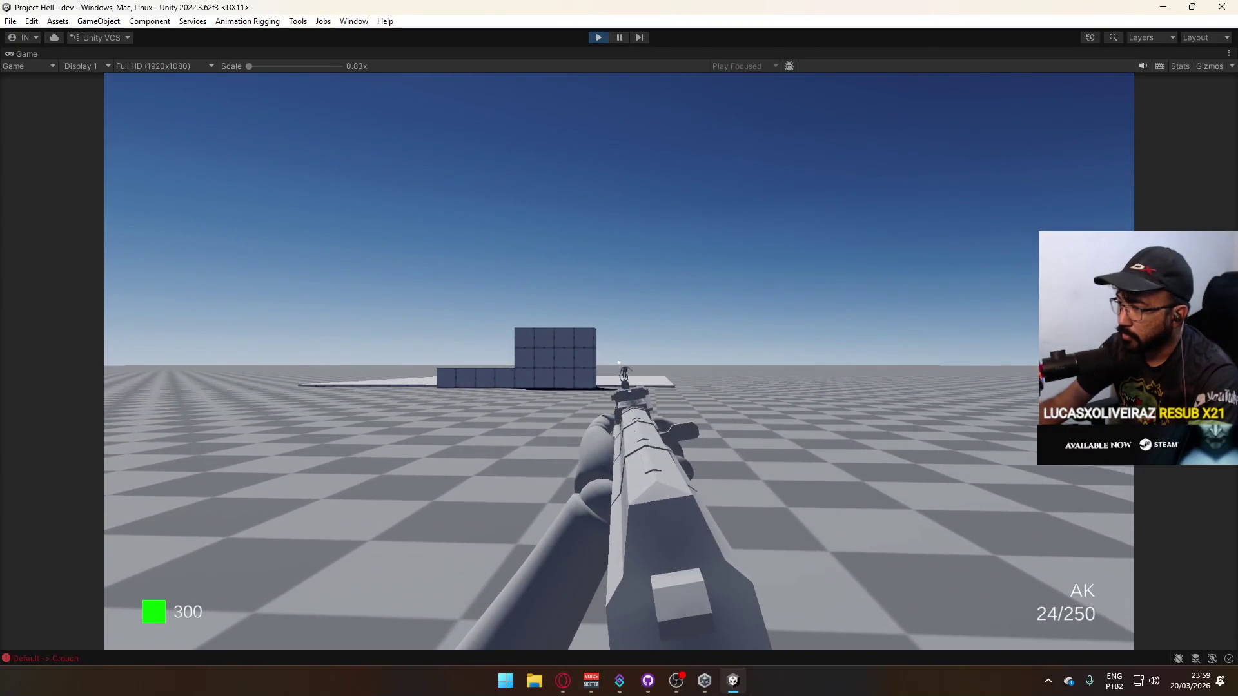
{"action": "key", "text": "r"}
{"action": "key", "text": "super"}
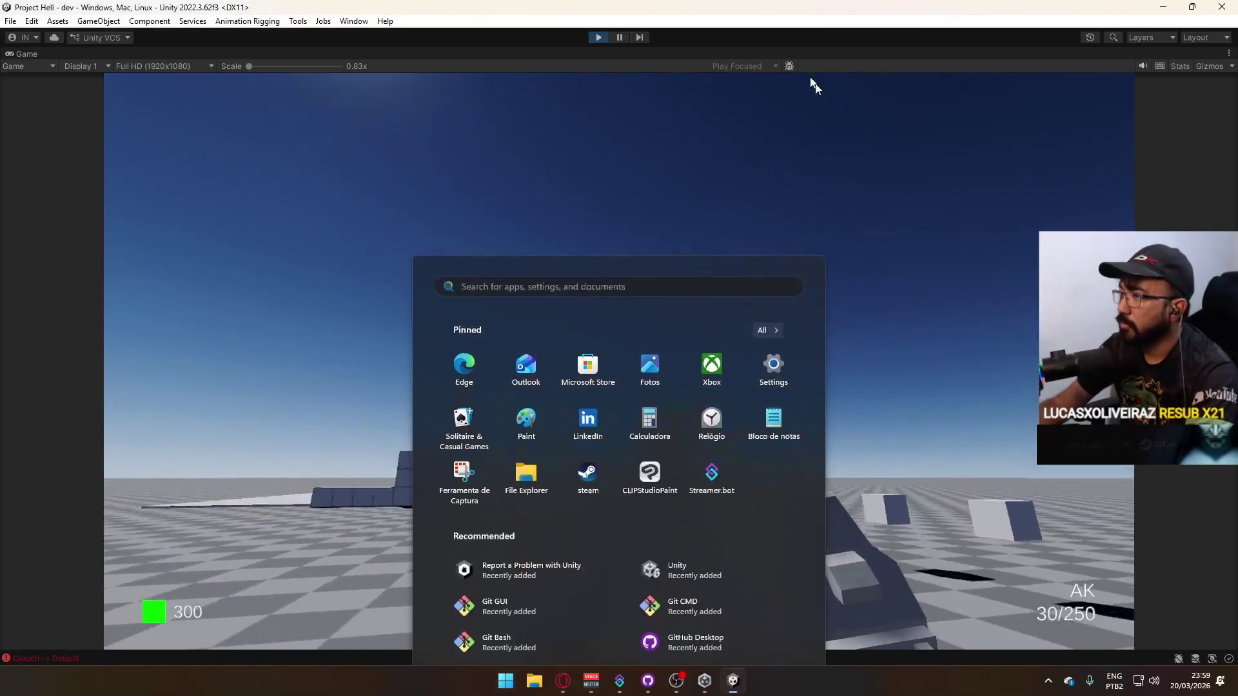
{"action": "key", "text": "super"}
{"action": "right_click", "coordinate": [775, 61]}
{"action": "left_click", "coordinate": [854, 102]}
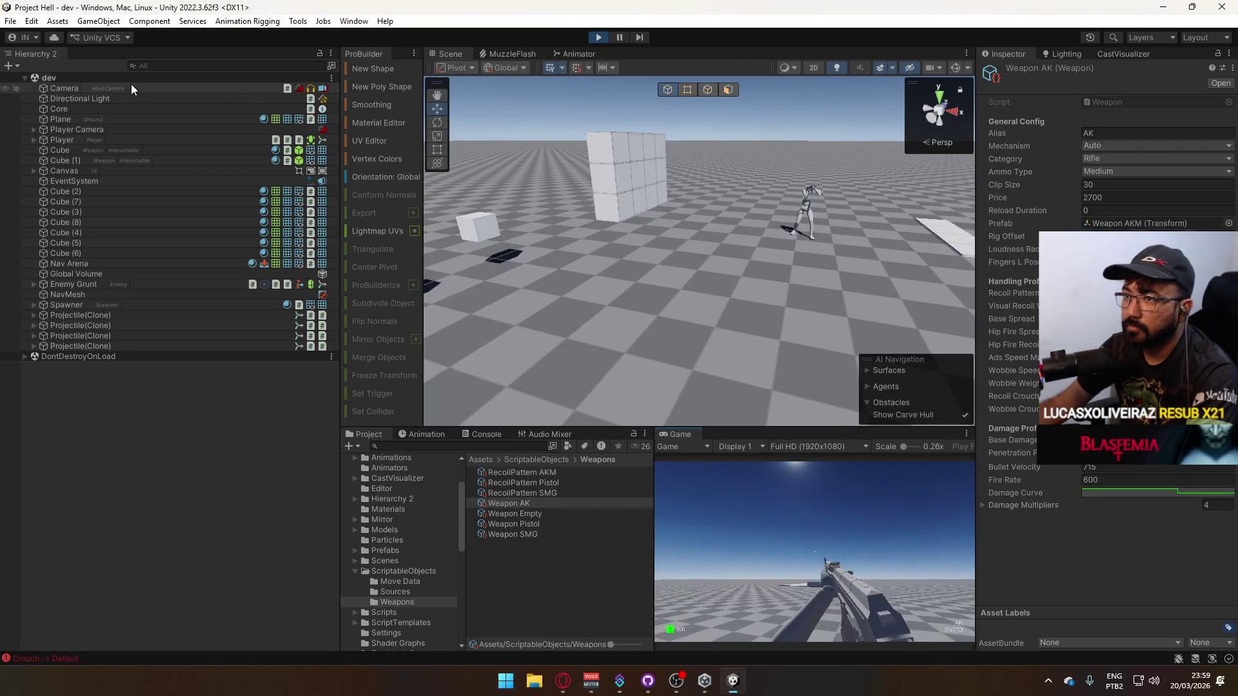
Select the Core object and fly the Scene camera up over the cube wall and arena.
{"action": "left_click", "coordinate": [161, 110]}
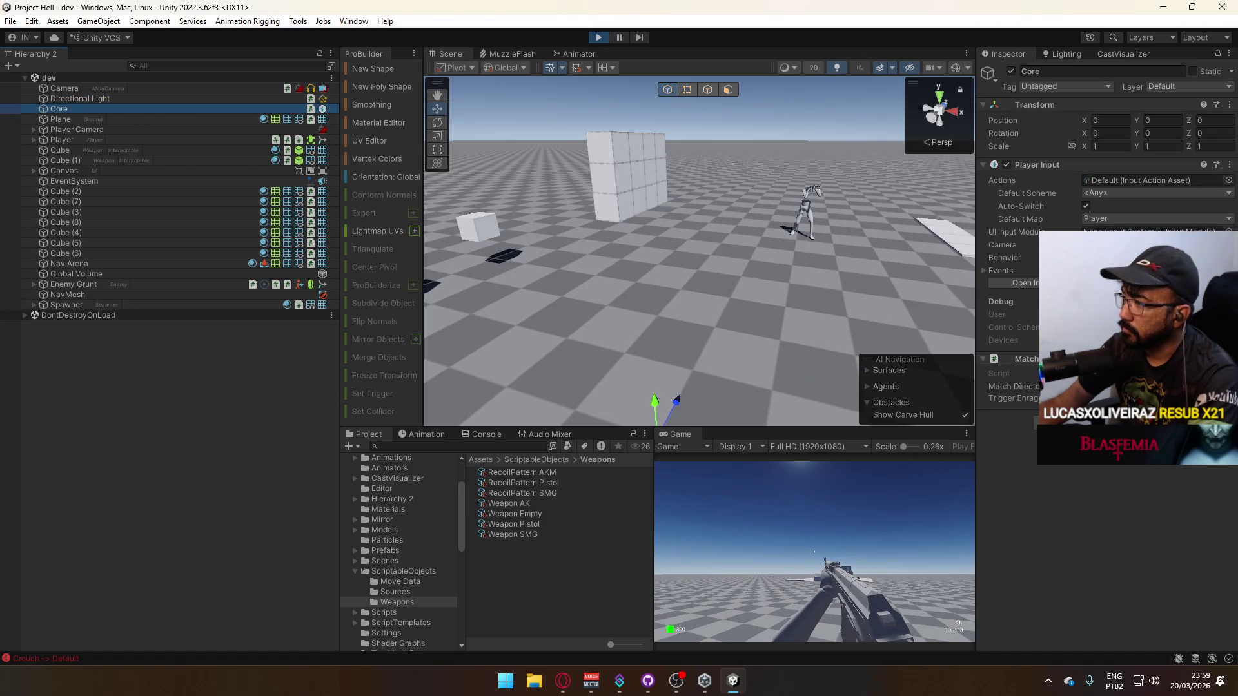
{"action": "right_click", "coordinate": [681, 436]}
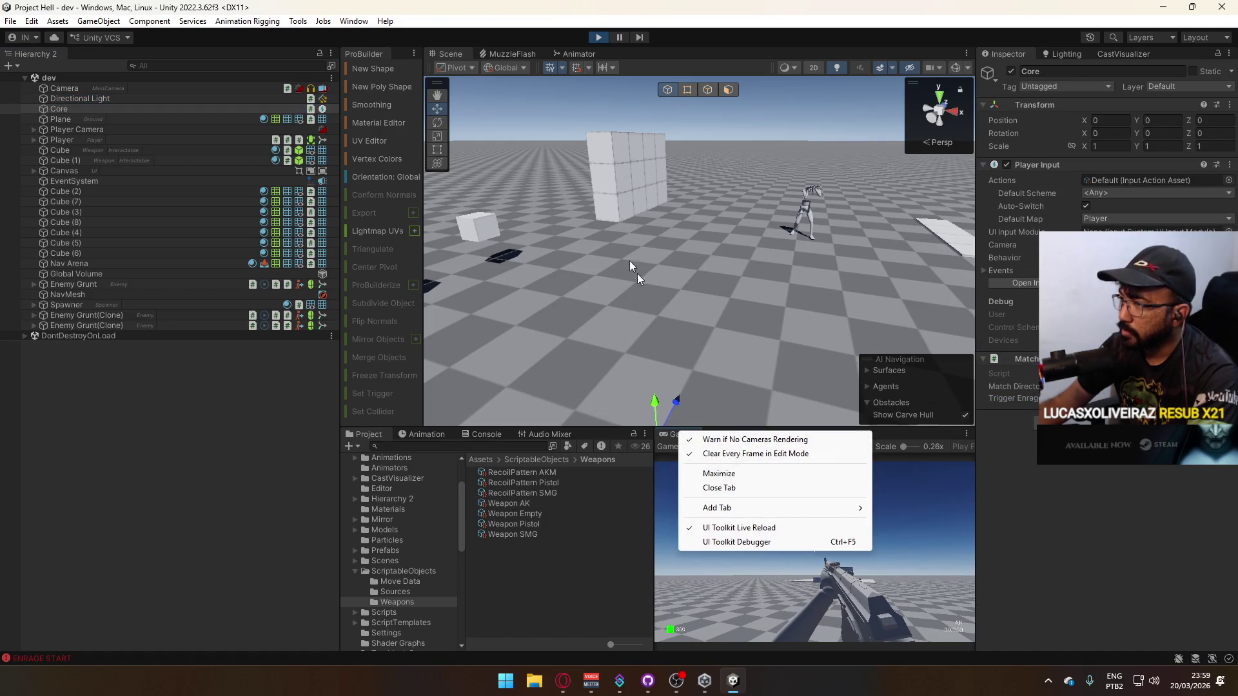
{"action": "key", "text": "Escape"}
{"action": "mouse_move", "coordinate": [581, 226]}
{"action": "left_mouse_down"}
{"action": "mouse_move", "coordinate": [710, 258]}
{"action": "mouse_move", "coordinate": [801, 257]}
{"action": "mouse_move", "coordinate": [404, 284]}
{"action": "mouse_move", "coordinate": [495, 295]}
{"action": "mouse_move", "coordinate": [581, 258]}
{"action": "mouse_move", "coordinate": [558, 234]}
{"action": "left_mouse_up"}
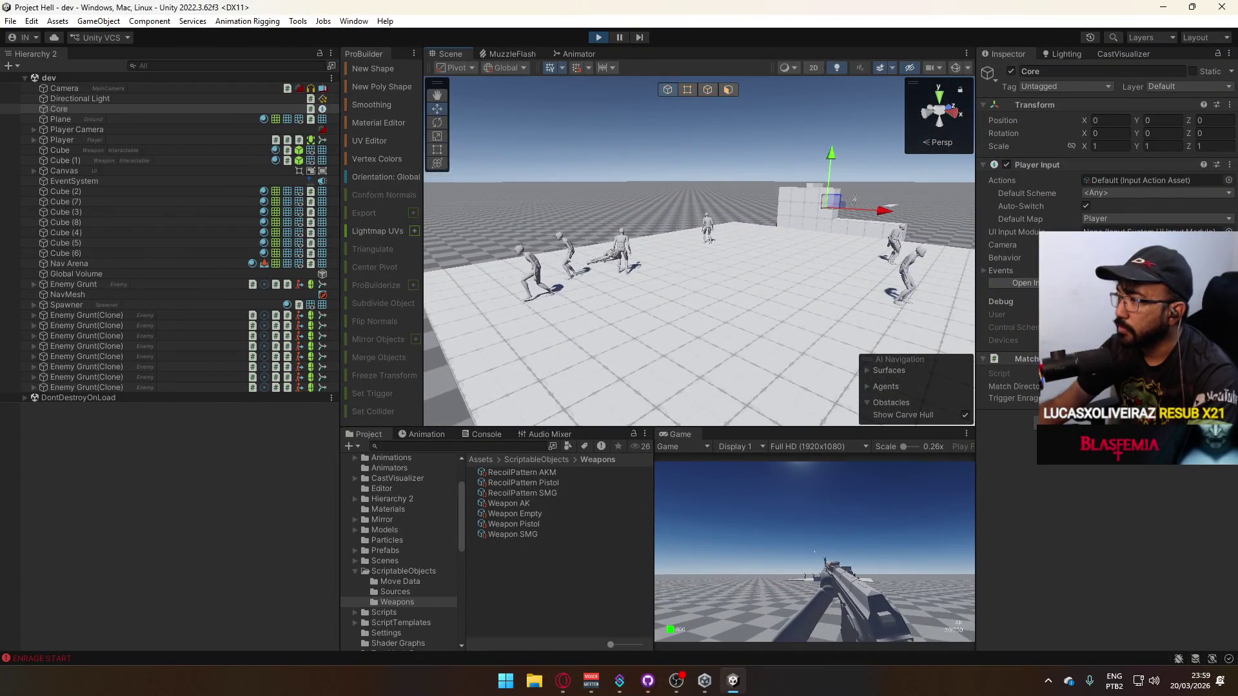
{"action": "mouse_move", "coordinate": [860, 349]}
{"action": "left_mouse_down"}
{"action": "mouse_move", "coordinate": [727, 276]}
{"action": "mouse_move", "coordinate": [636, 278]}
{"action": "mouse_move", "coordinate": [671, 274]}
{"action": "left_mouse_up"}
Sprint the player toward the block, then orbit the Scene view over the enemy-filled arena.
{"action": "key", "text": "shift+w"}
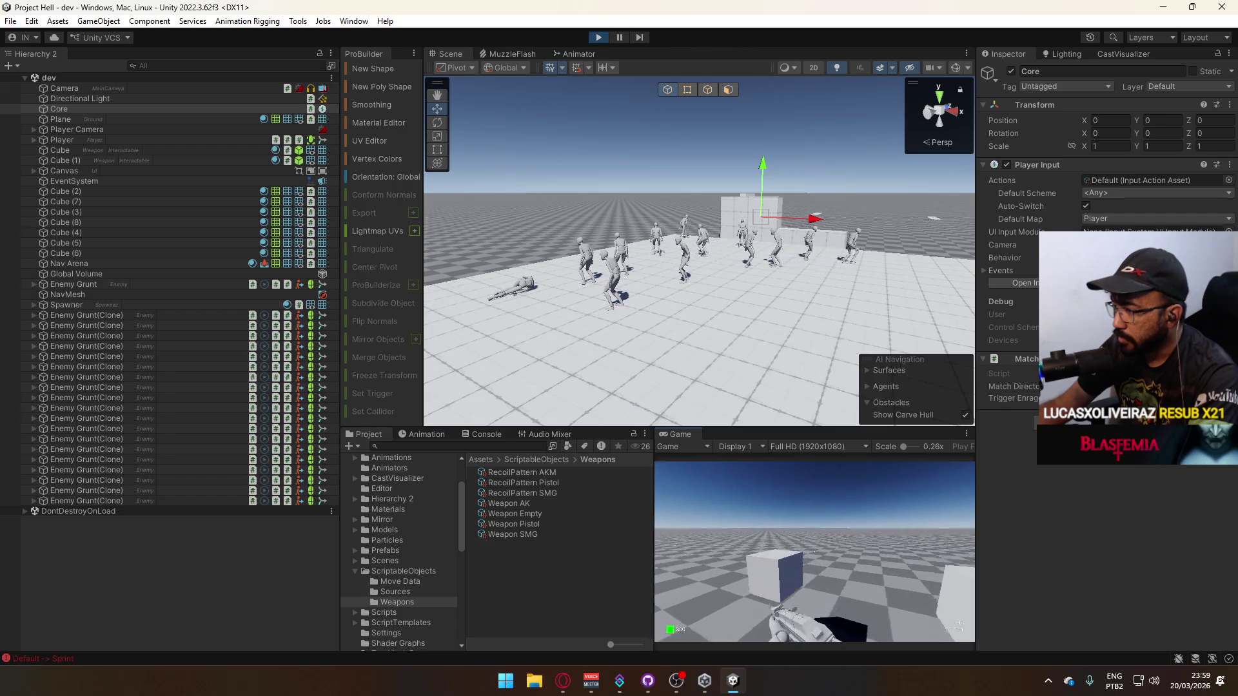
{"action": "key", "text": "shift"}
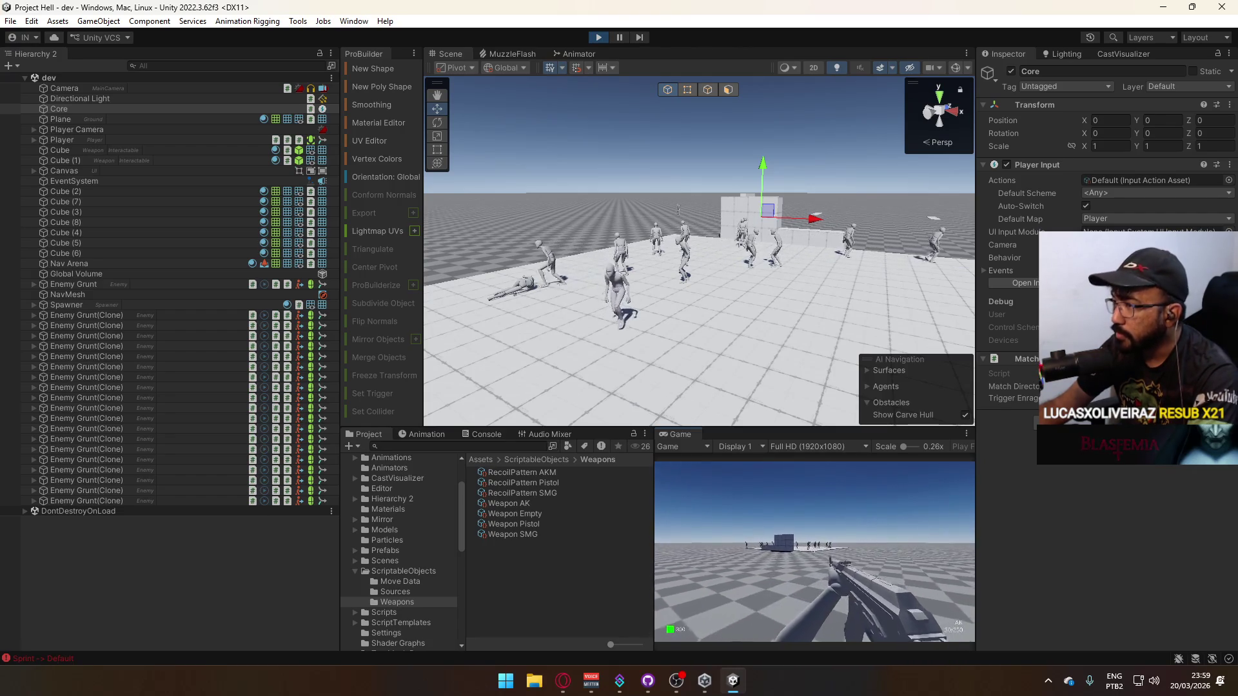
{"action": "key", "text": "super"}
{"action": "left_click", "coordinate": [837, 556]}
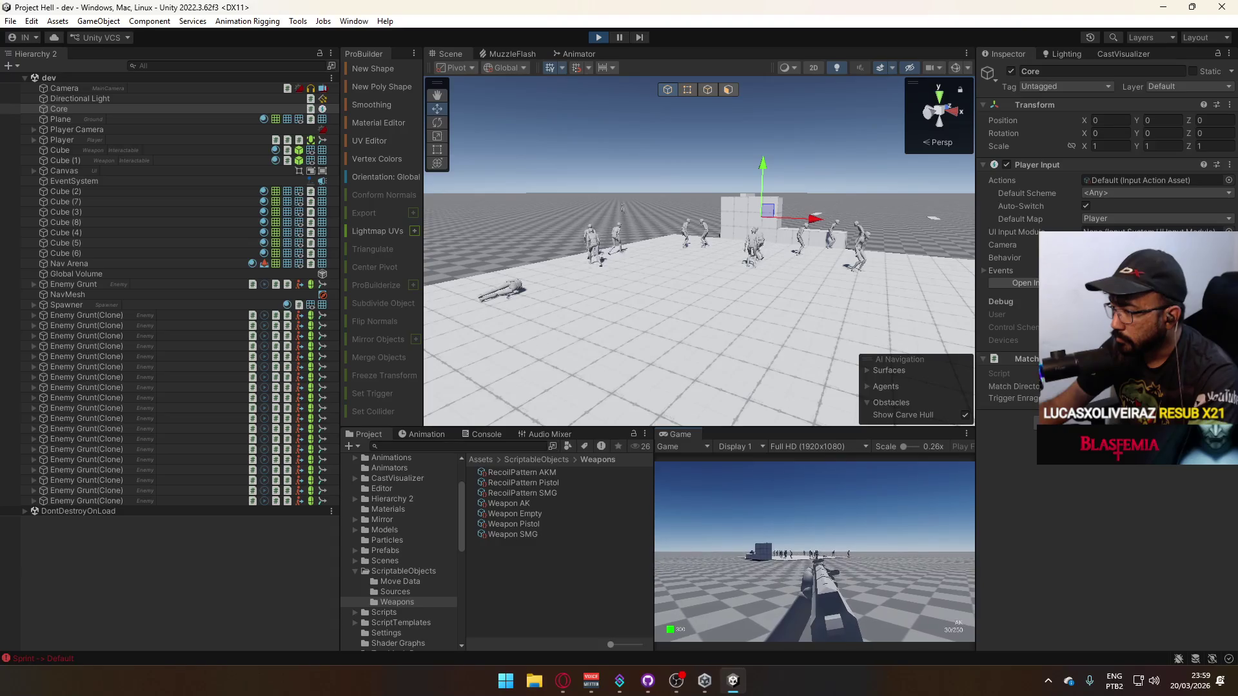
{"action": "key", "text": "w"}
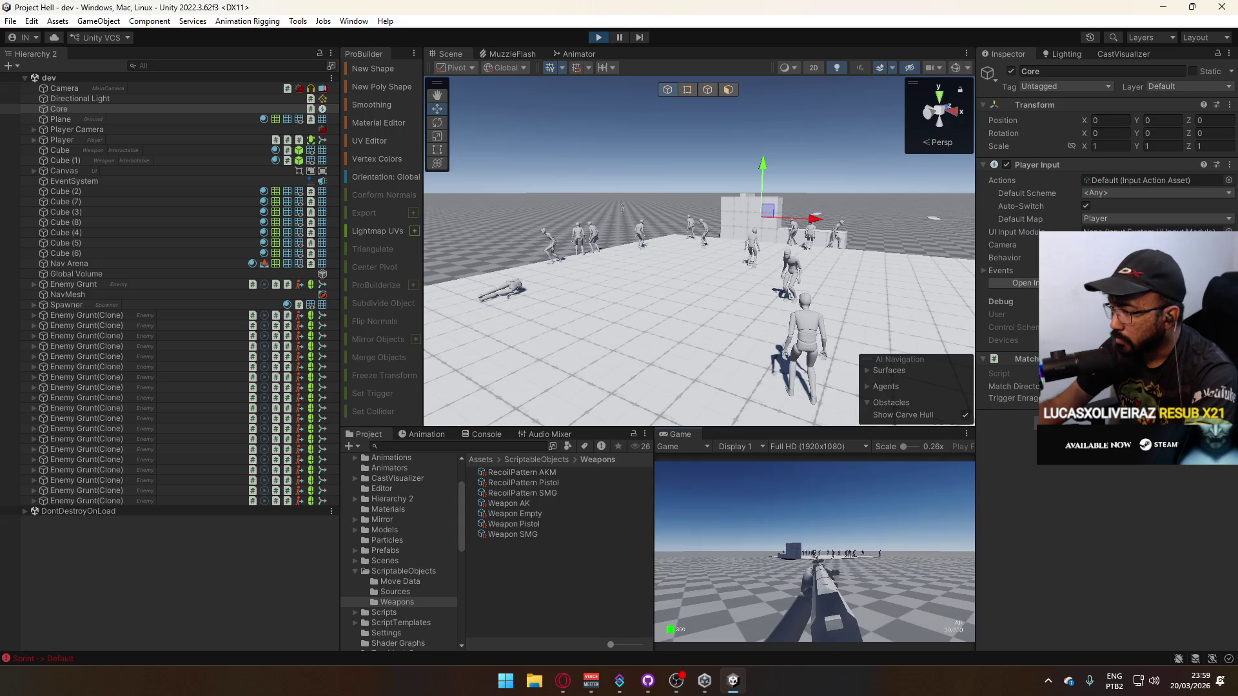
{"action": "key", "text": "super"}
{"action": "key", "text": "super"}
{"action": "mouse_move", "coordinate": [774, 161]}
{"action": "left_mouse_down"}
{"action": "mouse_move", "coordinate": [805, 131]}
{"action": "mouse_move", "coordinate": [632, 130]}
{"action": "left_mouse_up"}
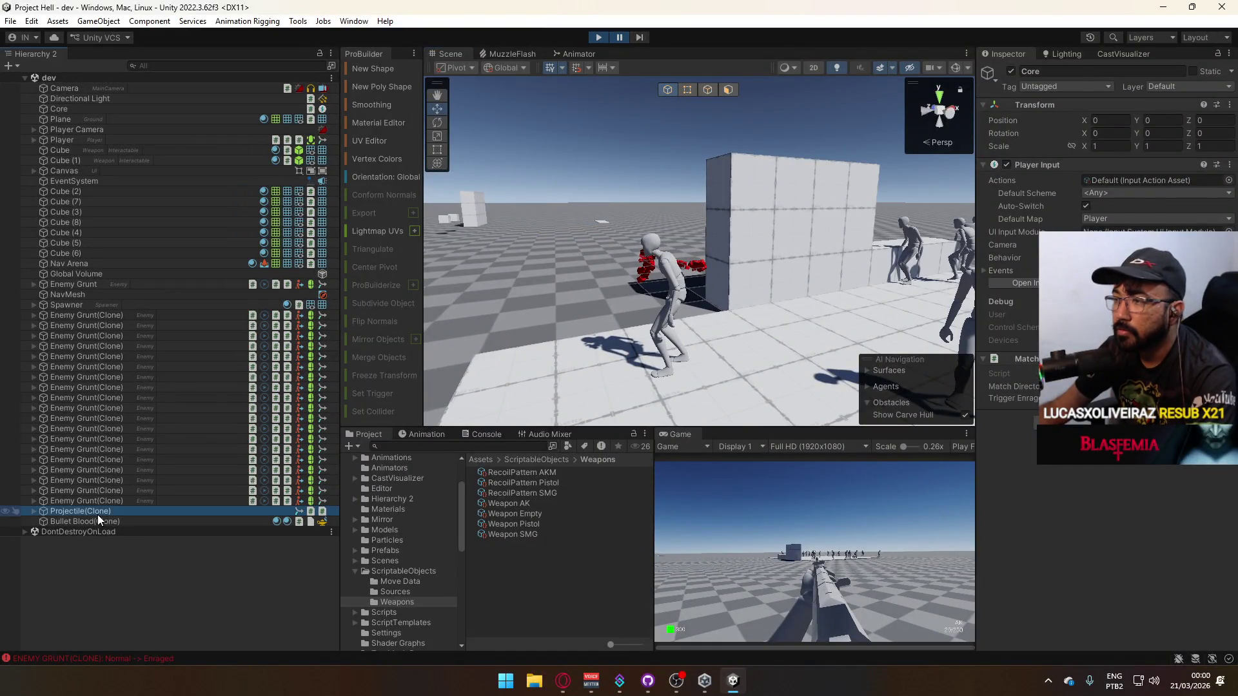
{"action": "left_click_drag", "start_coordinate": [645, 303], "coordinate": [228, 276]}
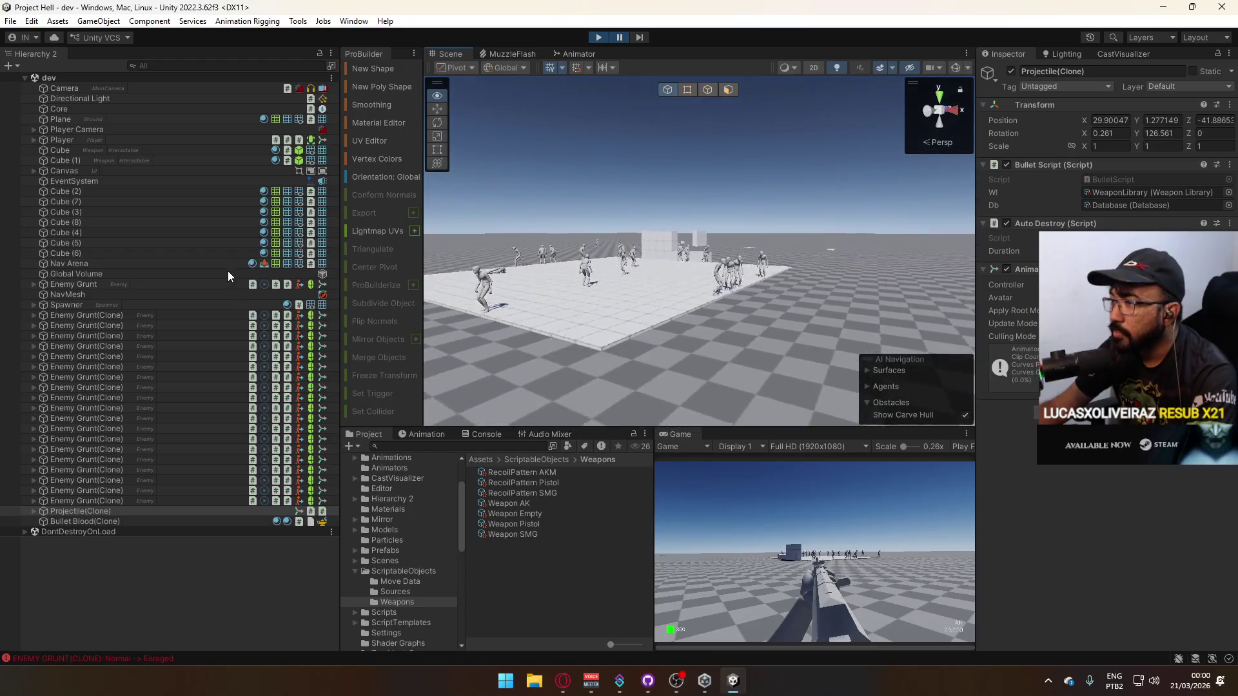
Frame the projectile clone and open the CastVisualizer settings, orbiting around the enemies.
{"action": "key", "text": "f"}
{"action": "left_click", "coordinate": [1105, 57]}
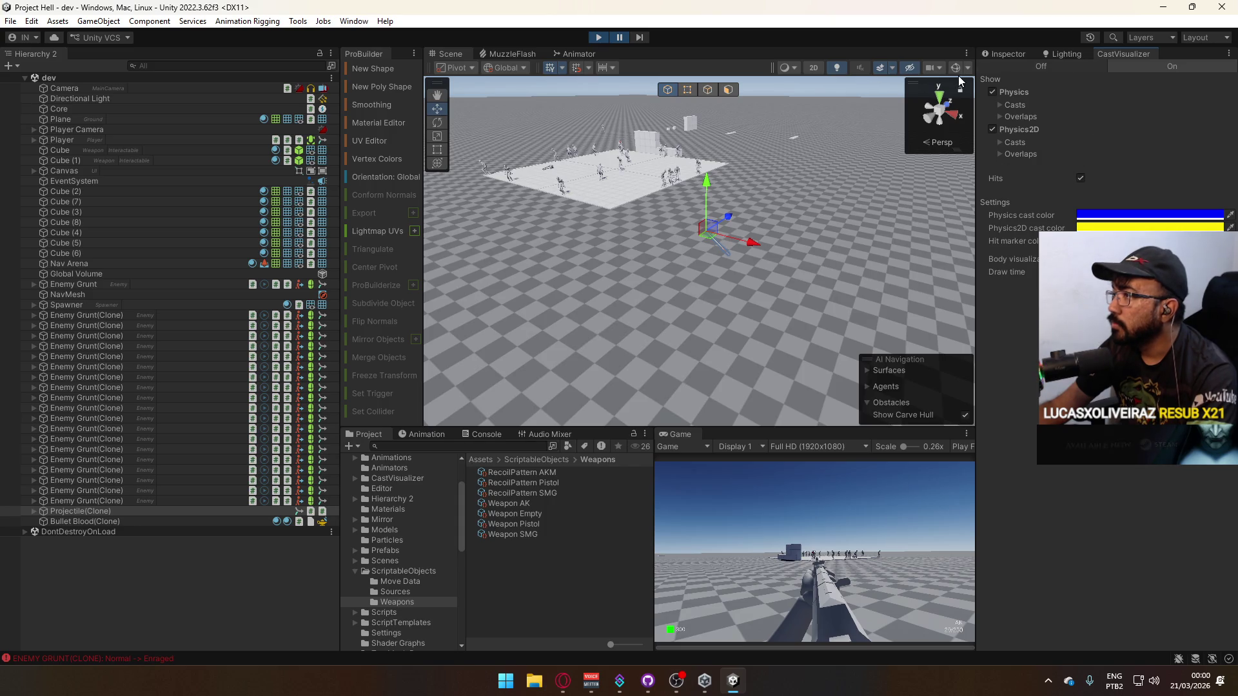
{"action": "mouse_move", "coordinate": [851, 161]}
{"action": "left_mouse_down"}
{"action": "mouse_move", "coordinate": [814, 189]}
{"action": "mouse_move", "coordinate": [1158, 172]}
{"action": "mouse_move", "coordinate": [1186, 204]}
{"action": "mouse_move", "coordinate": [1218, 137]}
{"action": "left_mouse_up"}
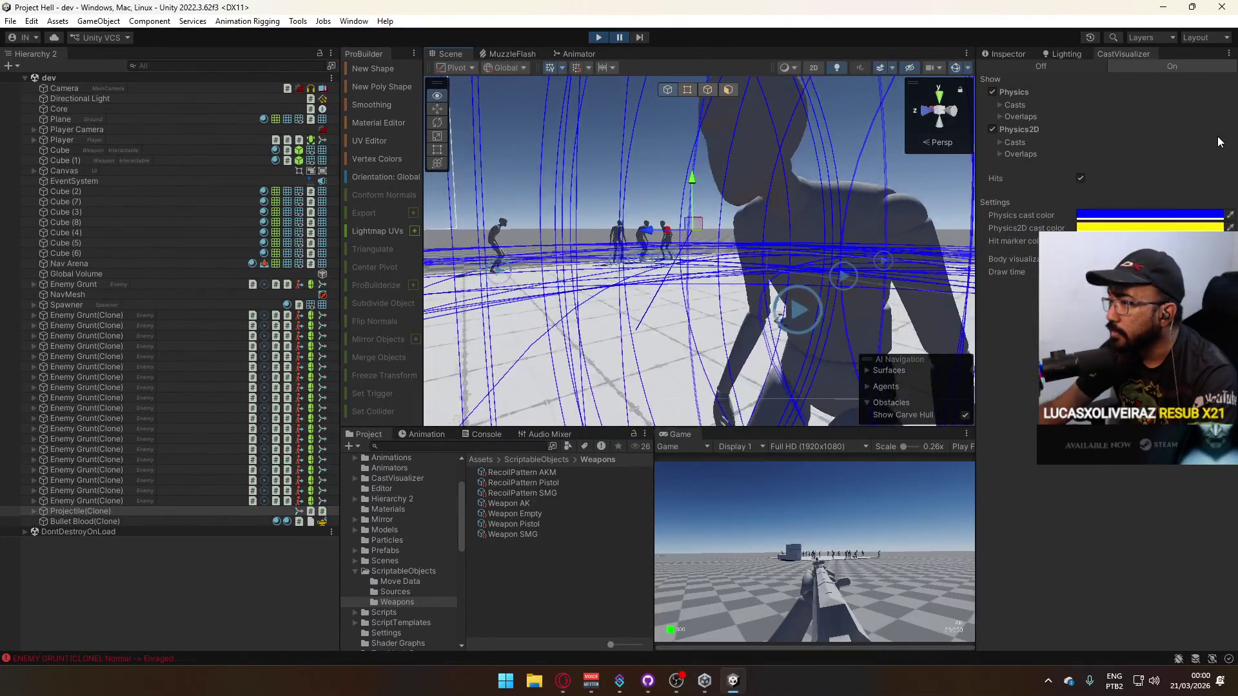
Expand Casts and Overlaps, keep SphereCasts on, and switch OverlapSpheres off.
{"action": "left_click", "coordinate": [1001, 106]}
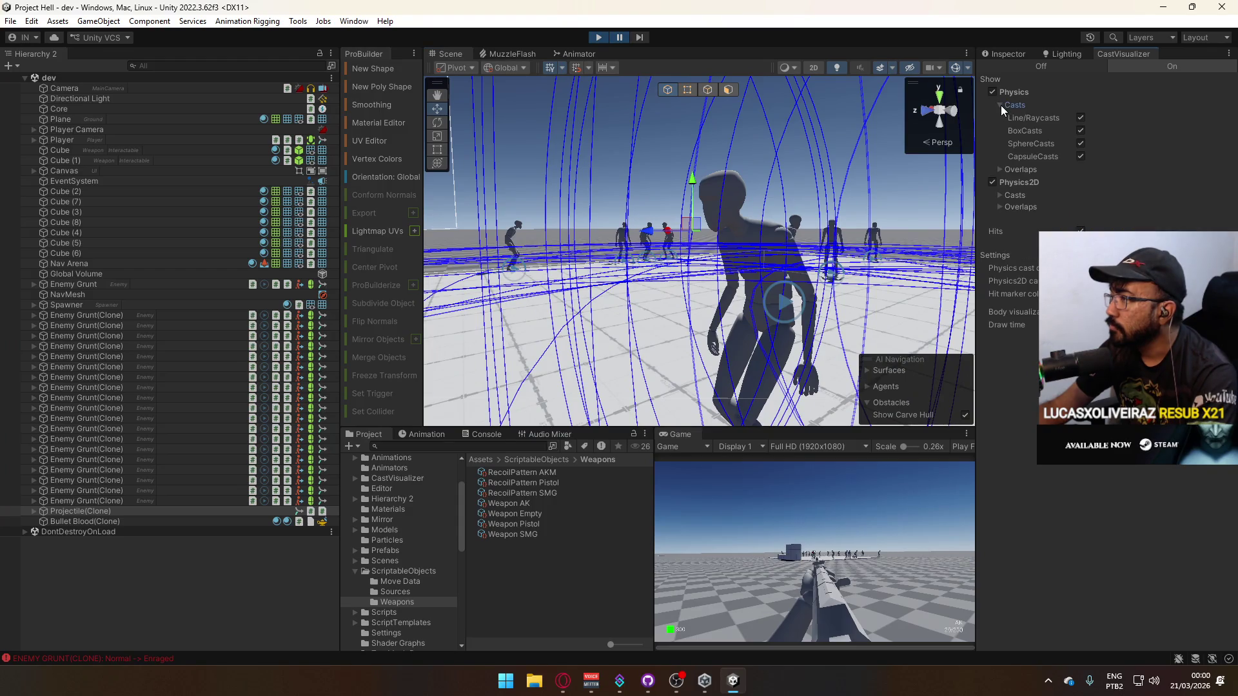
{"action": "left_click", "coordinate": [1081, 144]}
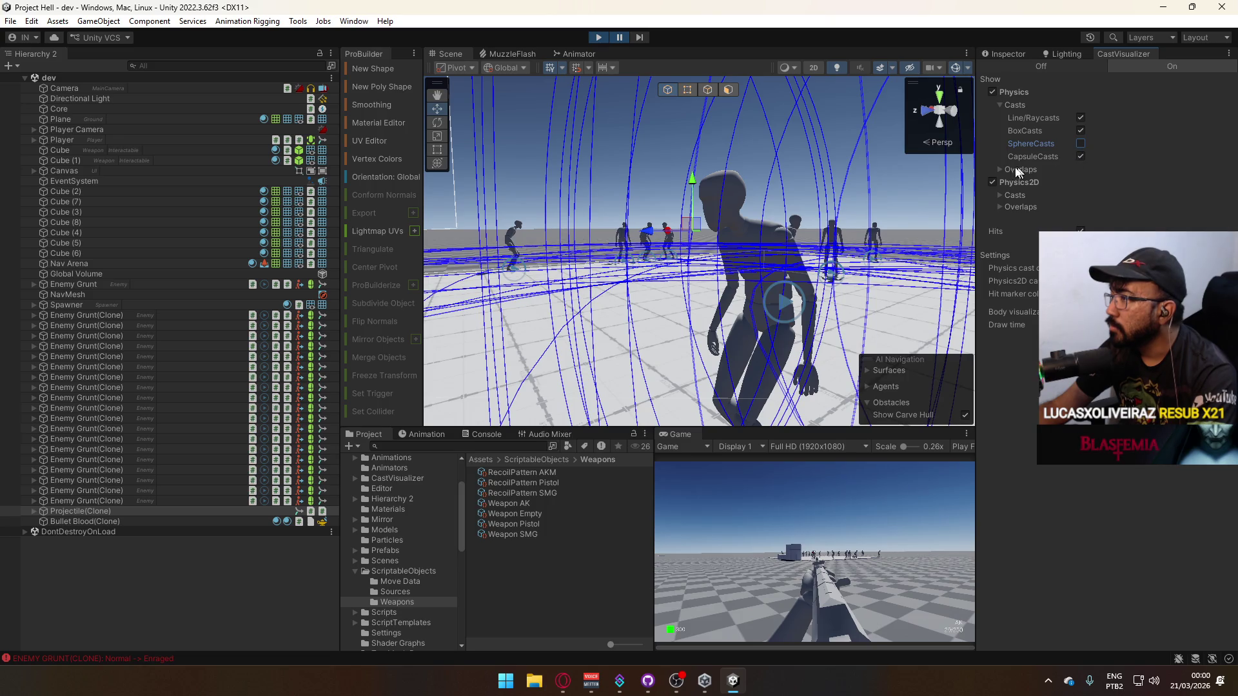
{"action": "key", "text": "space"}
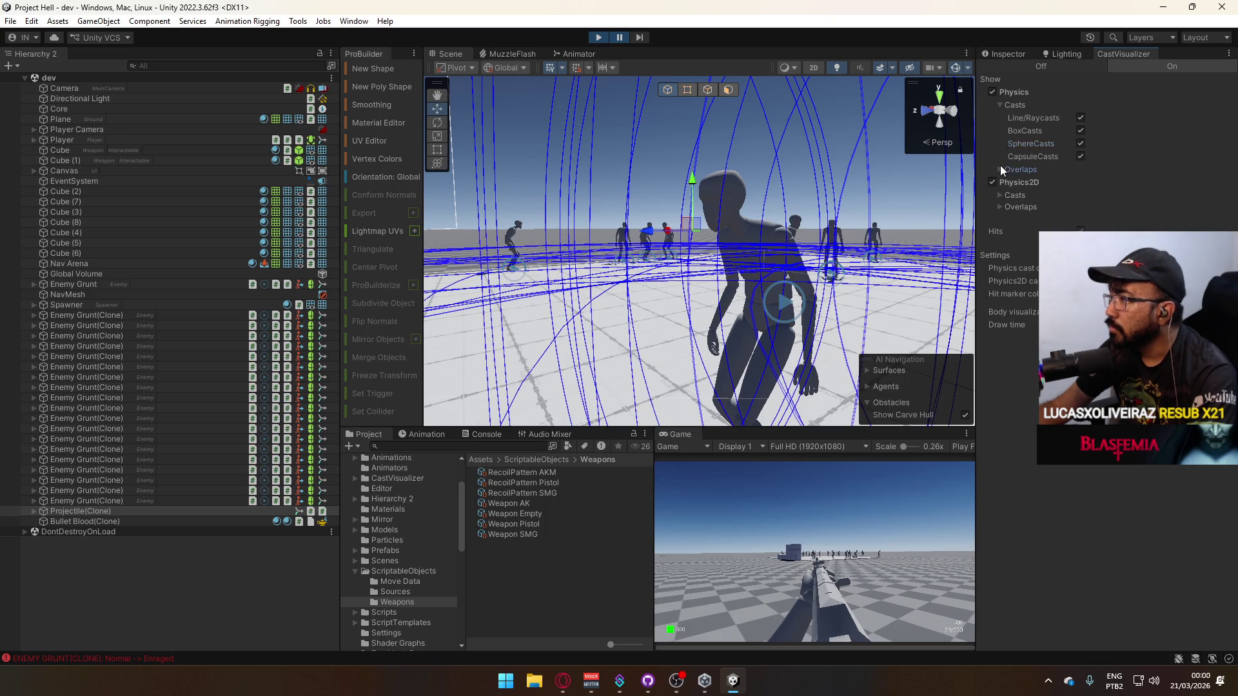
{"action": "left_click", "coordinate": [1000, 169]}
{"action": "left_click", "coordinate": [1079, 195]}
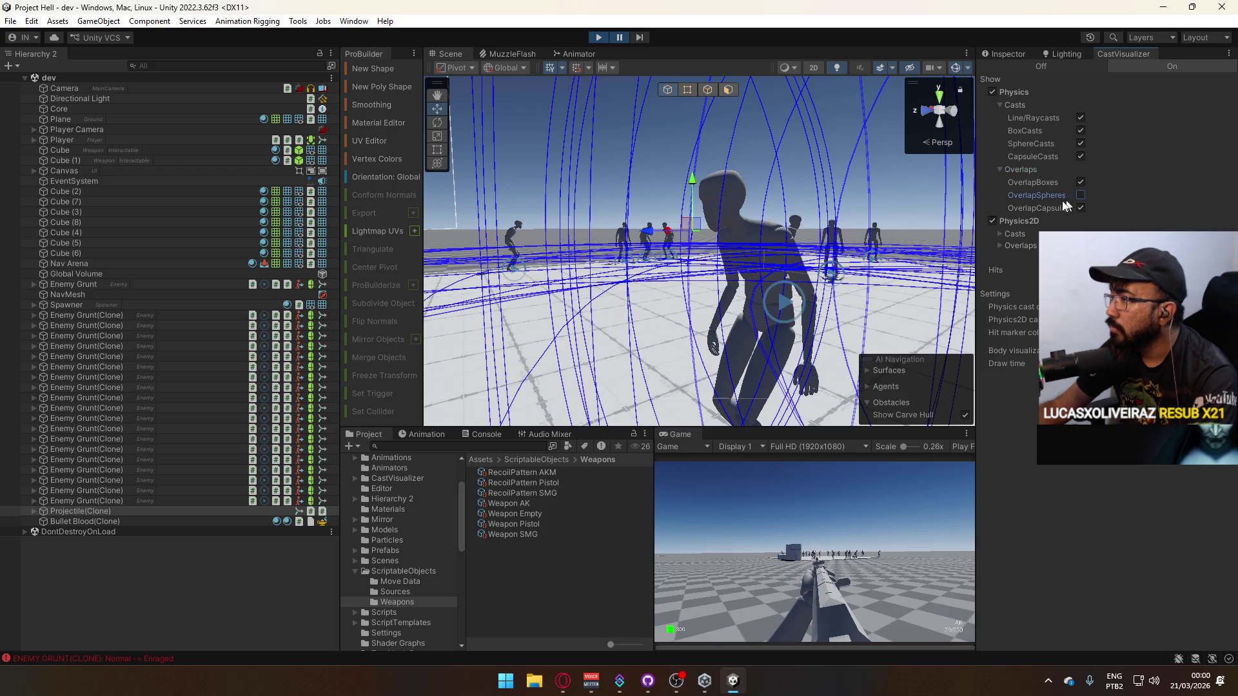
{"action": "mouse_move", "coordinate": [580, 245]}
{"action": "left_mouse_down"}
{"action": "mouse_move", "coordinate": [542, 266]}
{"action": "mouse_move", "coordinate": [800, 93]}
{"action": "left_mouse_up"}
{"action": "left_click", "coordinate": [638, 38]}
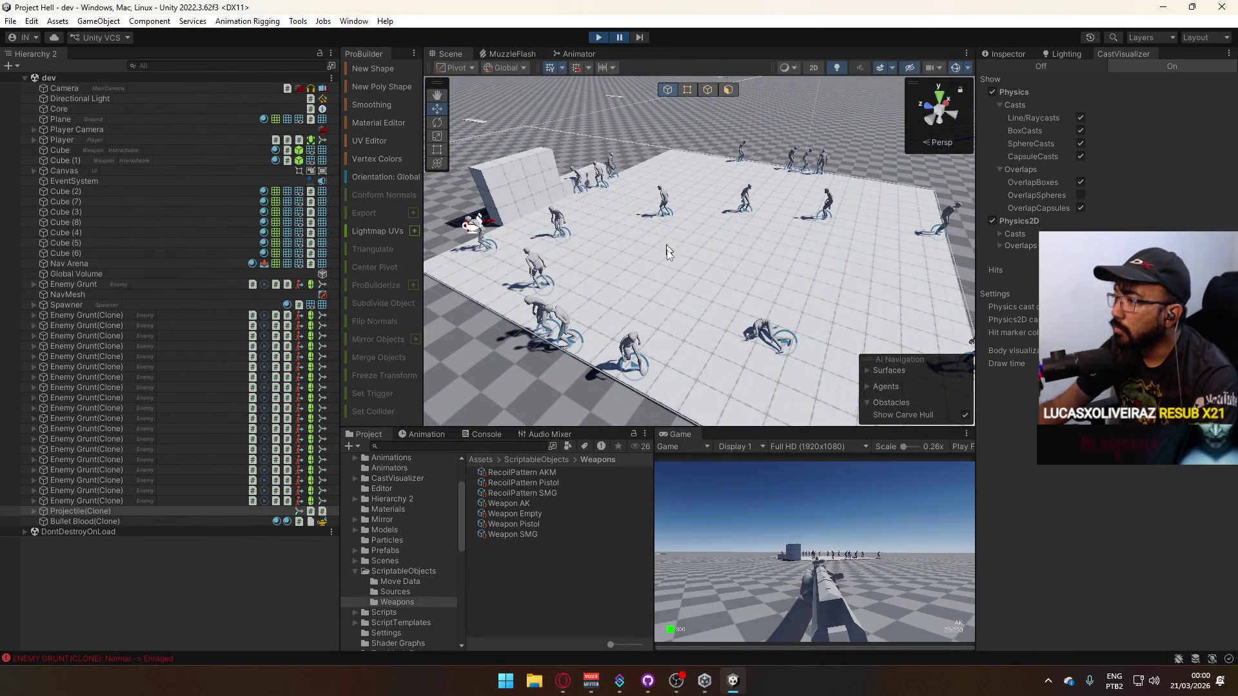
{"action": "left_click", "coordinate": [850, 544]}
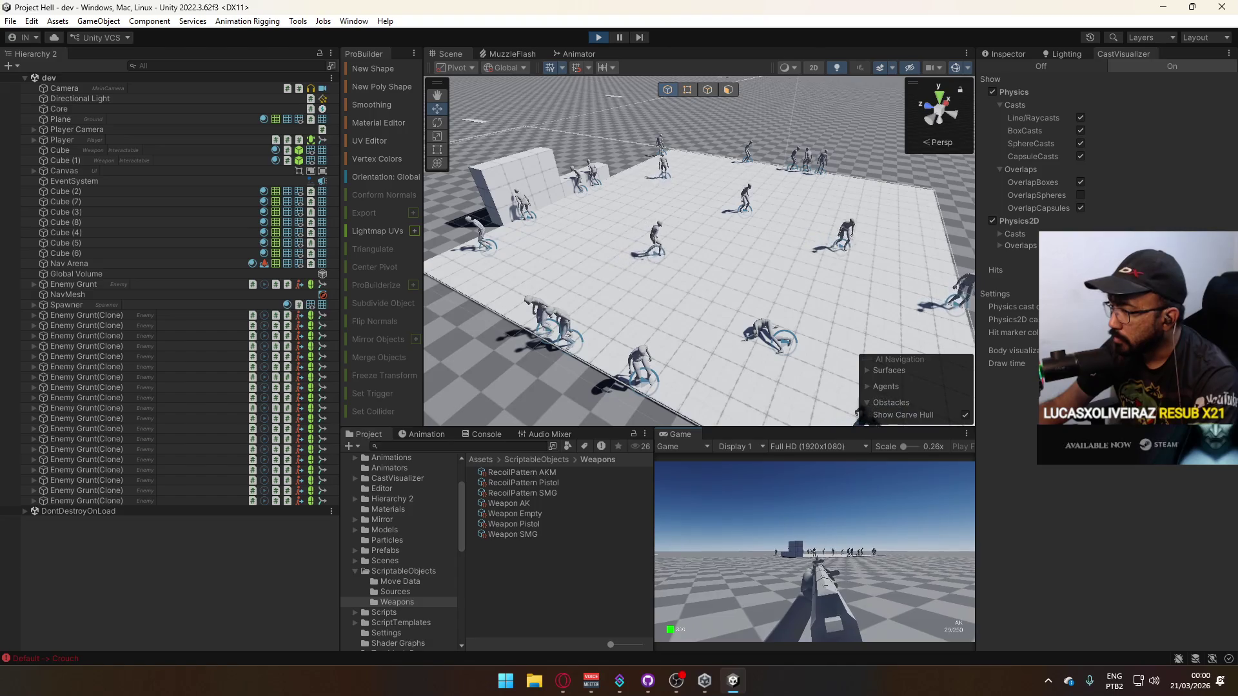
{"action": "left_click", "coordinate": [814, 551]}
{"action": "key", "text": "super"}
{"action": "key", "text": "super"}
{"action": "mouse_move", "coordinate": [670, 168]}
{"action": "left_mouse_down"}
{"action": "mouse_move", "coordinate": [779, 80]}
{"action": "mouse_move", "coordinate": [814, 92]}
{"action": "left_mouse_up"}
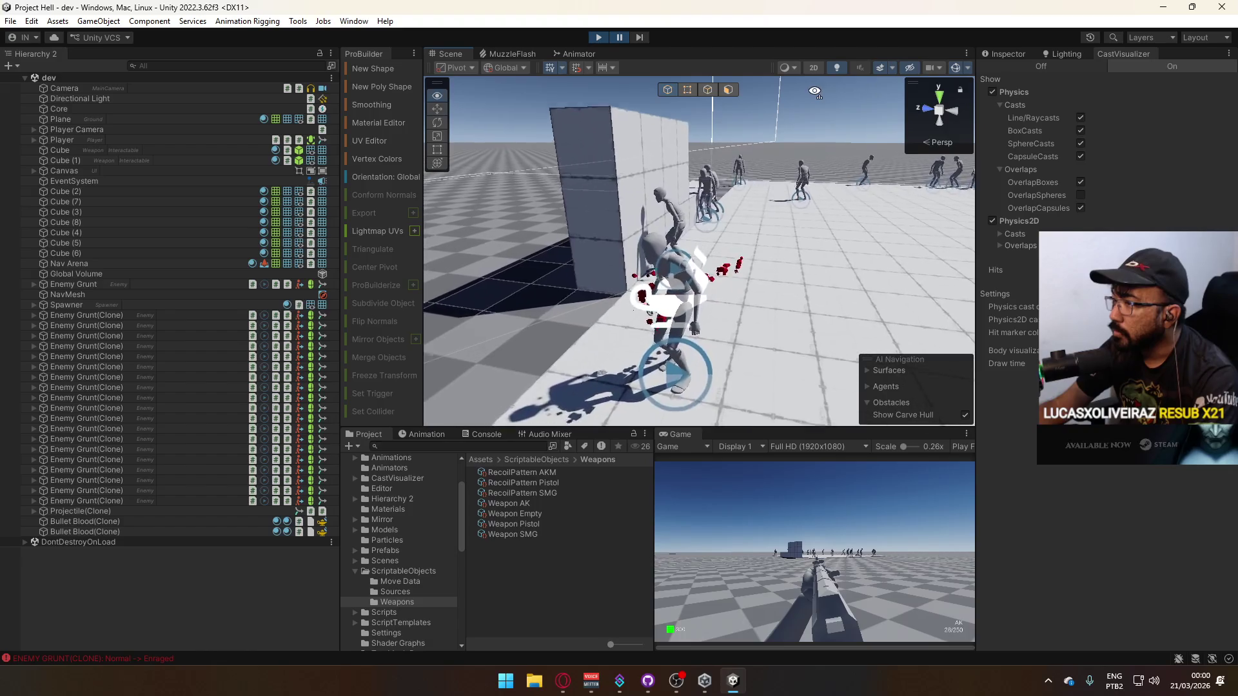
{"action": "key", "text": "f"}
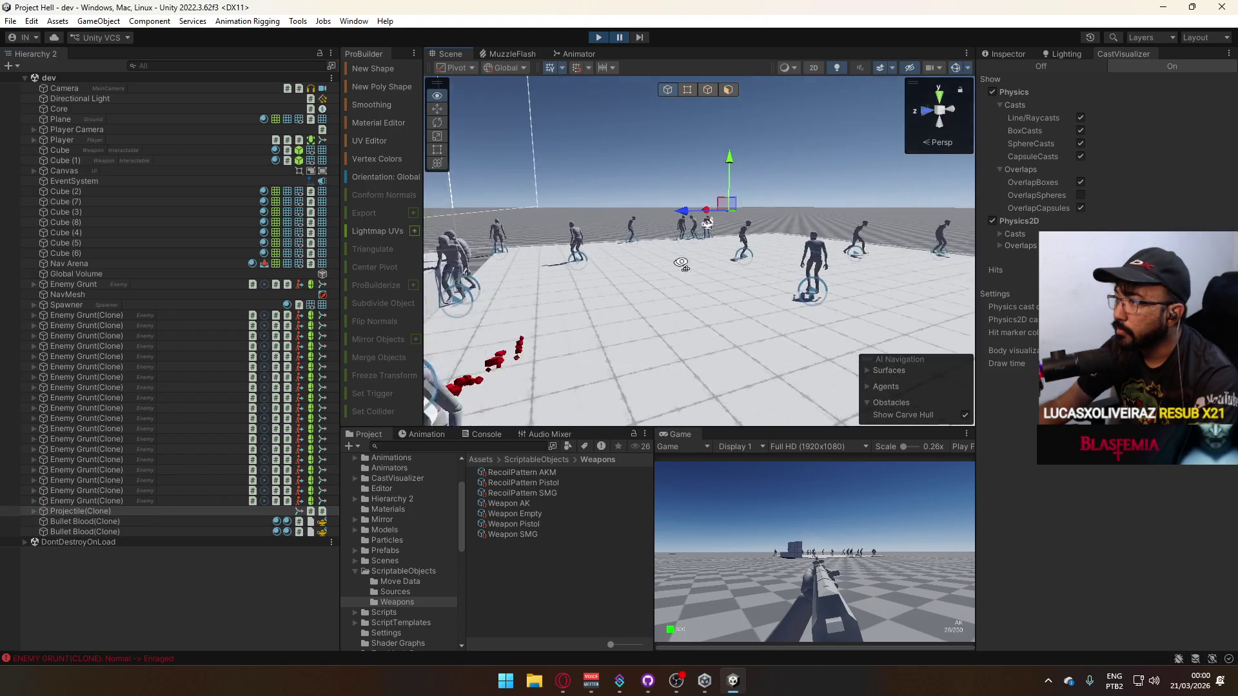
{"action": "mouse_move", "coordinate": [684, 263]}
{"action": "left_mouse_down"}
{"action": "mouse_move", "coordinate": [90, 276]}
{"action": "mouse_move", "coordinate": [49, 297]}
{"action": "mouse_move", "coordinate": [482, 261]}
{"action": "left_mouse_up"}
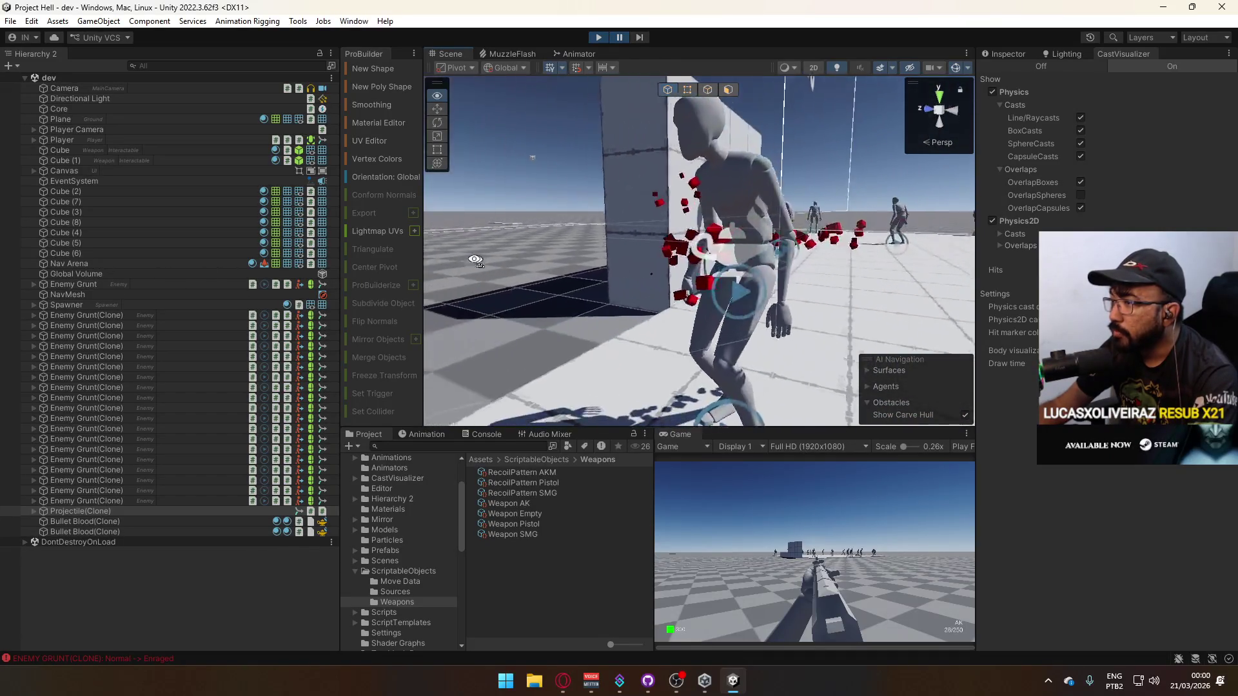
{"action": "mouse_move", "coordinate": [387, 258]}
{"action": "left_mouse_down"}
{"action": "mouse_move", "coordinate": [616, 227]}
{"action": "mouse_move", "coordinate": [581, 252]}
{"action": "mouse_move", "coordinate": [356, 307]}
{"action": "mouse_move", "coordinate": [118, 233]}
{"action": "left_mouse_up"}
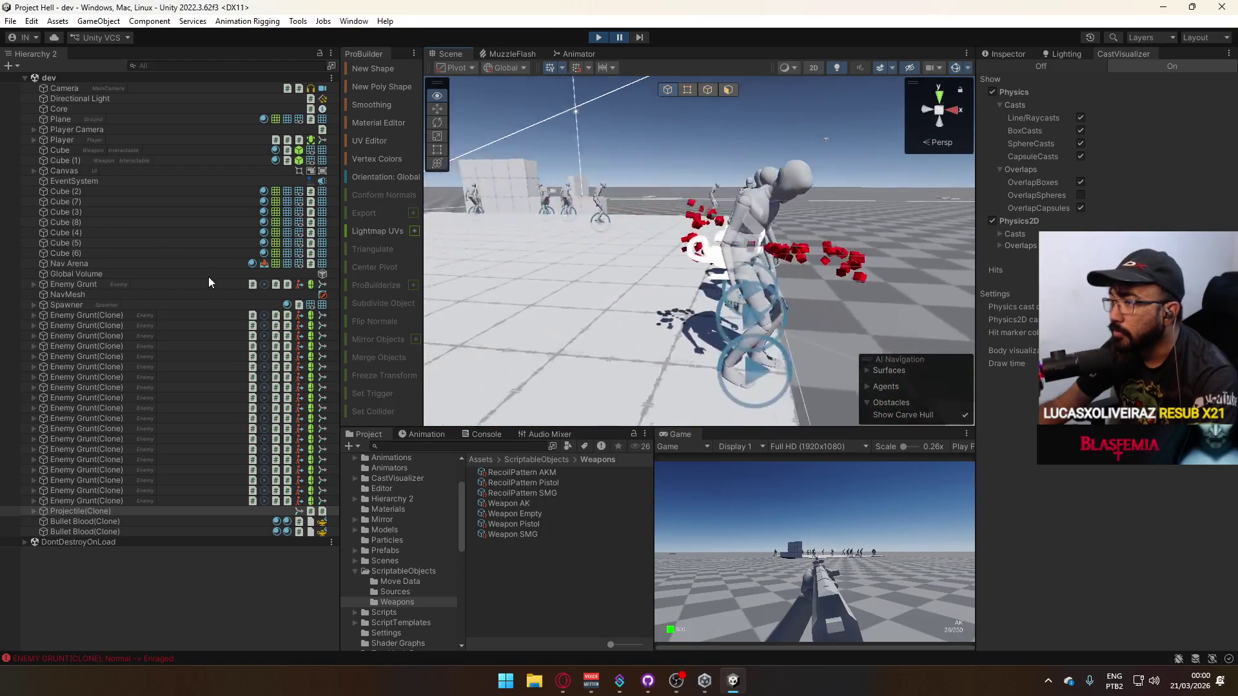
{"action": "left_click_drag", "start_coordinate": [230, 289], "coordinate": [376, 246]}
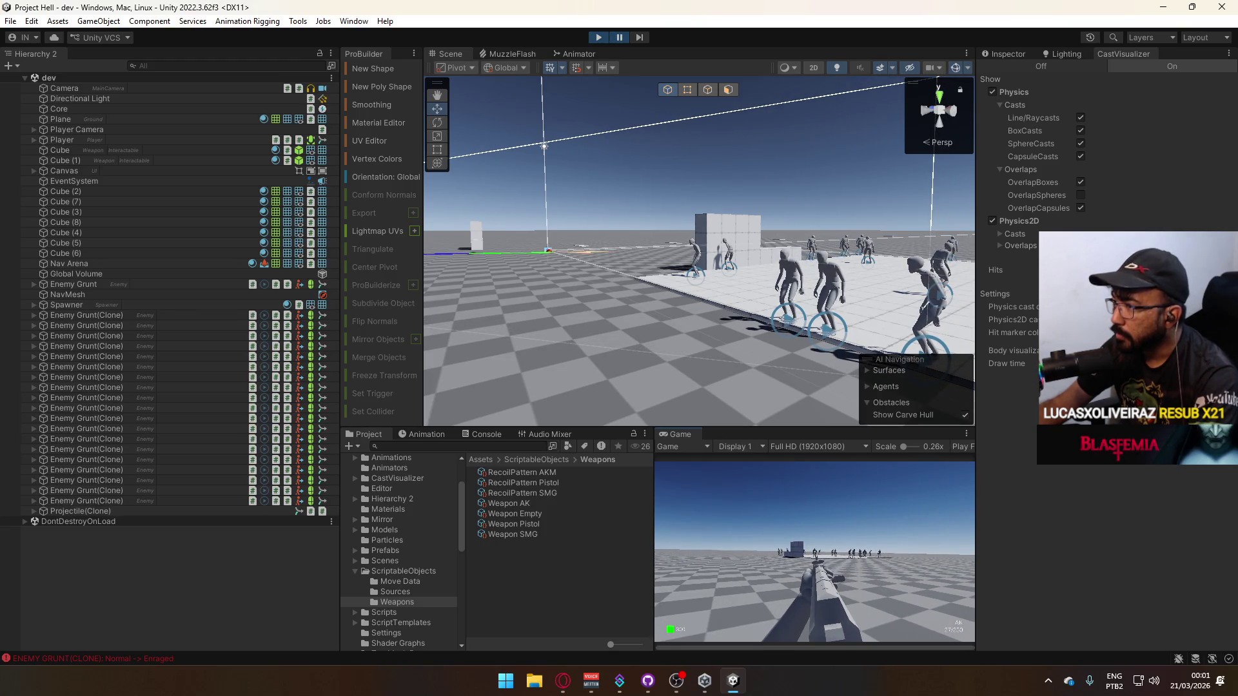
{"action": "key", "text": "super"}
{"action": "left_click", "coordinate": [701, 190]}
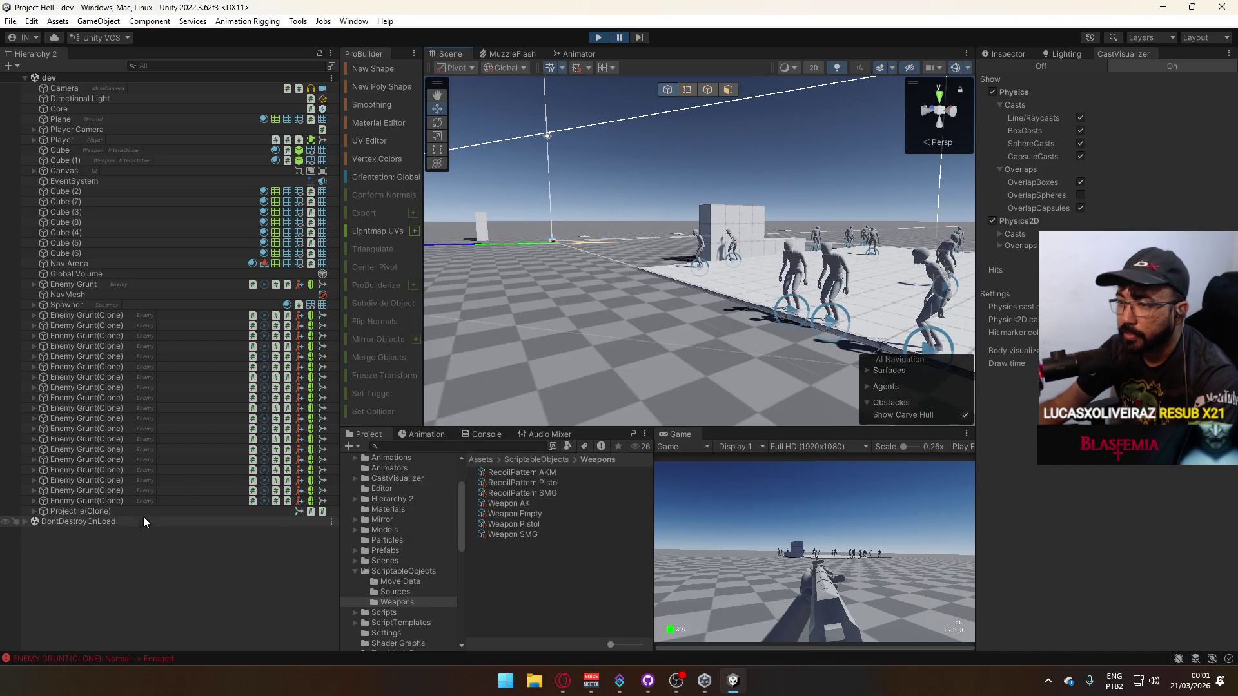
{"action": "mouse_move", "coordinate": [614, 281]}
{"action": "left_mouse_down"}
{"action": "mouse_move", "coordinate": [766, 387]}
{"action": "mouse_move", "coordinate": [776, 417]}
{"action": "mouse_move", "coordinate": [757, 398]}
{"action": "mouse_move", "coordinate": [592, 340]}
{"action": "mouse_move", "coordinate": [799, 228]}
{"action": "left_mouse_up"}
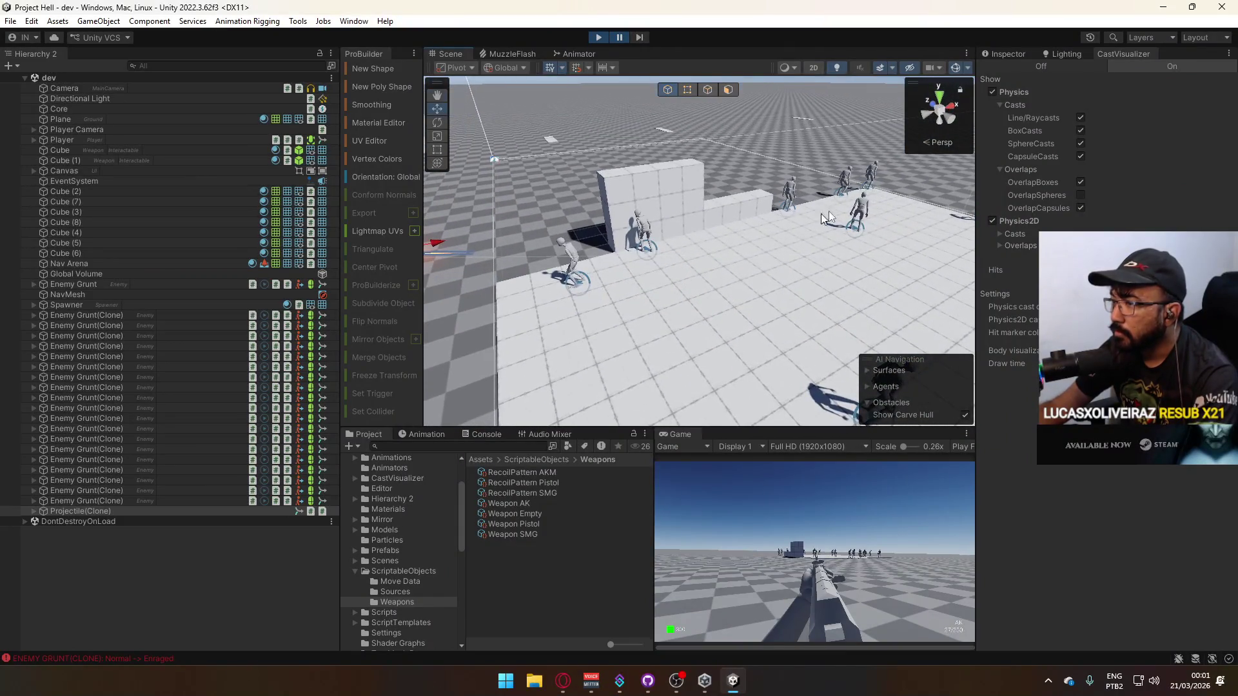
{"action": "mouse_move", "coordinate": [722, 252]}
{"action": "left_mouse_down"}
{"action": "mouse_move", "coordinate": [812, 274]}
{"action": "mouse_move", "coordinate": [830, 181]}
{"action": "left_mouse_up"}
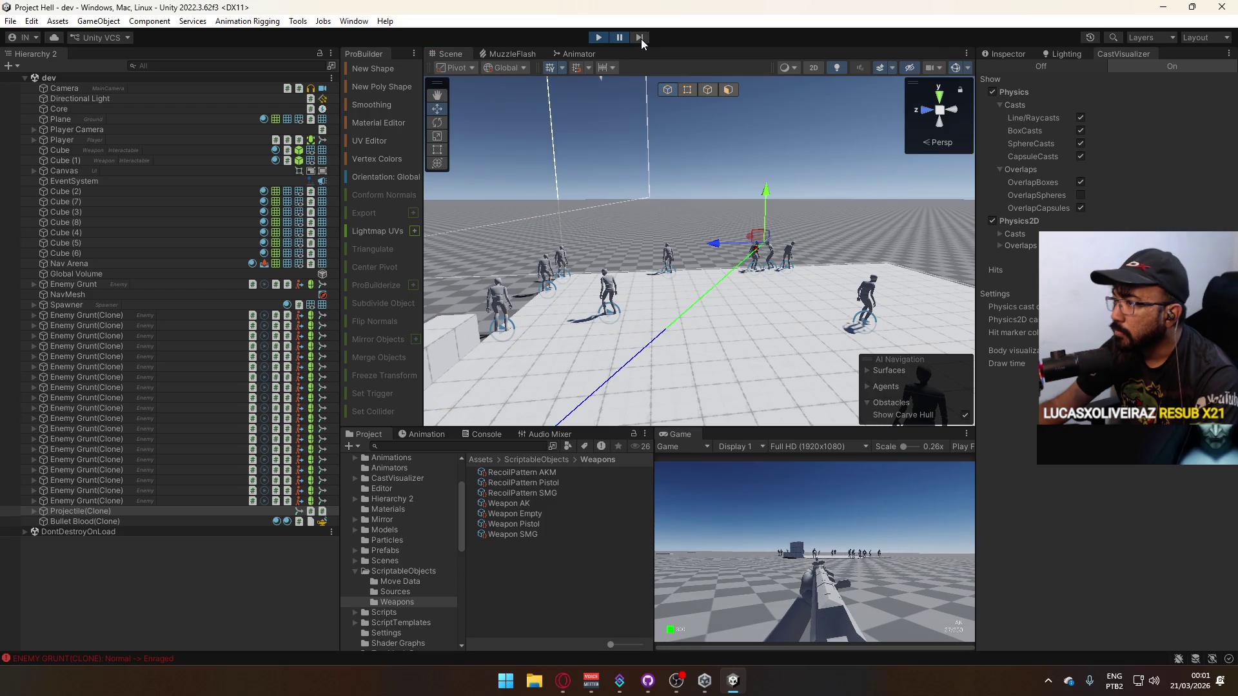
{"action": "left_click_drag", "start_coordinate": [707, 169], "coordinate": [452, 320]}
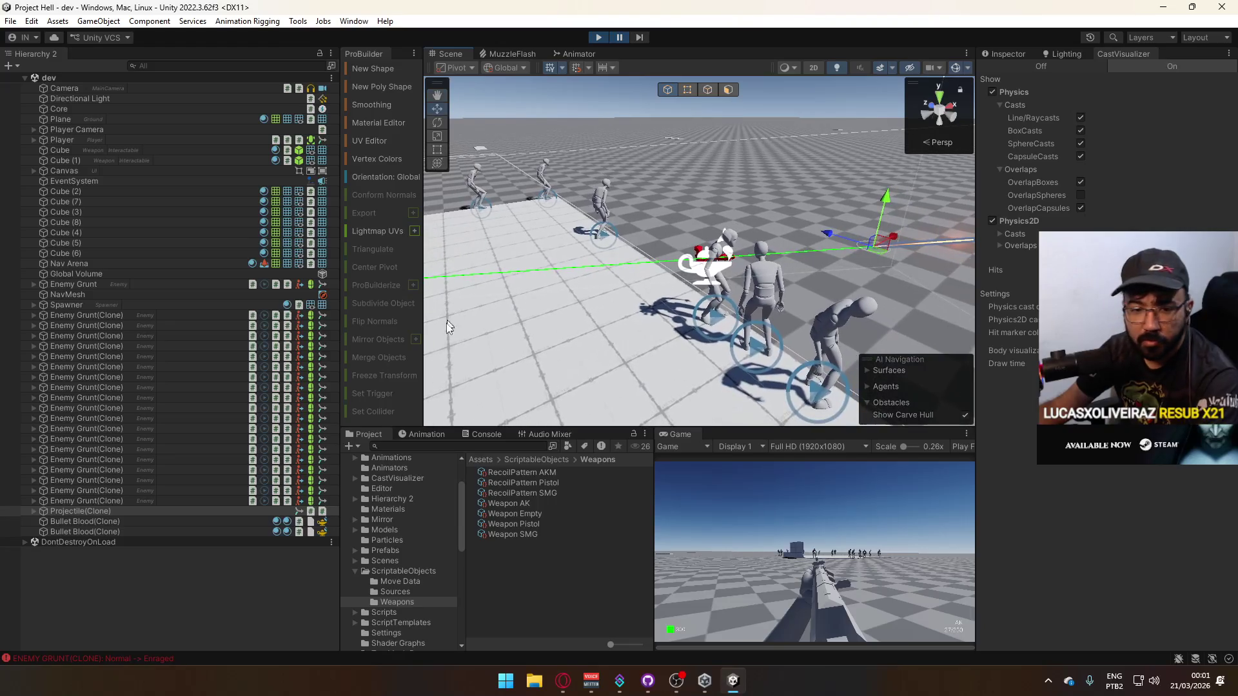
{"action": "right_click", "coordinate": [686, 429]}
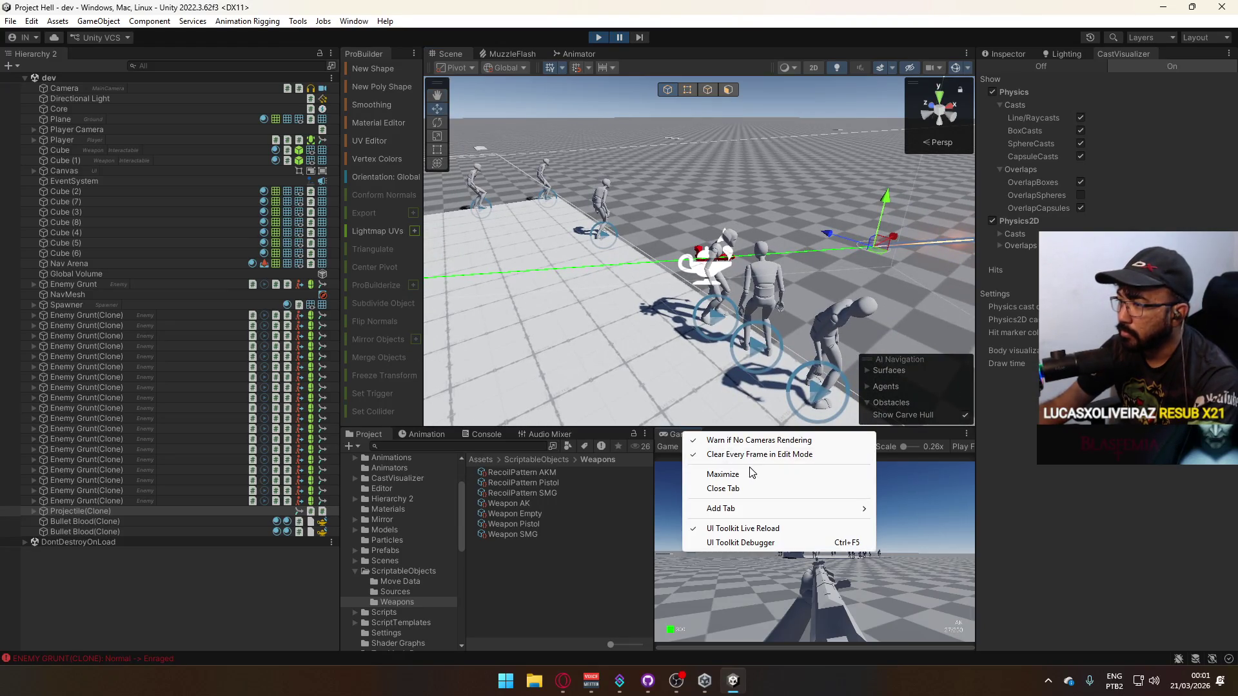
Maximize the Game view, then advance on the enemy crowd while firing repeatedly.
{"action": "left_click", "coordinate": [742, 475]}
{"action": "key", "text": "r"}
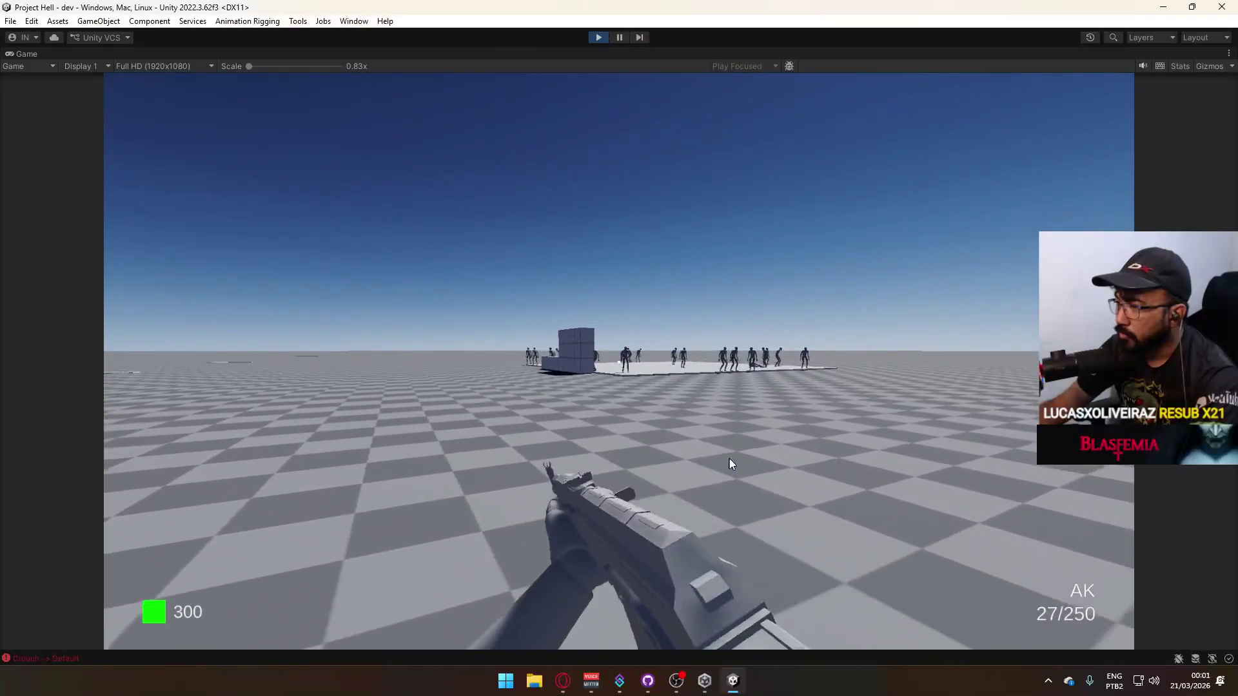
{"action": "key", "text": "w"}
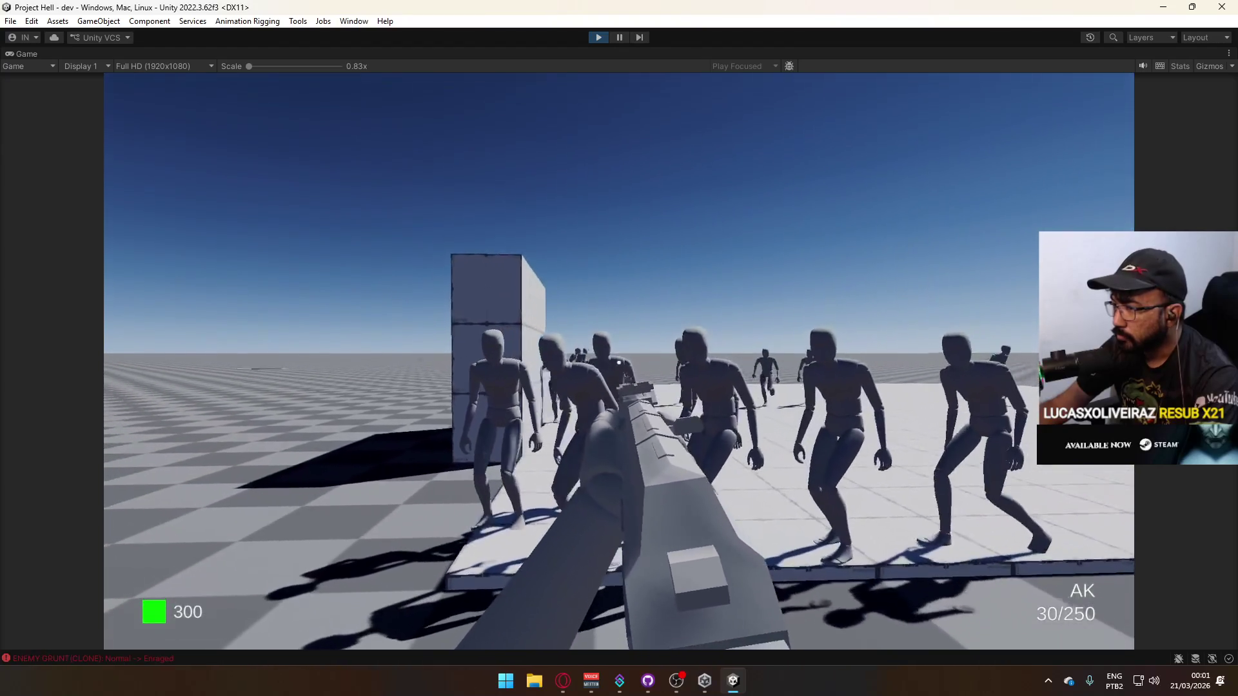
{"action": "left_click", "coordinate": [748, 455]}
{"action": "left_click", "coordinate": [620, 361]}
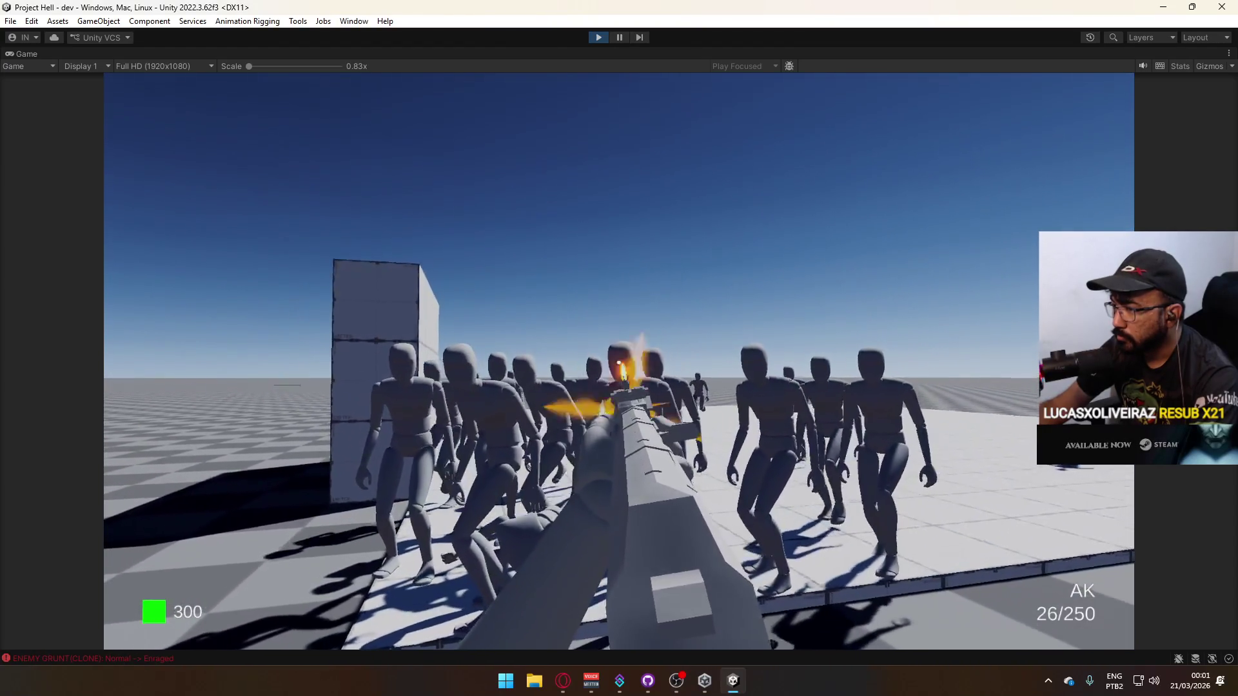
{"action": "left_click", "coordinate": [619, 361]}
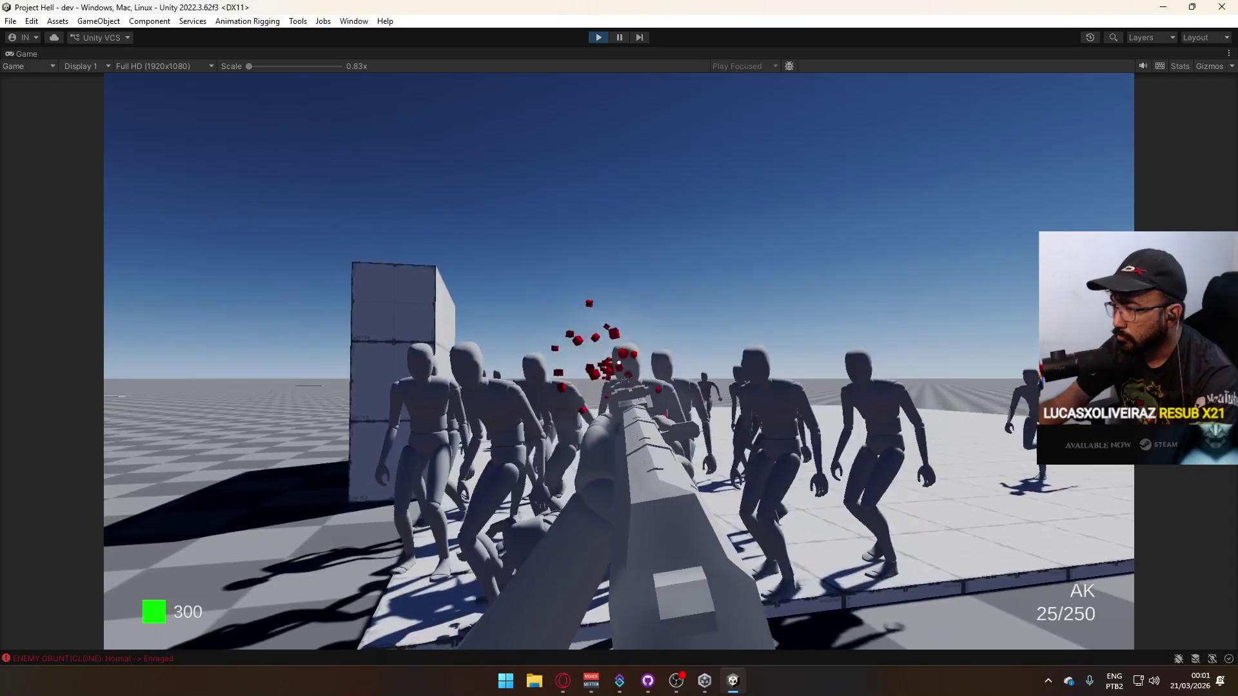
{"action": "left_click", "coordinate": [619, 363]}
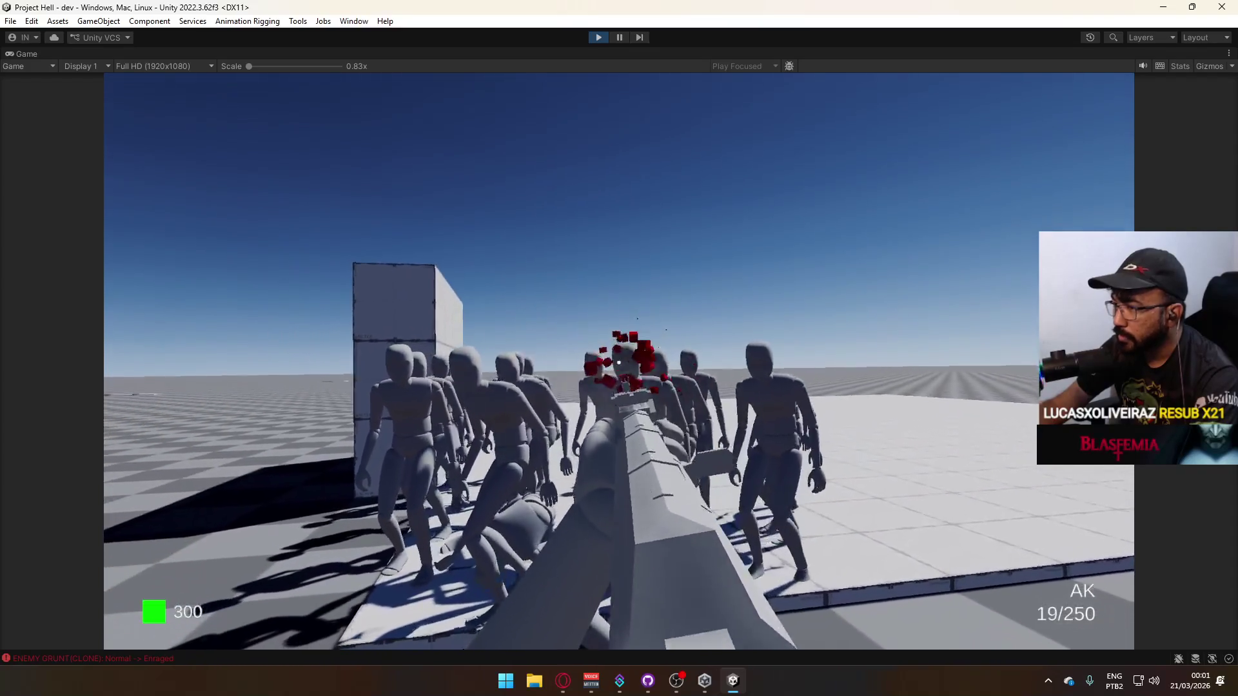
{"action": "left_click", "coordinate": [619, 363]}
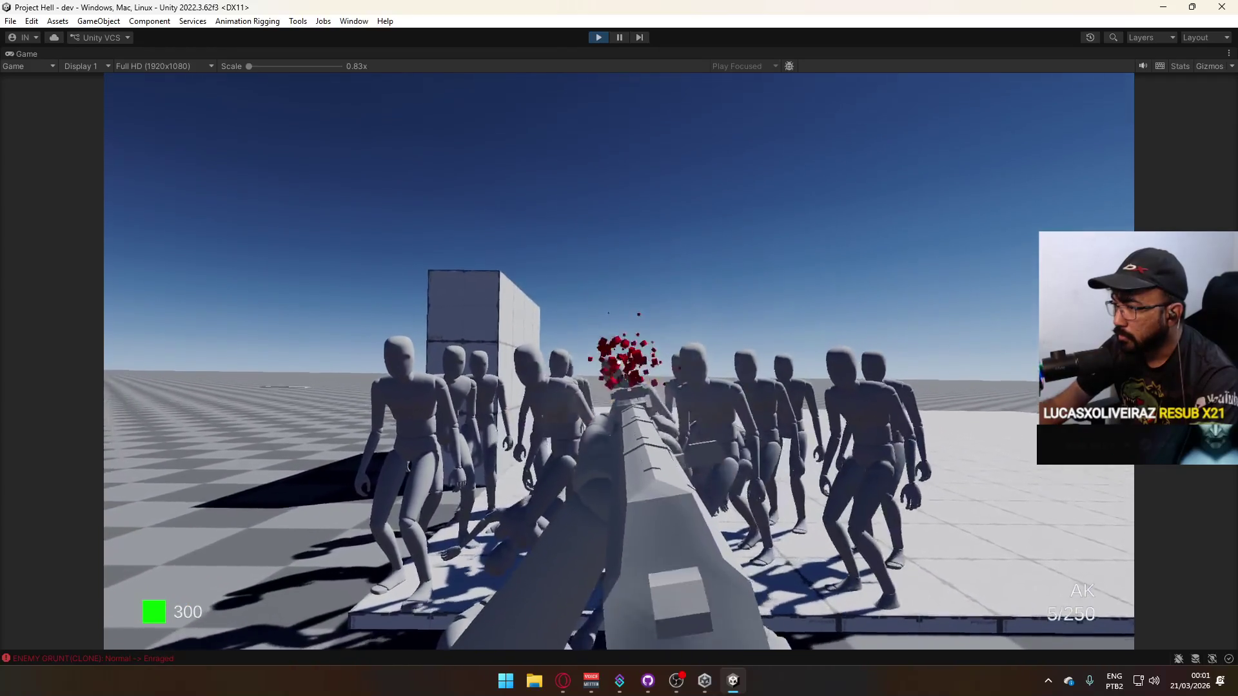
{"action": "left_click", "coordinate": [619, 363]}
Reload, back away and keep shooting the remaining enemies, then sprint off and reload.
{"action": "key", "text": "r"}
{"action": "key", "text": "s"}
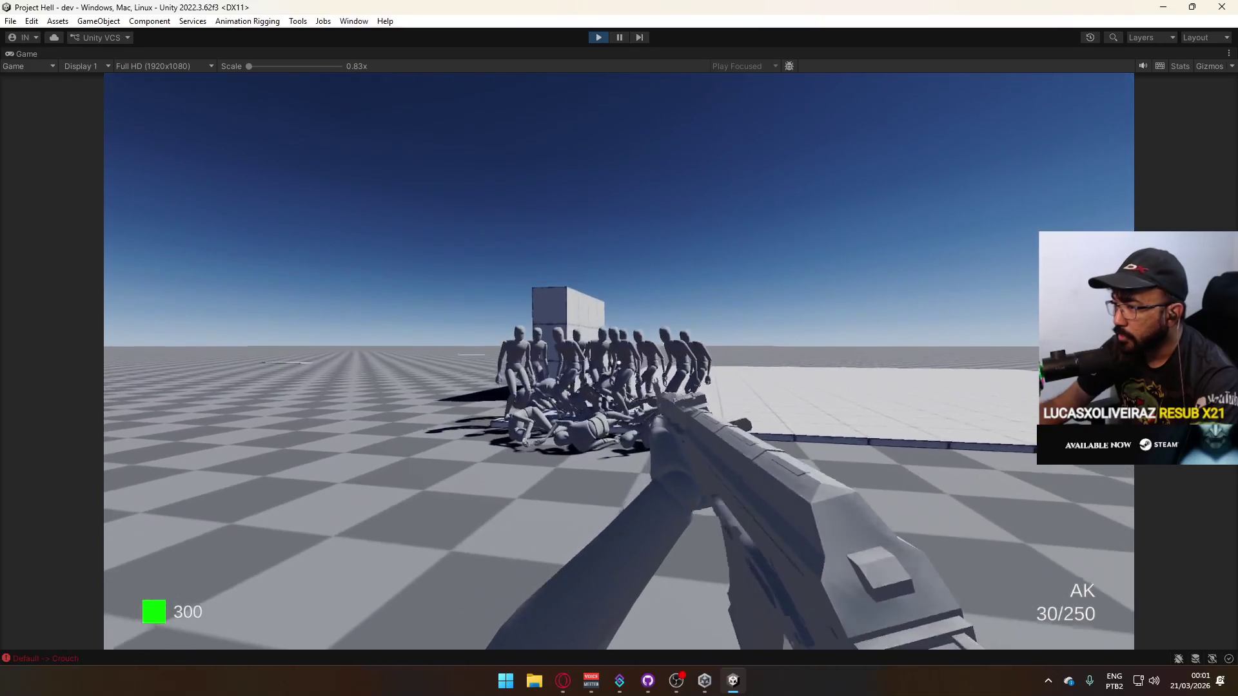
{"action": "left_click", "coordinate": [619, 363]}
{"action": "key", "text": "ctrl+s"}
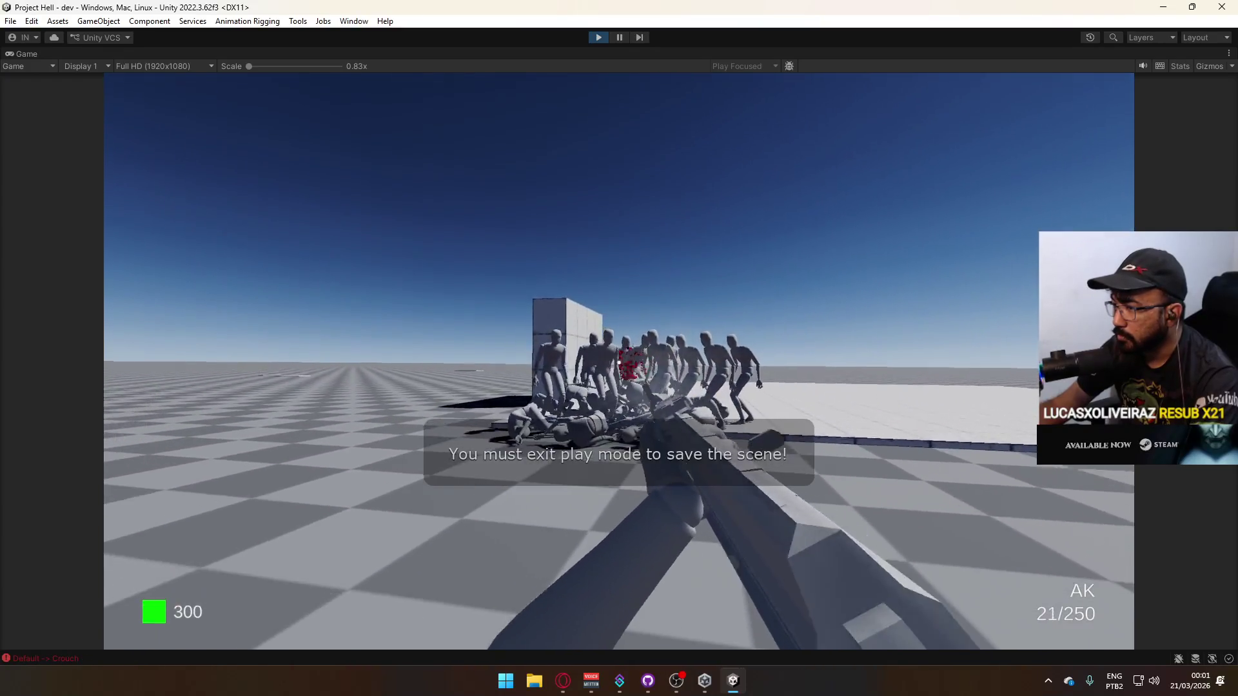
{"action": "left_click", "coordinate": [618, 363]}
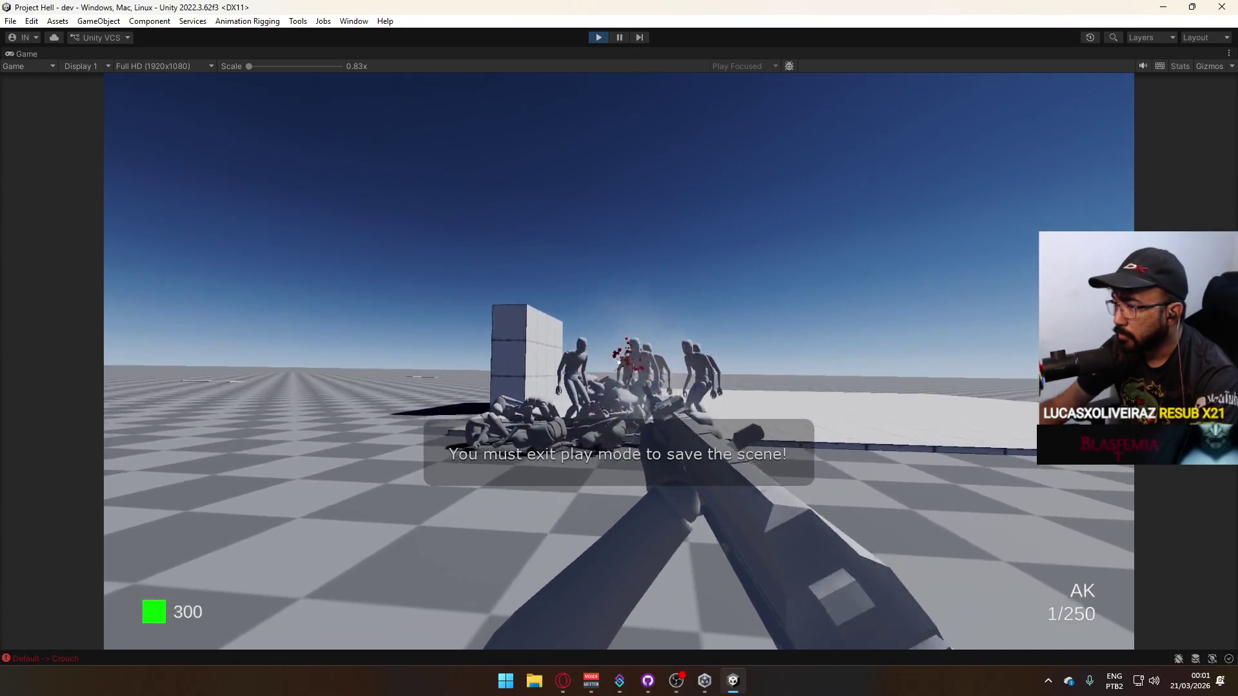
{"action": "key", "text": "r"}
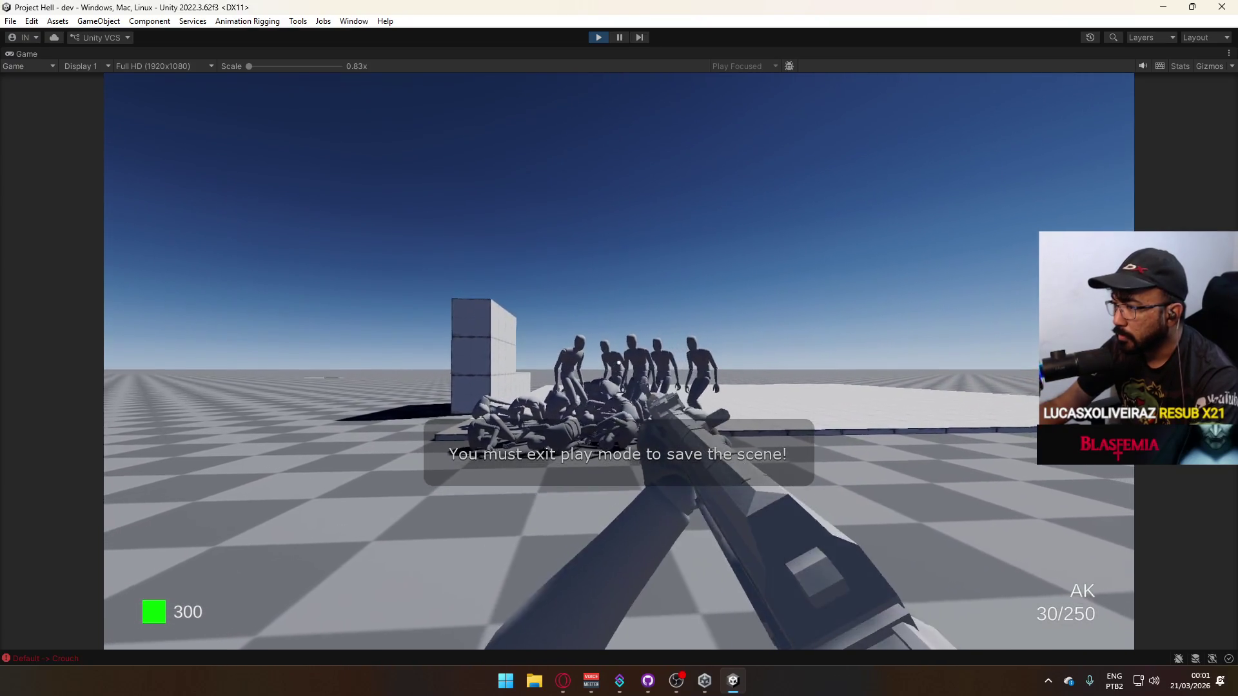
{"action": "left_click", "coordinate": [619, 363]}
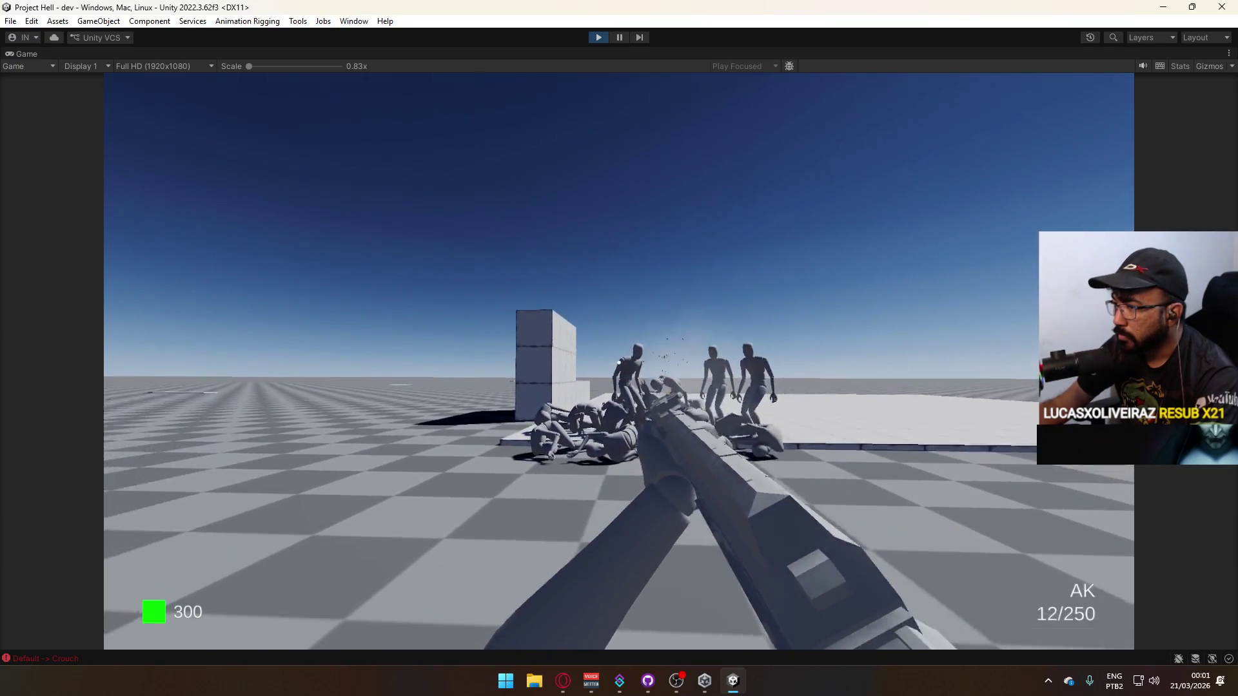
{"action": "left_click", "coordinate": [619, 363]}
{"action": "left_click", "coordinate": [619, 363]}
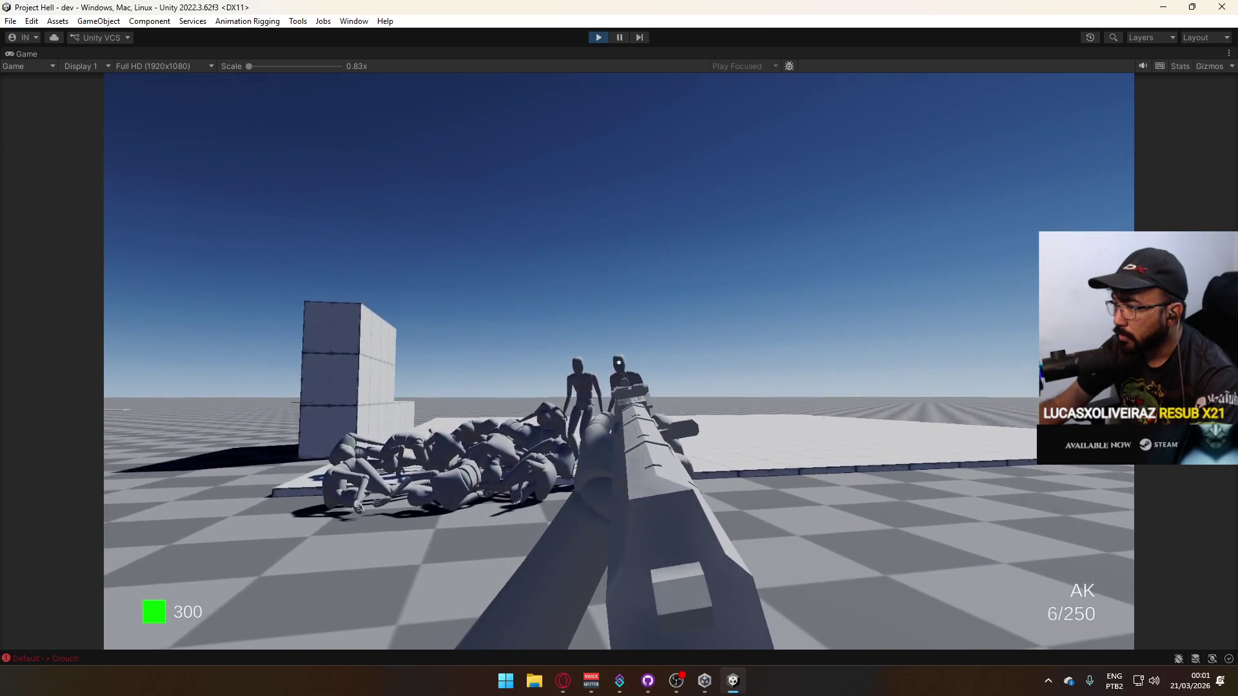
{"action": "left_click", "coordinate": [619, 363]}
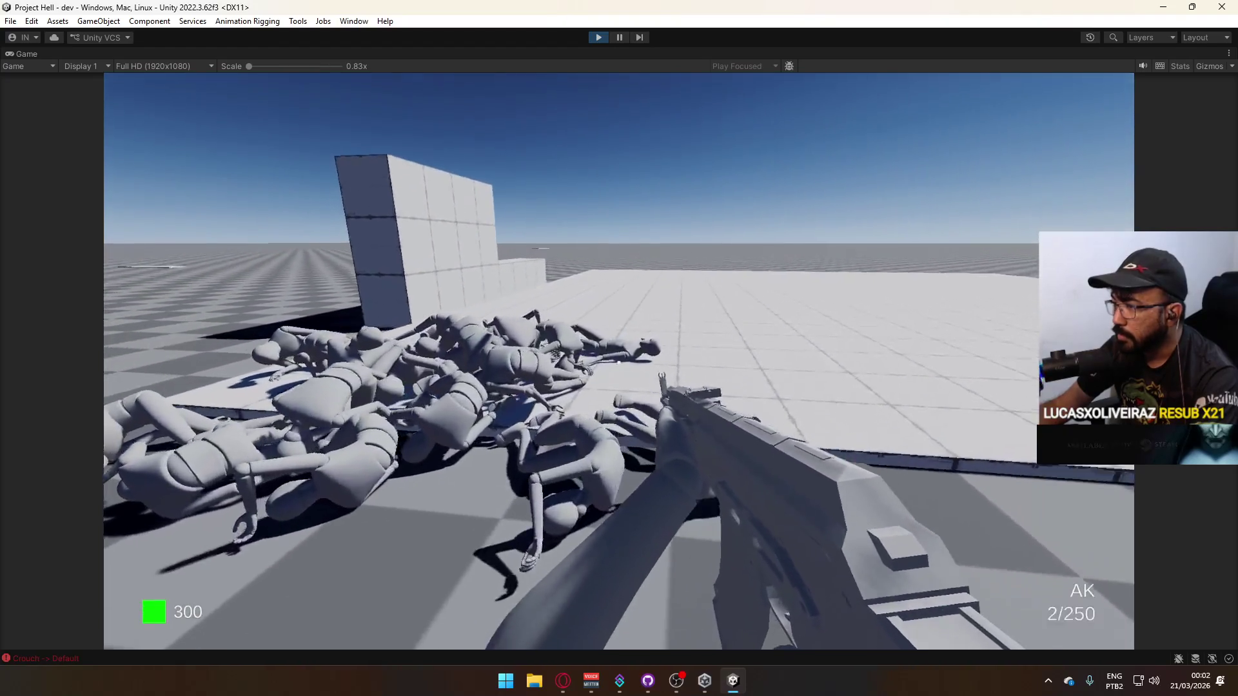
{"action": "key", "text": "shift"}
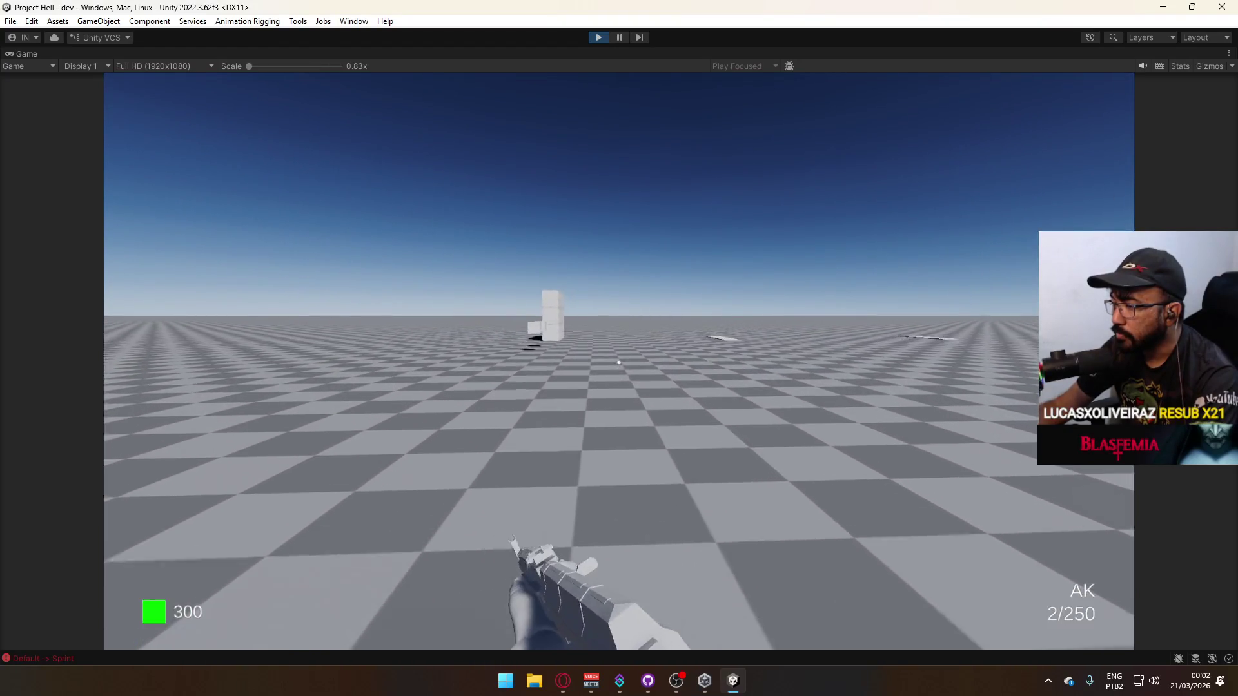
{"action": "key", "text": "r"}
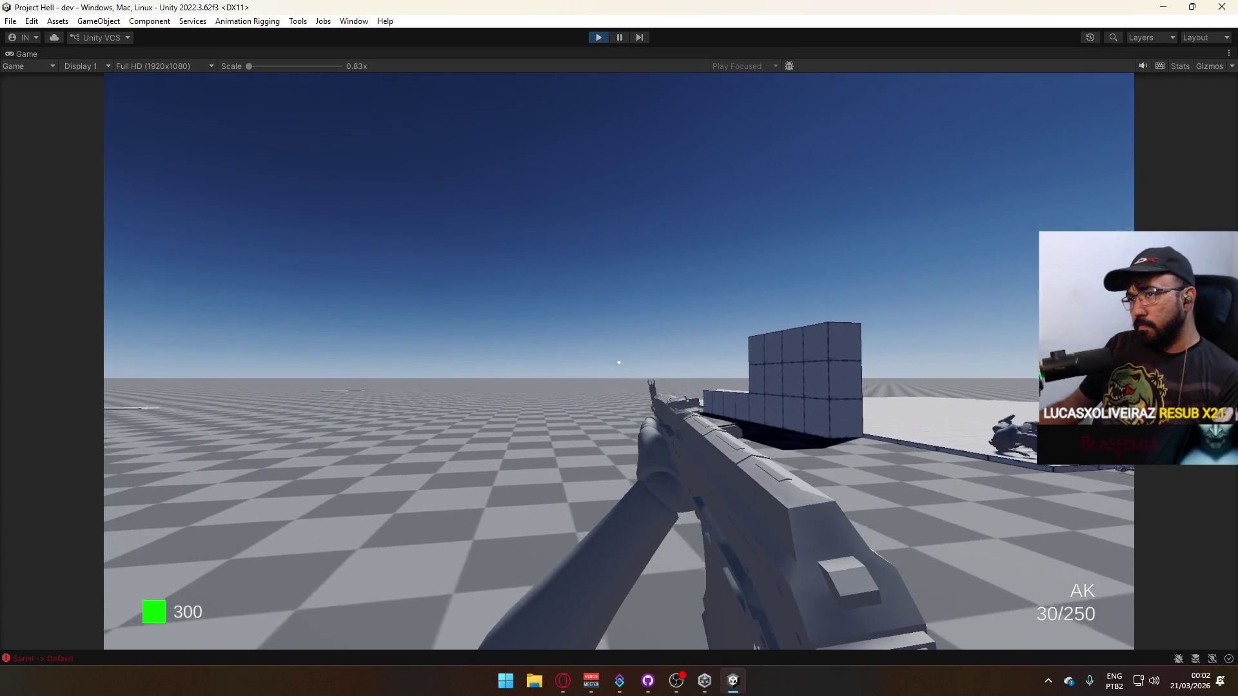
Stop play mode and bring up the Game view panel's options menu.
{"action": "key", "text": "super"}
{"action": "left_click", "coordinate": [597, 37]}
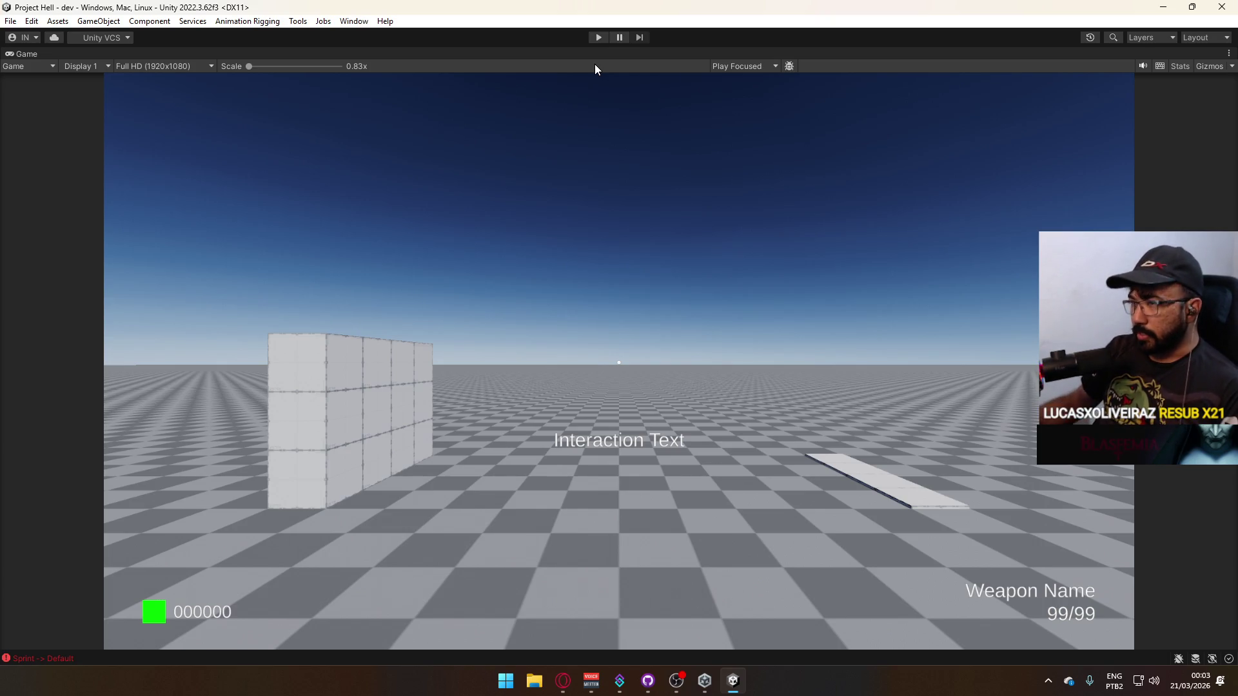
{"action": "right_click", "coordinate": [558, 56]}
Restore the full editor layout and open the Google Drive sync window from the tray.
{"action": "left_click", "coordinate": [621, 97]}
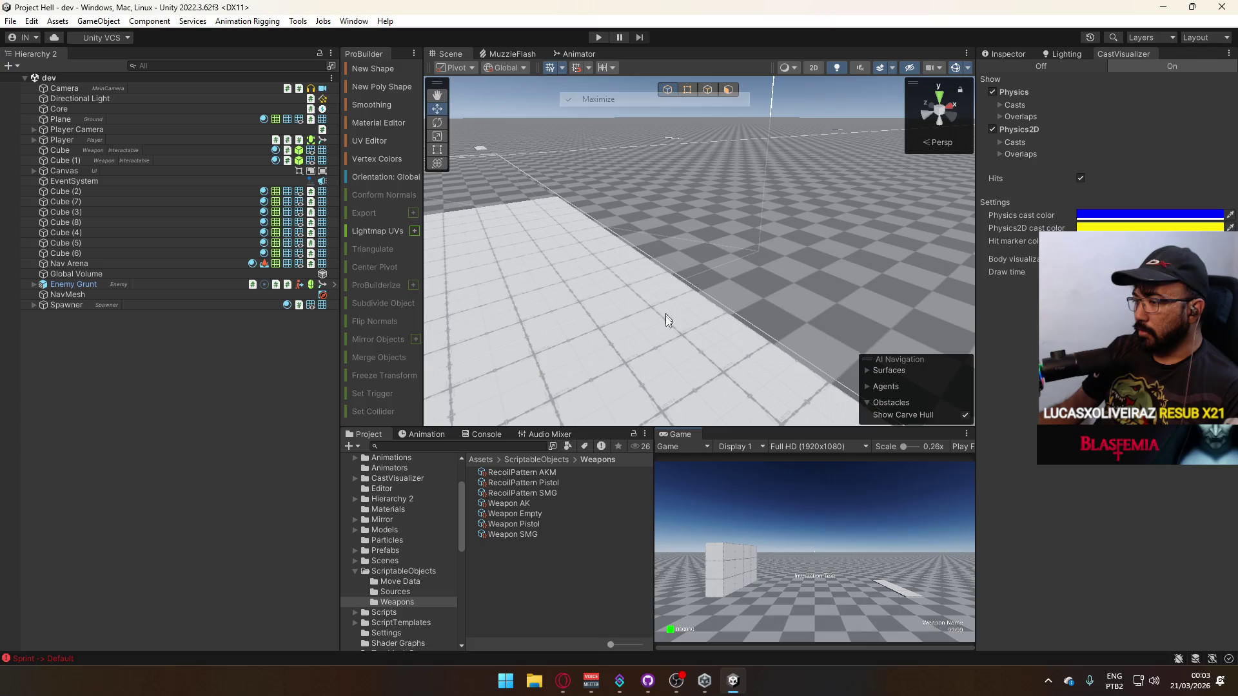
{"action": "left_click", "coordinate": [1048, 681]}
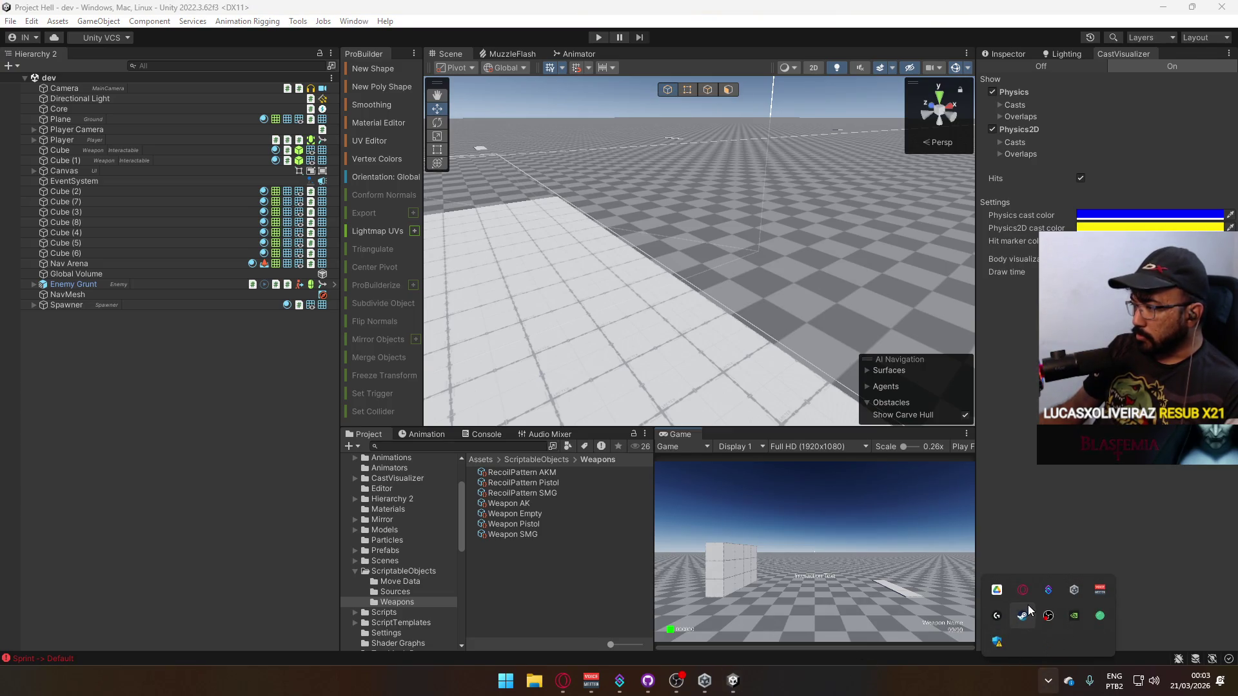
{"action": "left_click", "coordinate": [997, 590]}
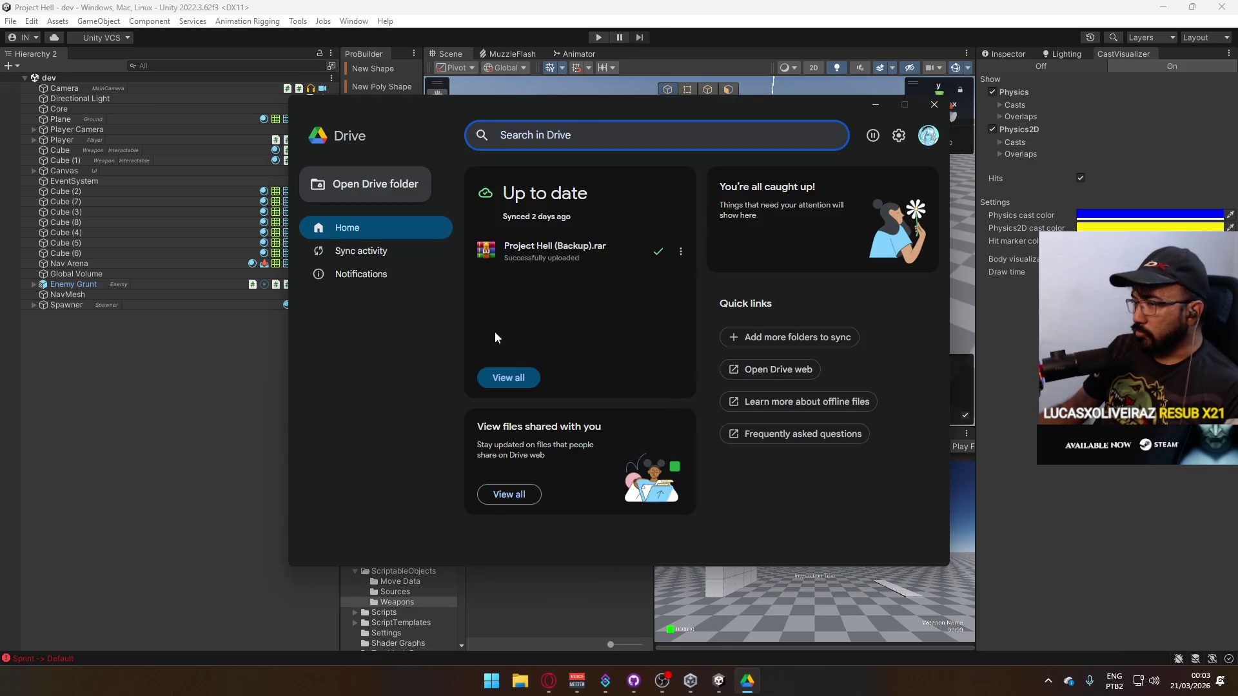
Open the Comissions folder on Local Disk (D:) in File Explorer.
{"action": "left_click", "coordinate": [520, 681]}
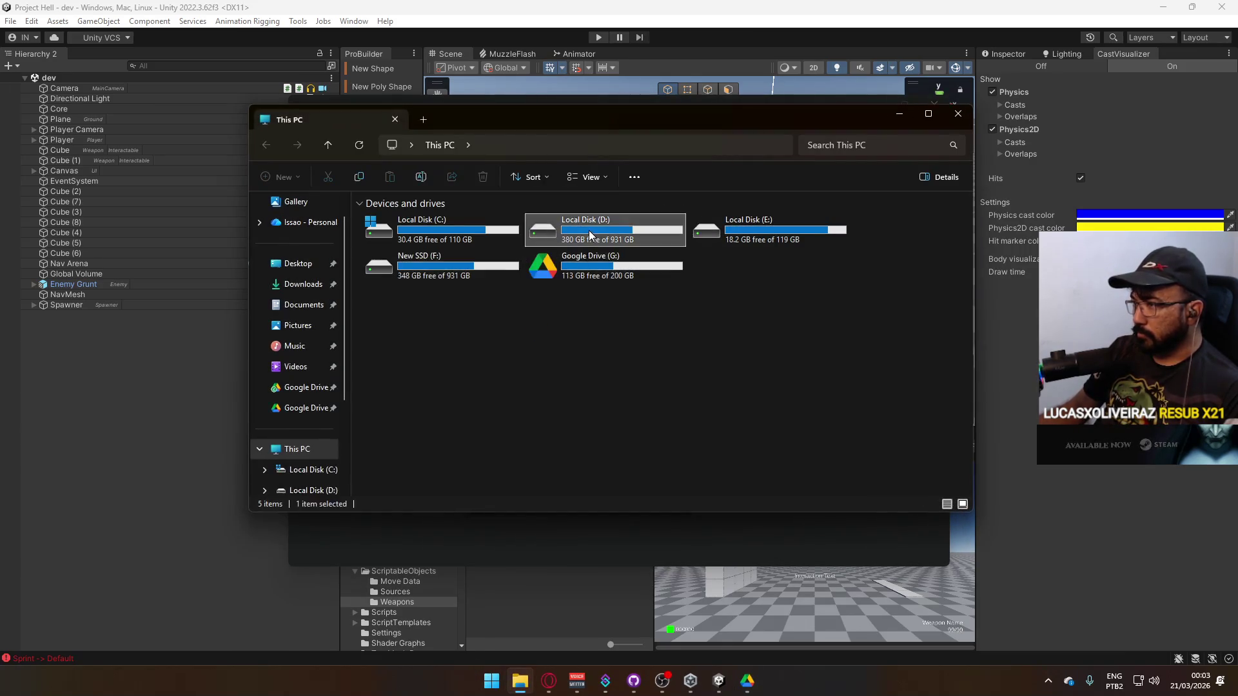
{"action": "double_click", "coordinate": [589, 230]}
{"action": "double_click", "coordinate": [419, 255]}
{"action": "scroll", "coordinate": [494, 380], "scroll_direction": "down", "scroll_amount": 10}
{"action": "scroll", "coordinate": [491, 360], "scroll_direction": "up", "scroll_amount": 2}
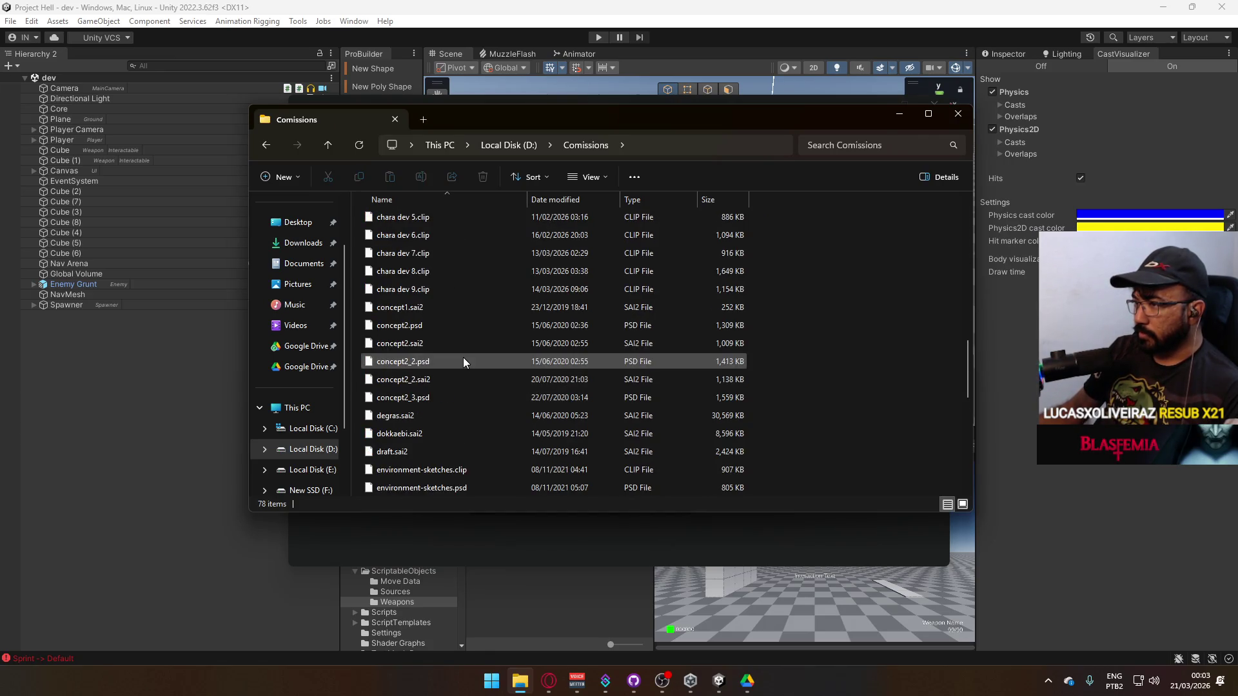
Set .clip files to always open with CLIP STUDIO via chara dev 9.clip's Open with menu.
{"action": "right_click", "coordinate": [467, 292]}
{"action": "mouse_move", "coordinate": [545, 517]}
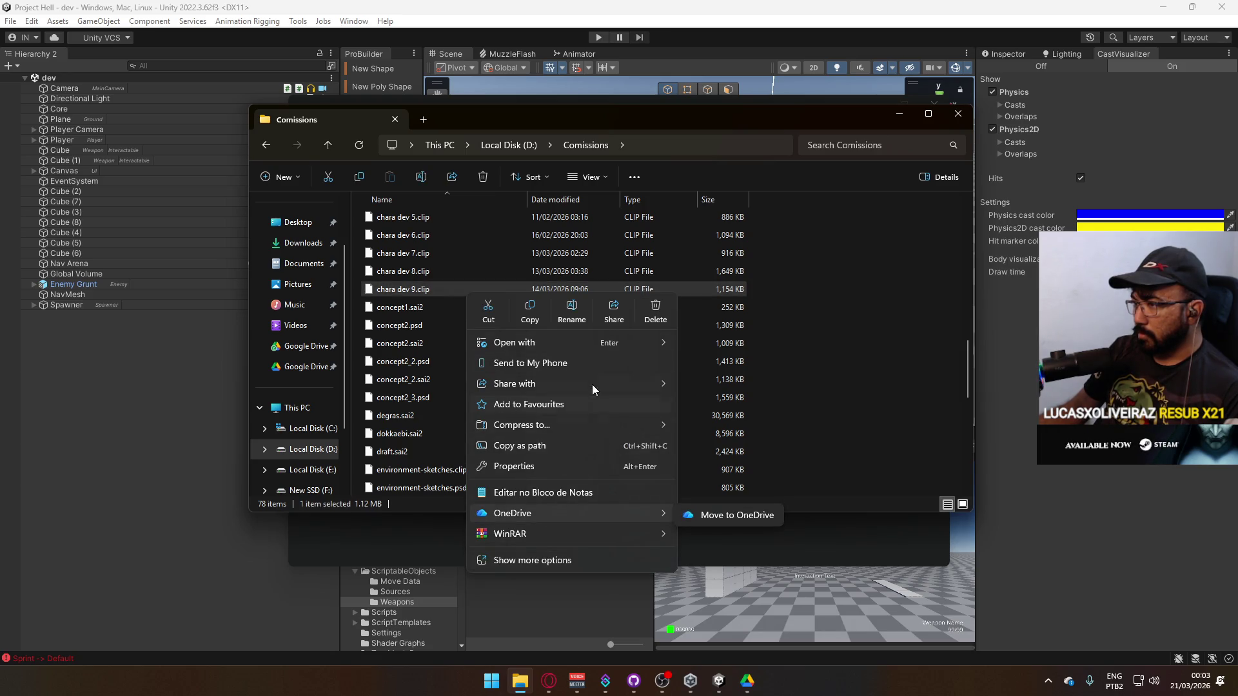
{"action": "mouse_move", "coordinate": [597, 344]}
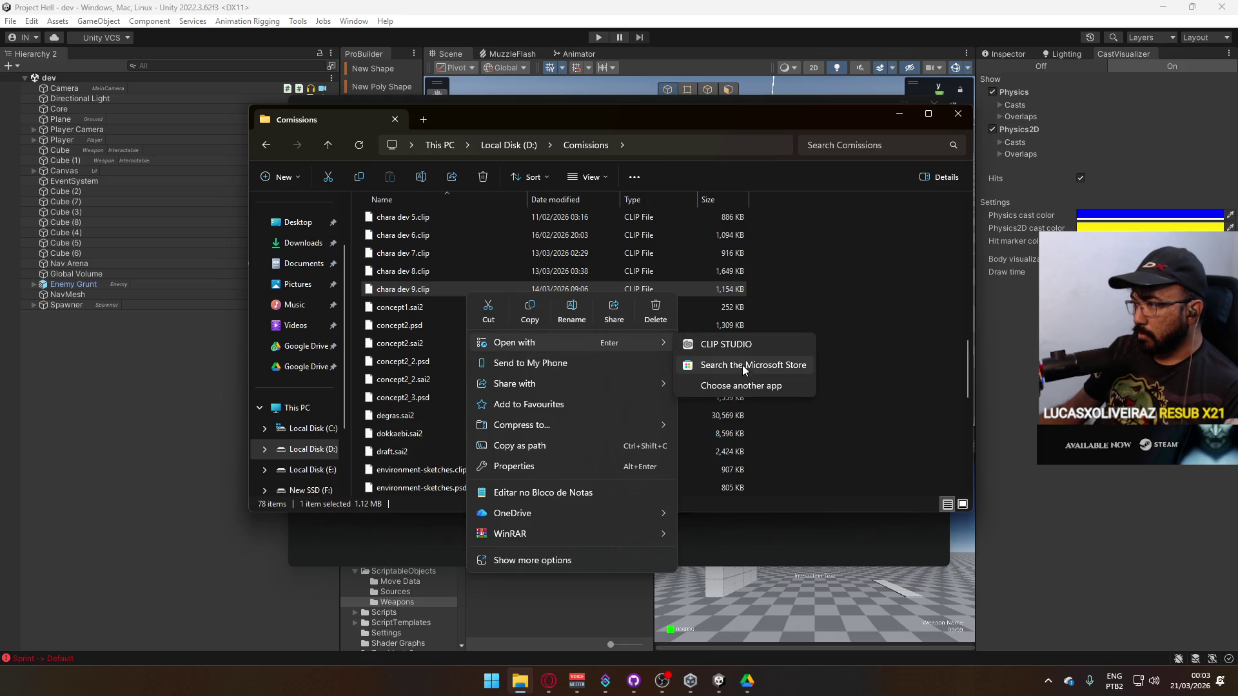
{"action": "left_click", "coordinate": [742, 385]}
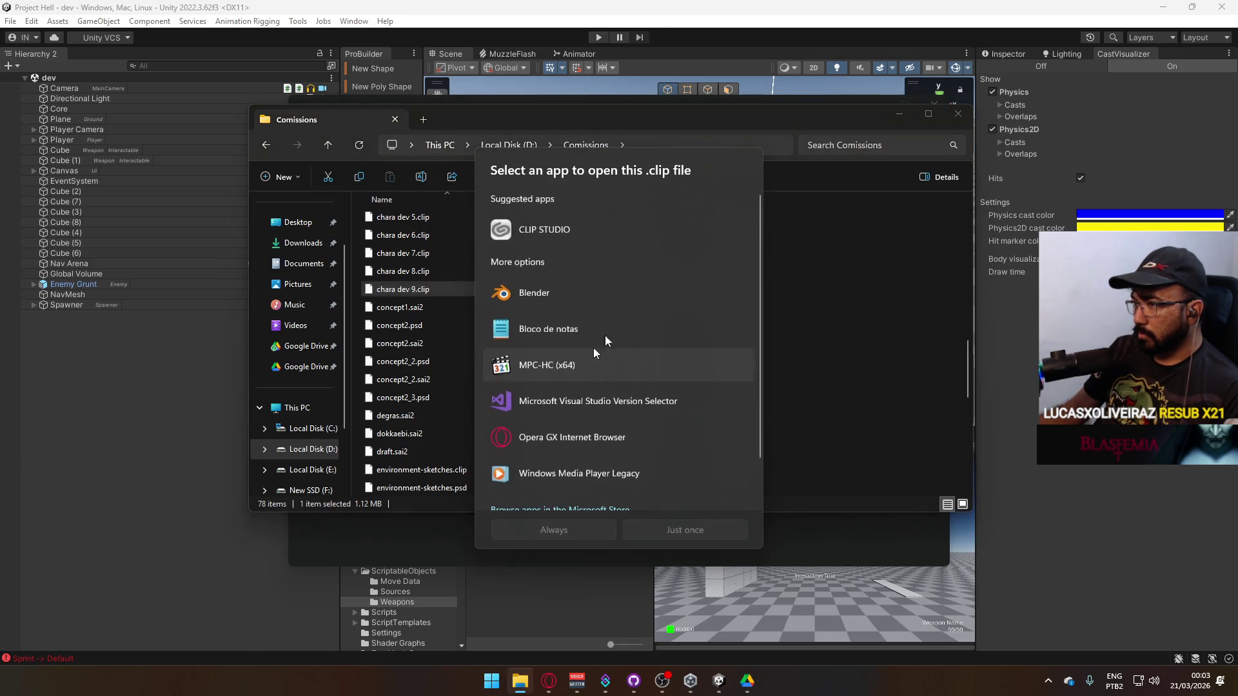
{"action": "scroll", "coordinate": [657, 425], "scroll_direction": "down", "scroll_amount": 1}
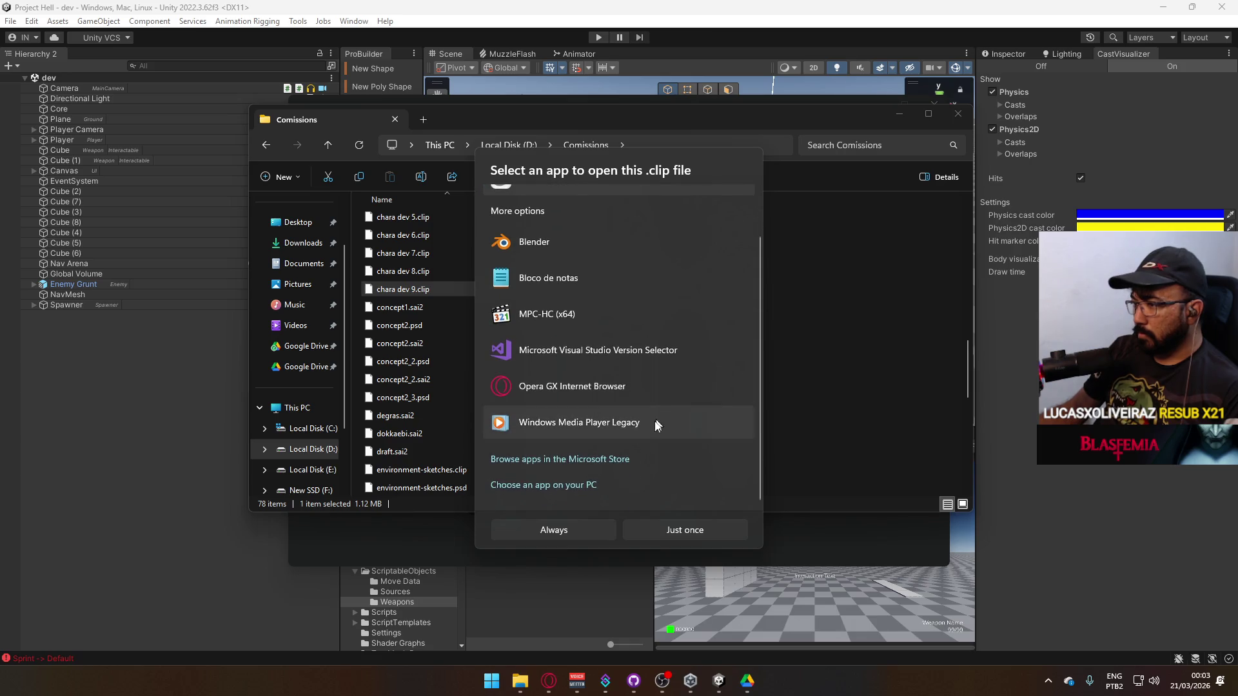
{"action": "left_click", "coordinate": [588, 530]}
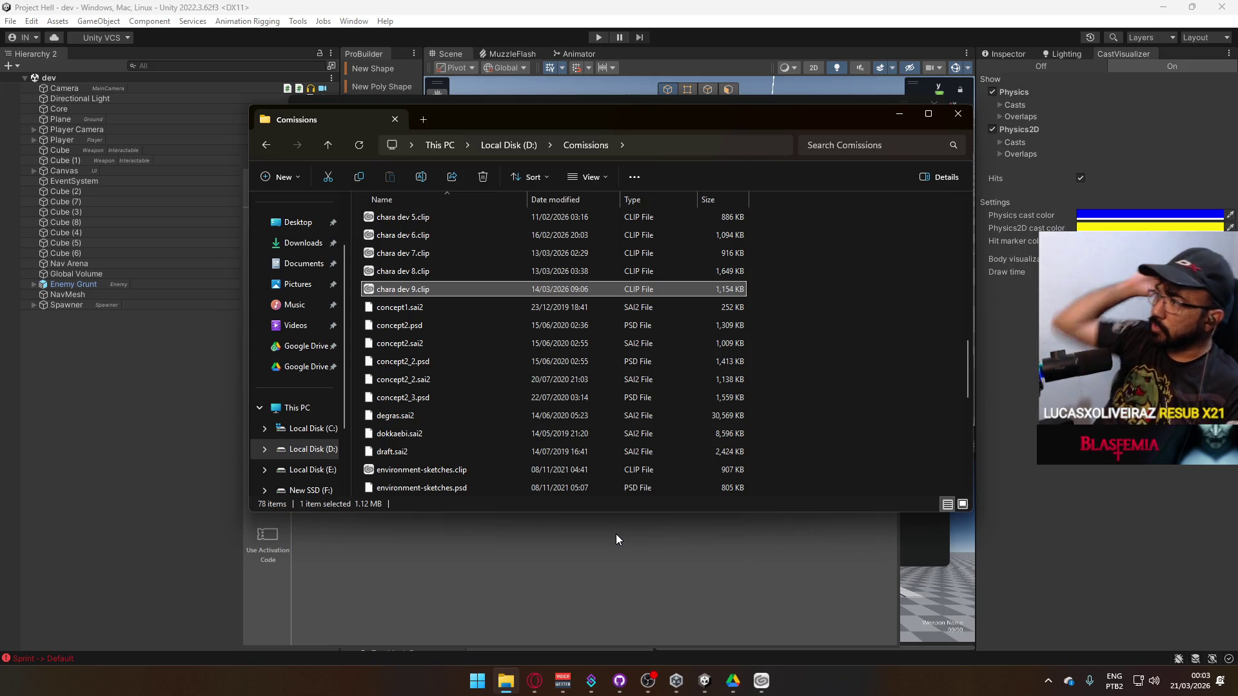
Minimize File Explorer, move Clip Studio up, and page through the Continue Drawing carousel.
{"action": "left_click", "coordinate": [899, 115]}
{"action": "mouse_move", "coordinate": [455, 163]}
{"action": "left_mouse_down"}
{"action": "mouse_move", "coordinate": [522, 105]}
{"action": "mouse_move", "coordinate": [465, 137]}
{"action": "left_mouse_up"}
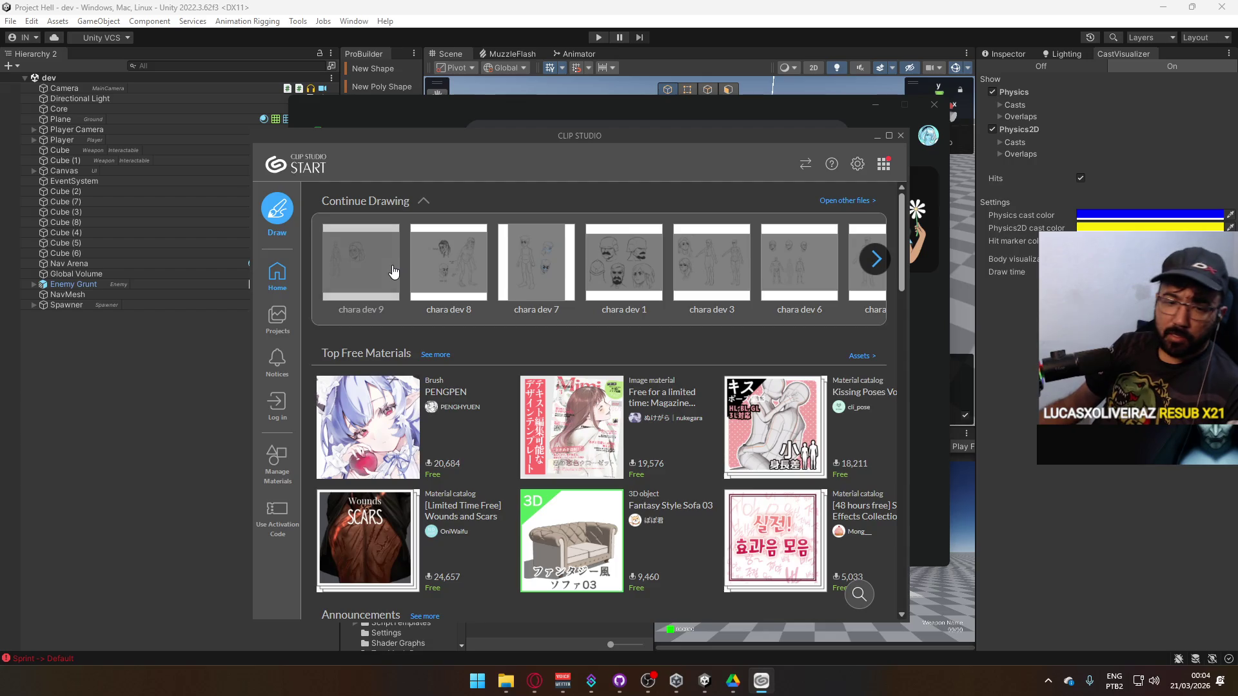
{"action": "left_click", "coordinate": [875, 261]}
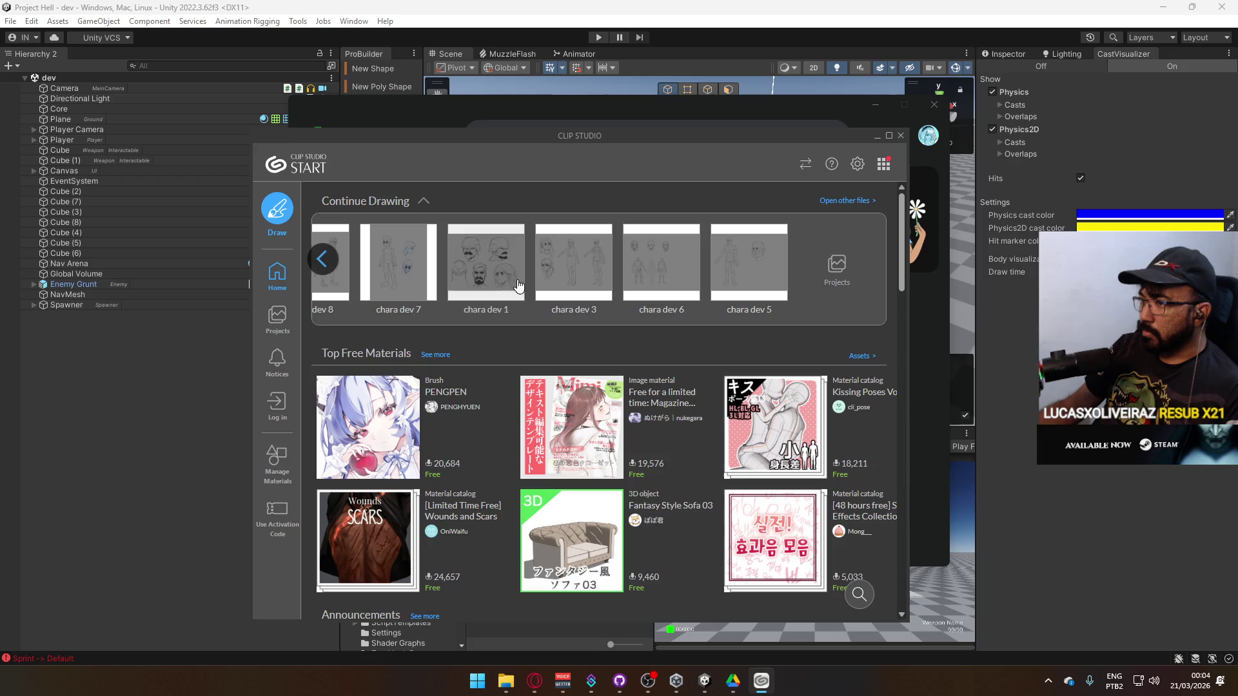
{"action": "left_click", "coordinate": [323, 260]}
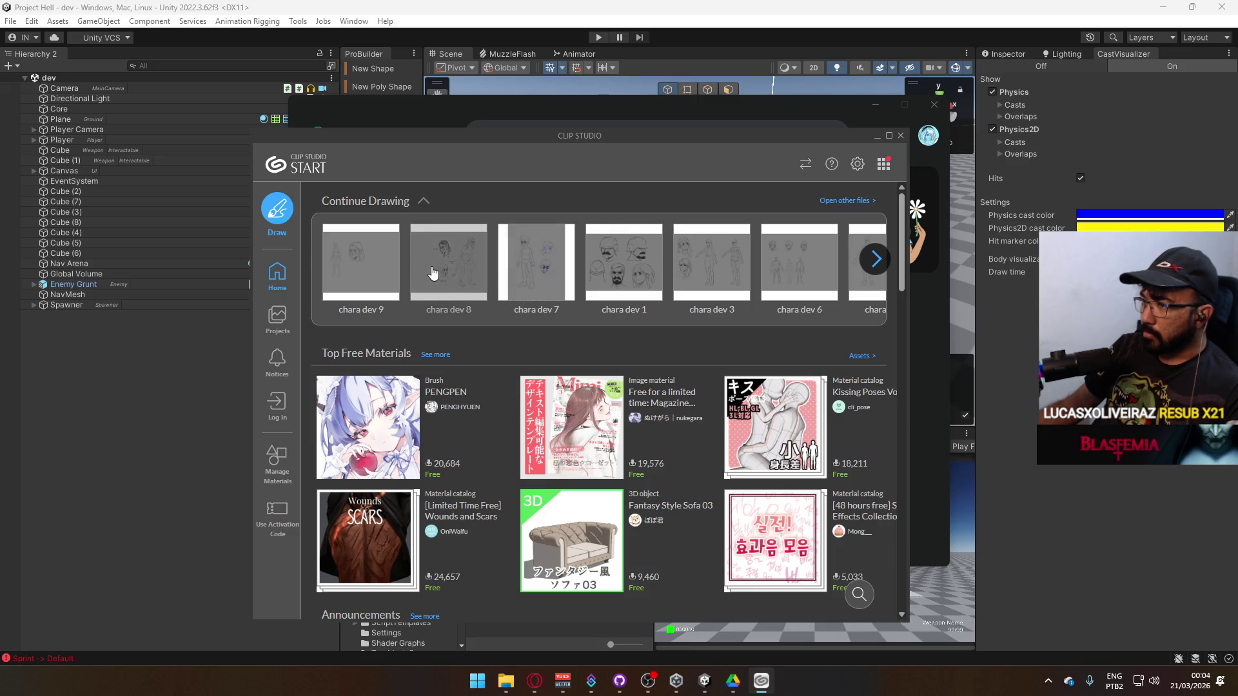
{"action": "left_click", "coordinate": [489, 678]}
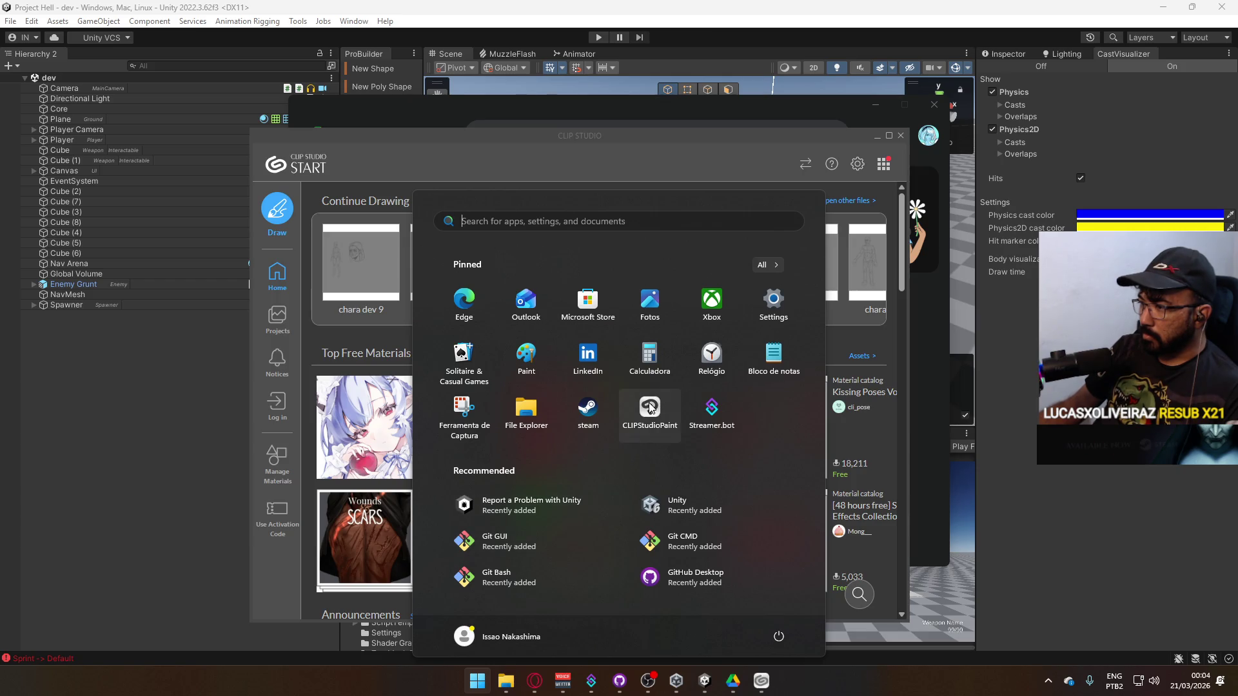
Launch Clip Studio Paint from the Start menu, loading the restored chara dev 6 sketch.
{"action": "left_click", "coordinate": [520, 405]}
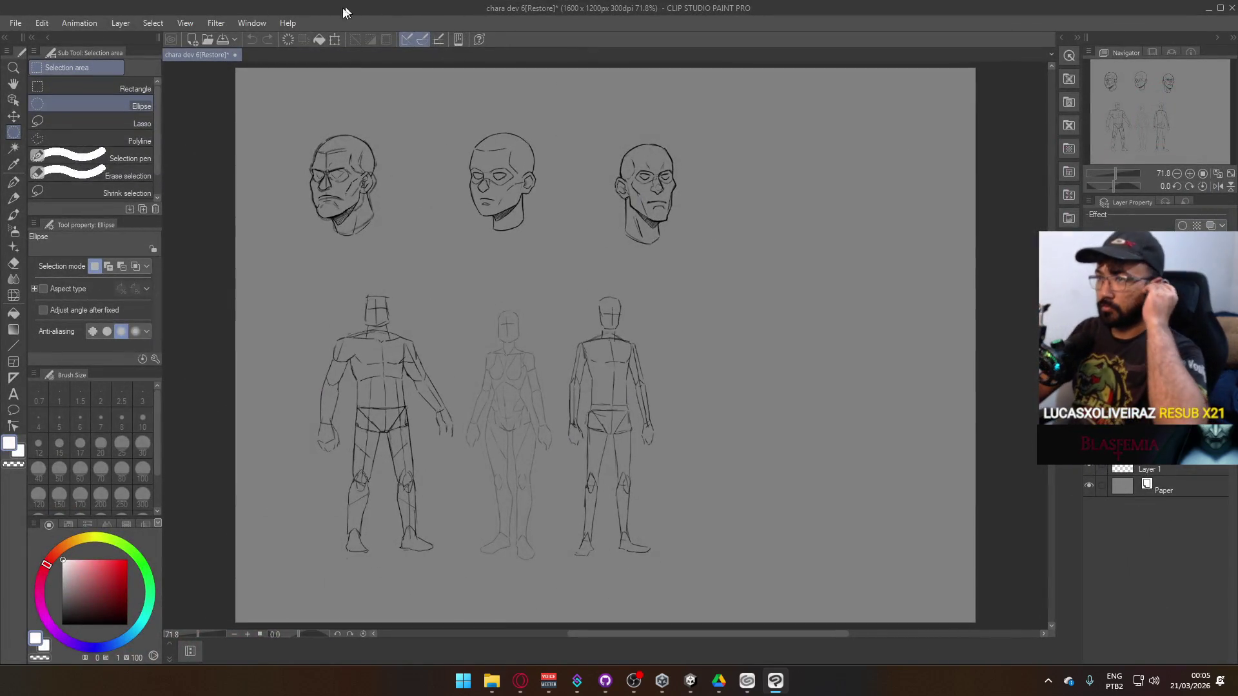
{"action": "left_click", "coordinate": [15, 23]}
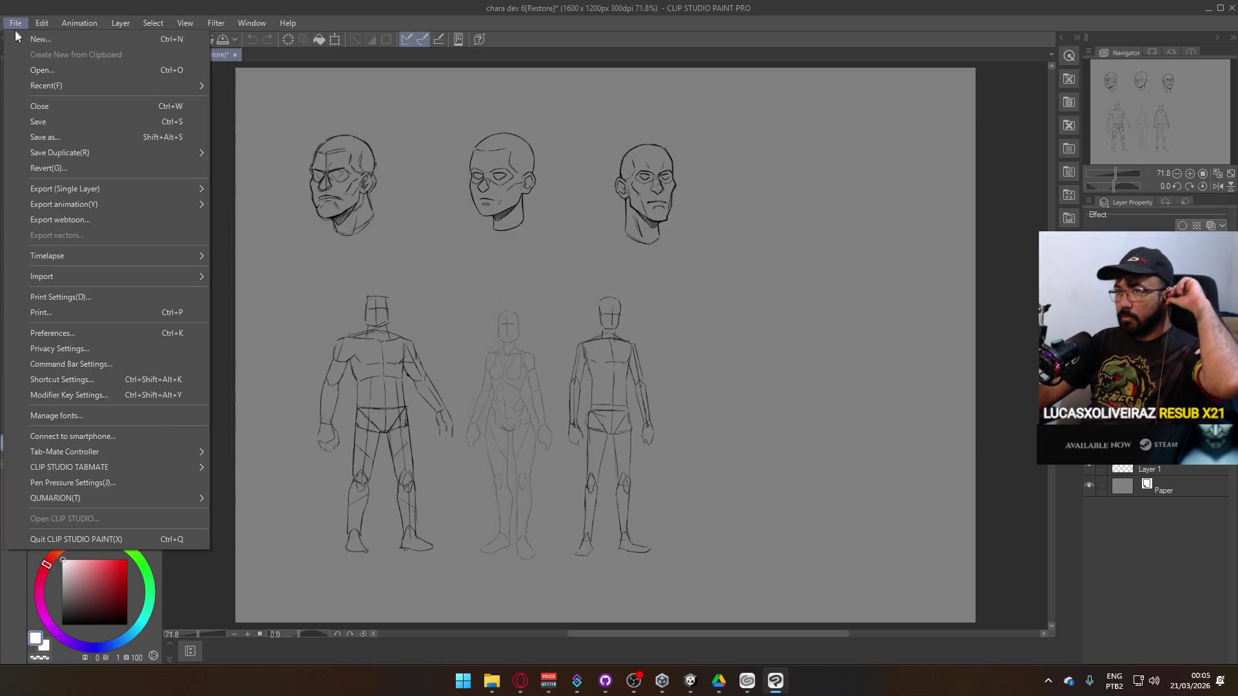
Open chara dev 9 from File > Recent and zoom in on it.
{"action": "mouse_move", "coordinate": [58, 88]}
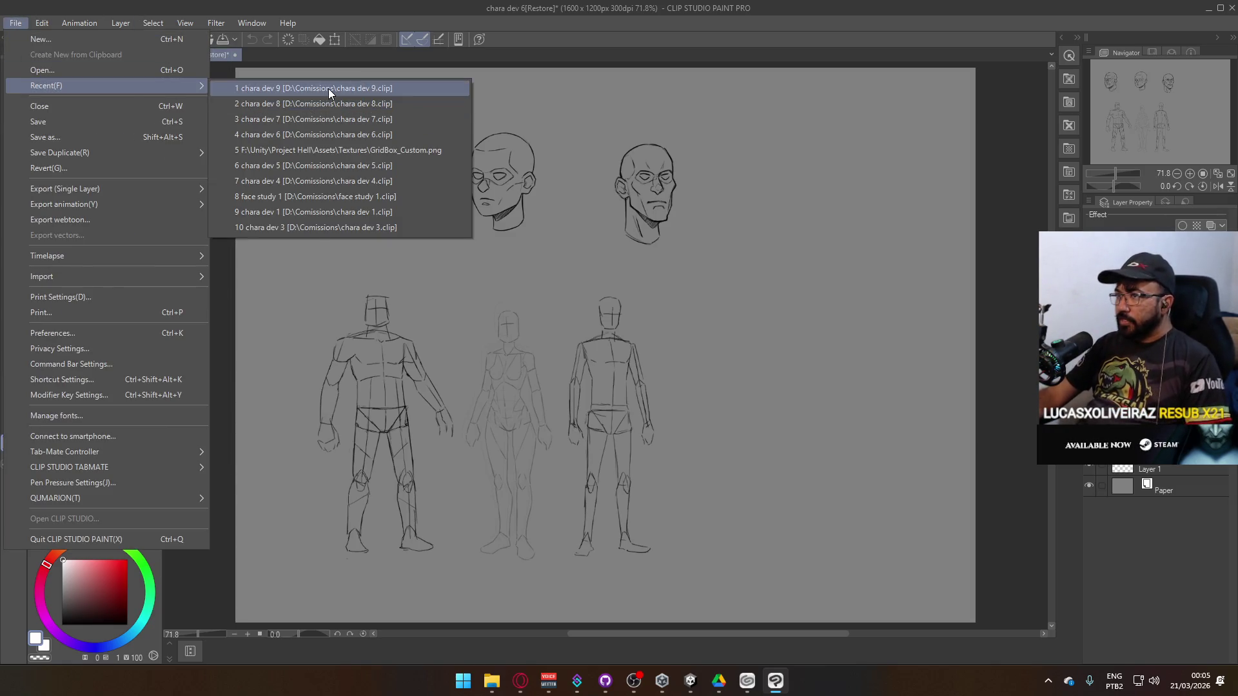
{"action": "left_click", "coordinate": [327, 89]}
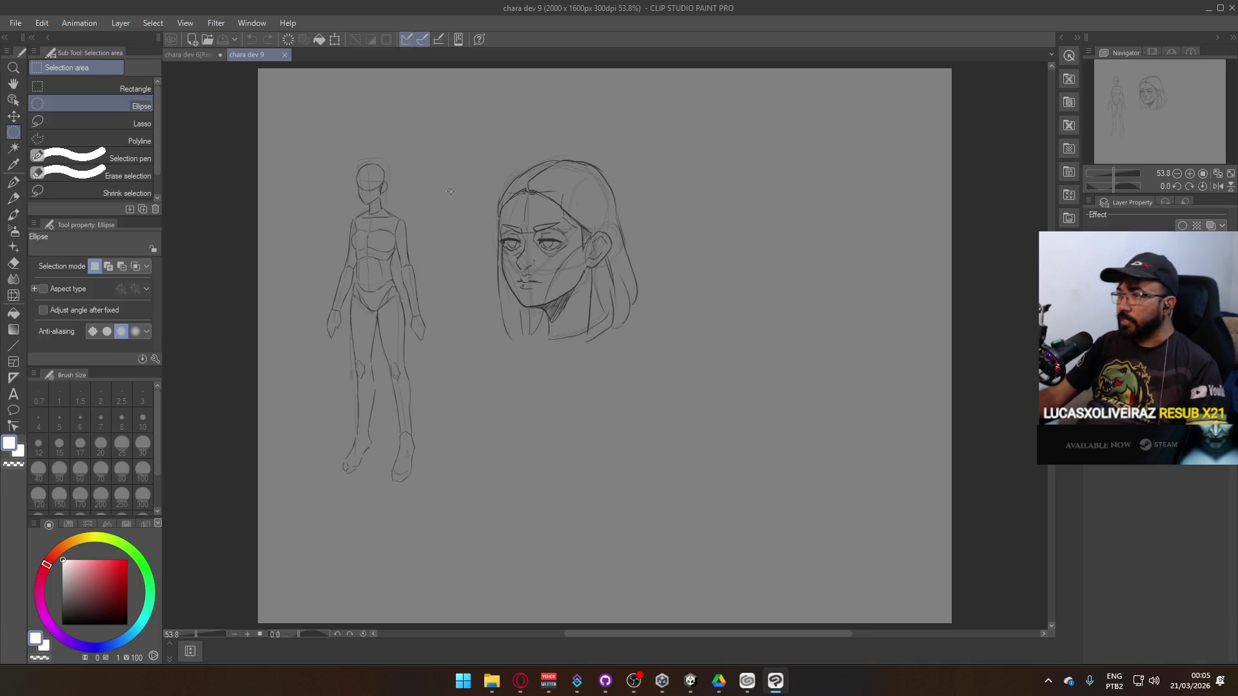
{"action": "scroll", "coordinate": [518, 261], "scroll_direction": "up", "scroll_amount": 2}
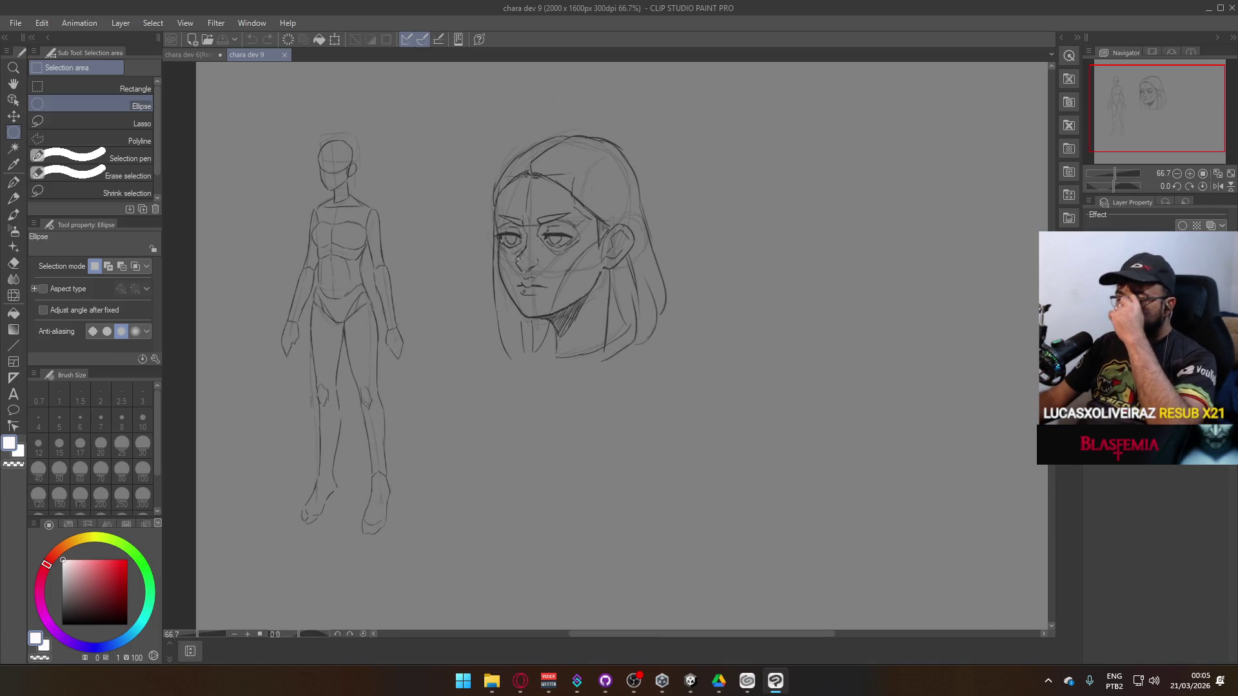
{"action": "key", "text": "super"}
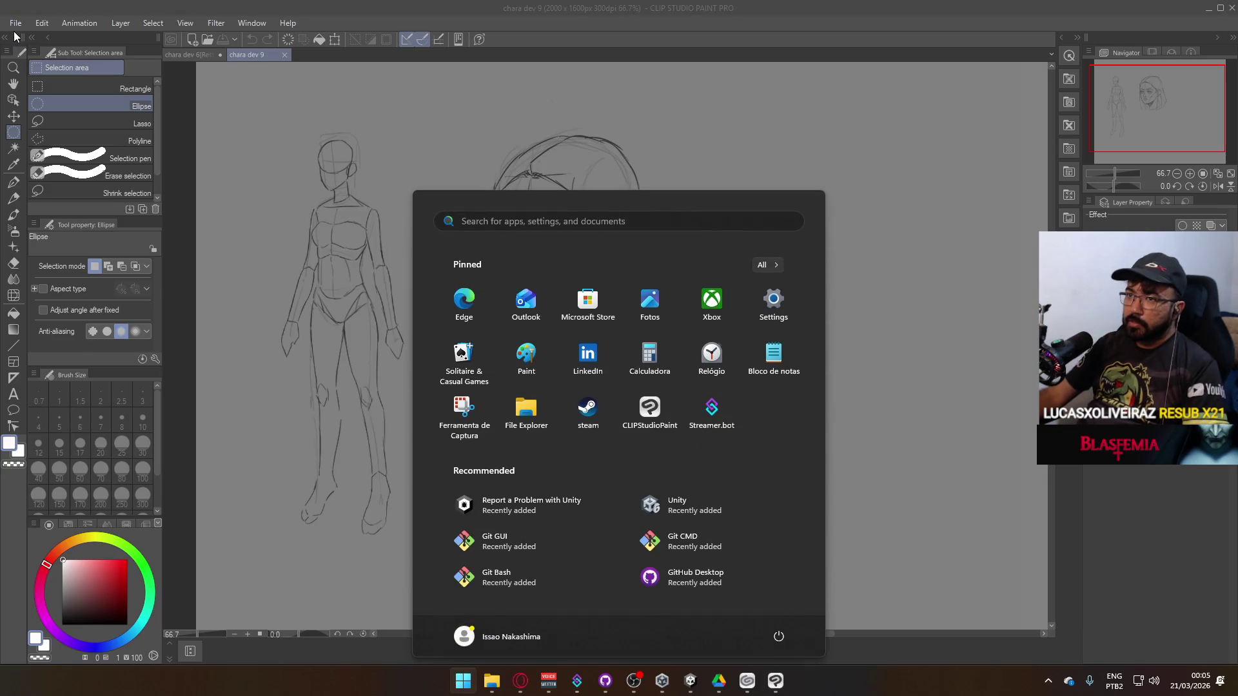
Open chara dev 8 from File > Recent as well.
{"action": "left_click", "coordinate": [15, 23]}
{"action": "mouse_move", "coordinate": [62, 84]}
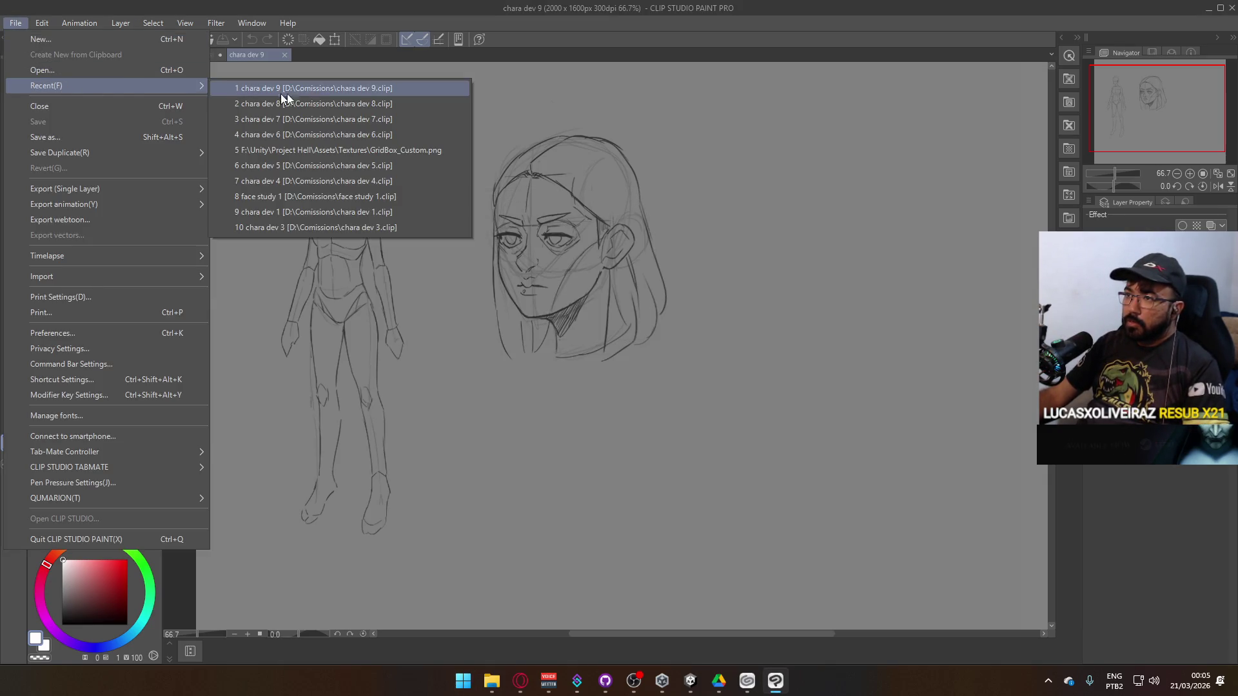
{"action": "left_click", "coordinate": [335, 103]}
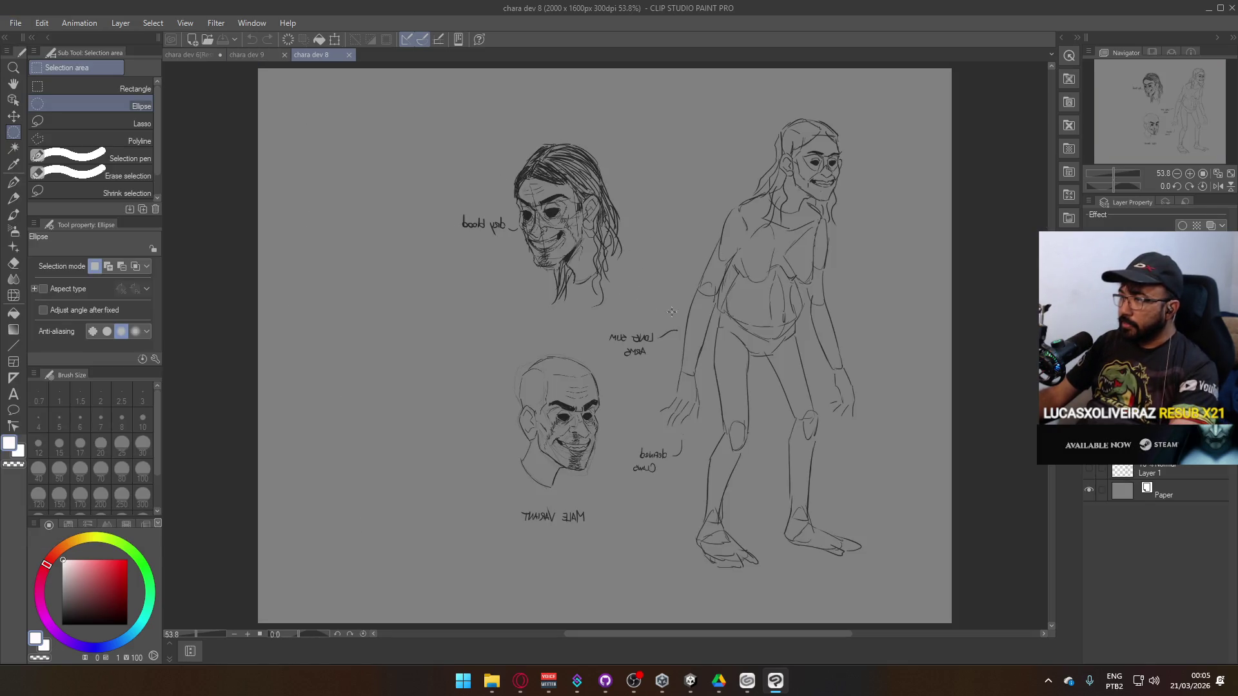
Flip the whole chara dev 8 sketch horizontally and shift it left so the notes read correctly.
{"action": "scroll", "coordinate": [659, 288], "scroll_direction": "up", "scroll_amount": 1}
{"action": "mouse_move", "coordinate": [787, 276]}
{"action": "left_mouse_down"}
{"action": "mouse_move", "coordinate": [669, 271]}
{"action": "mouse_move", "coordinate": [617, 294]}
{"action": "left_mouse_up"}
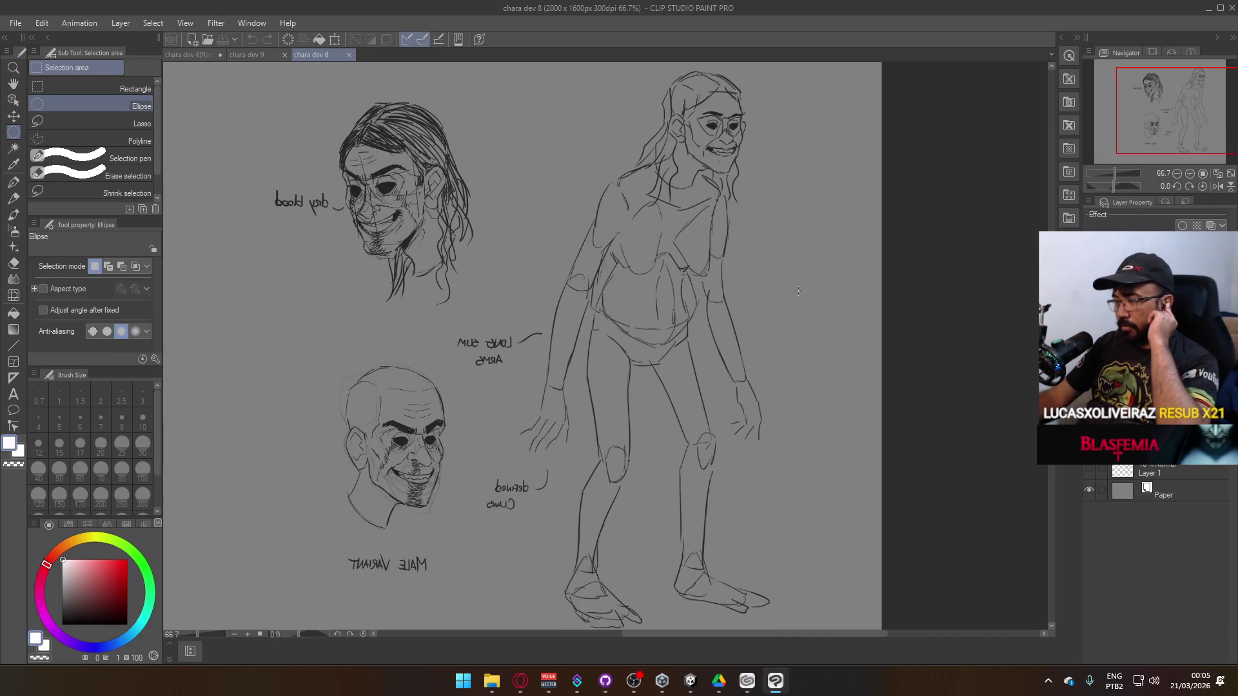
{"action": "key", "text": "super"}
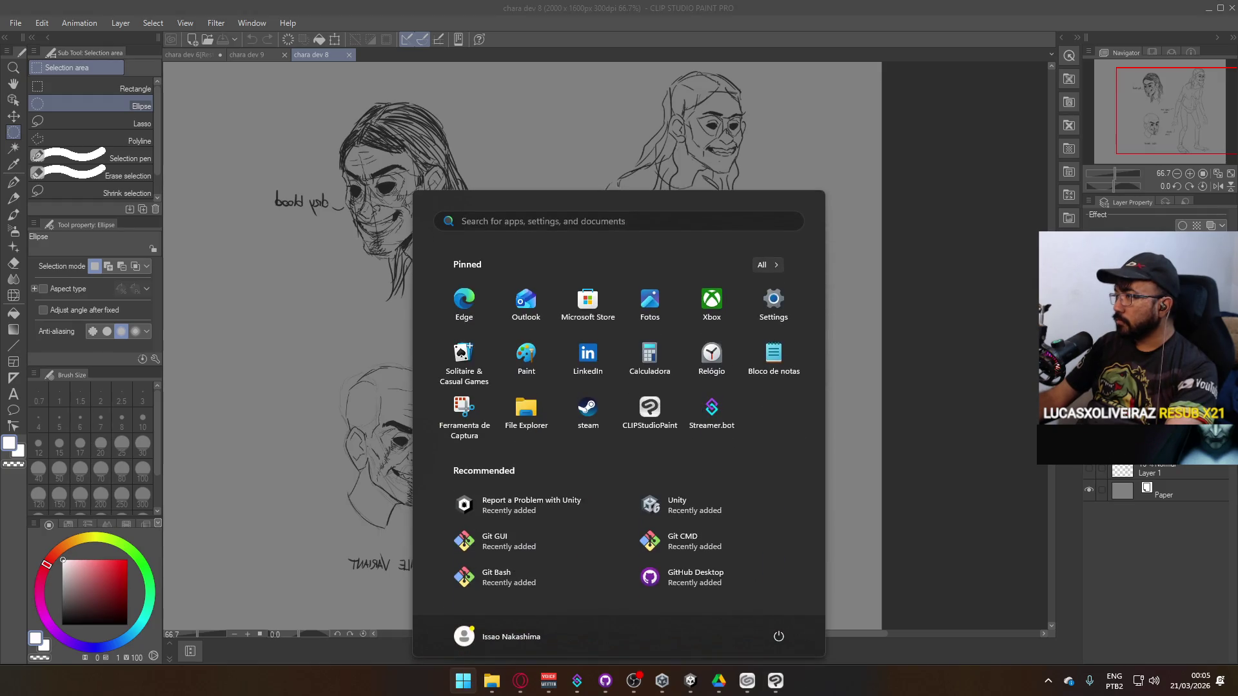
{"action": "key", "text": "super"}
{"action": "key", "text": "super"}
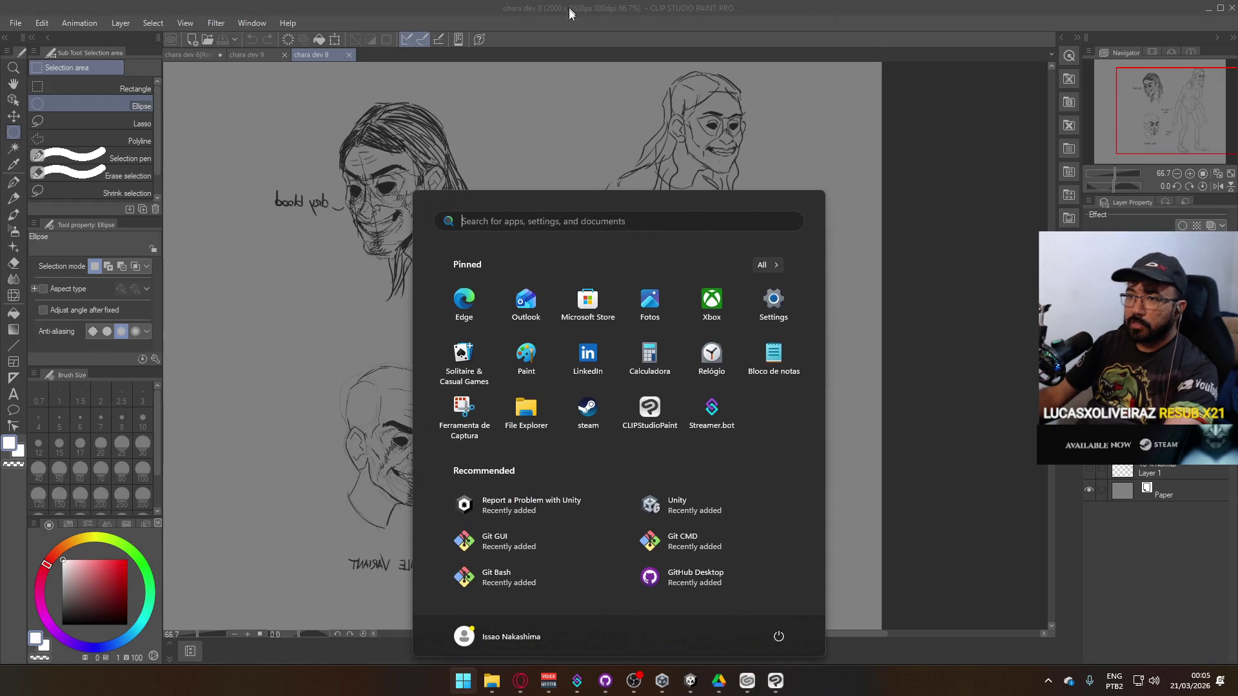
{"action": "left_click", "coordinate": [90, 90]}
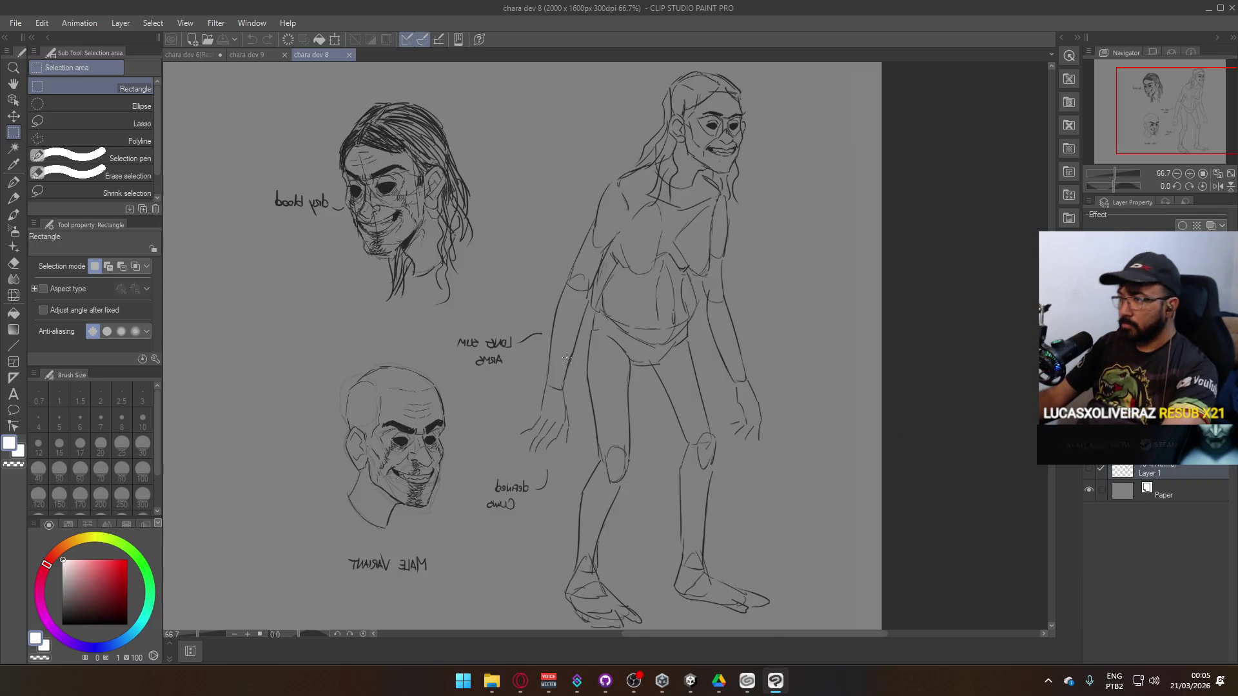
{"action": "key", "text": "ctrl+t"}
{"action": "right_click", "coordinate": [588, 343]}
{"action": "left_click", "coordinate": [630, 506]}
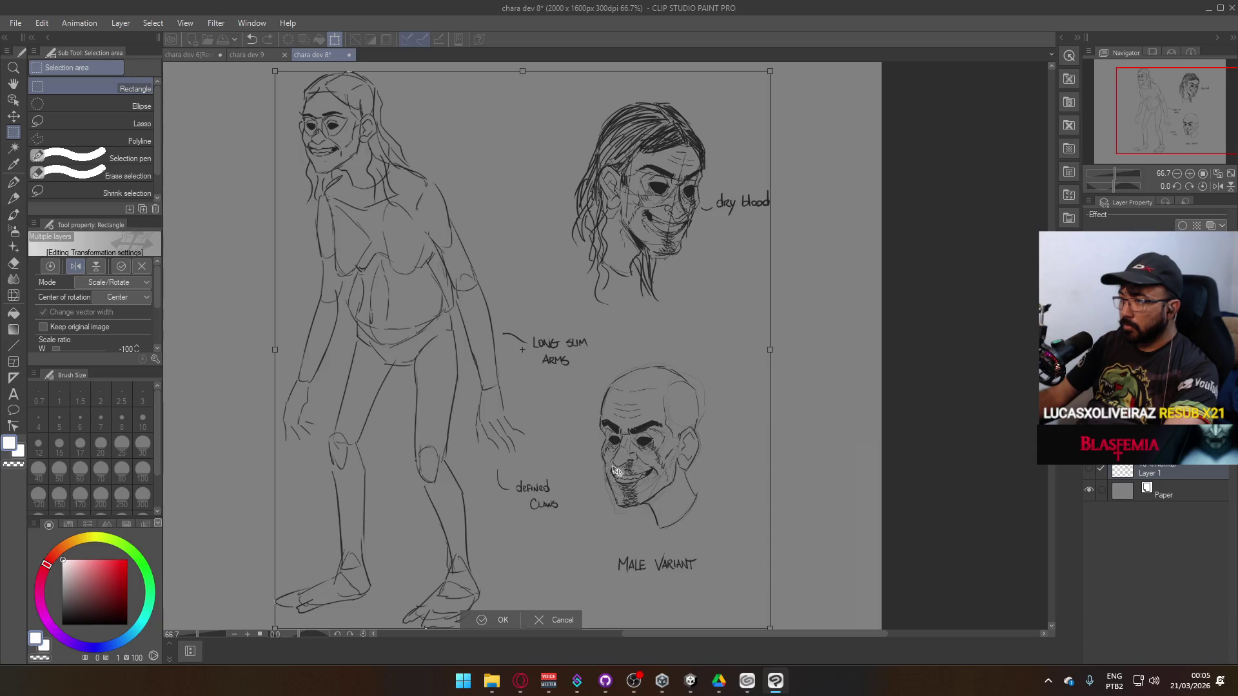
{"action": "scroll", "coordinate": [611, 415], "scroll_direction": "down", "scroll_amount": 2}
{"action": "left_click_drag", "start_coordinate": [523, 370], "coordinate": [392, 372]}
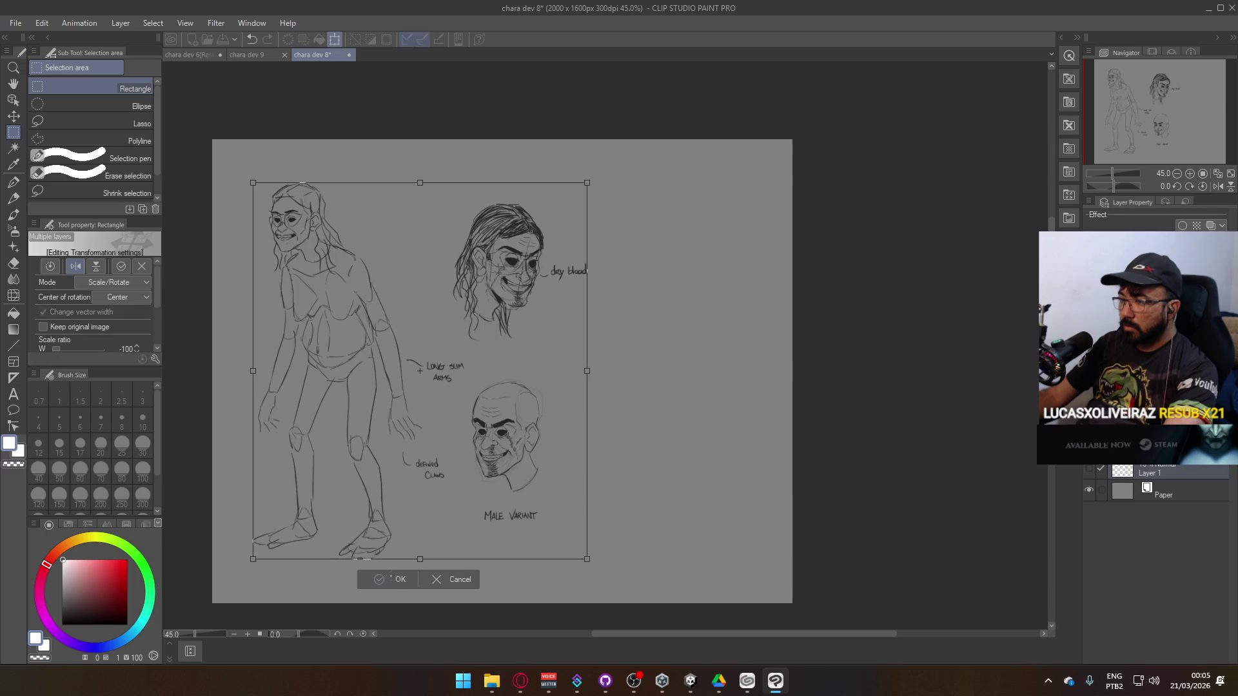
{"action": "key", "text": "Return"}
Pan up to the dry blood head and save chara dev 8.
{"action": "scroll", "coordinate": [617, 370], "scroll_direction": "up", "scroll_amount": 2}
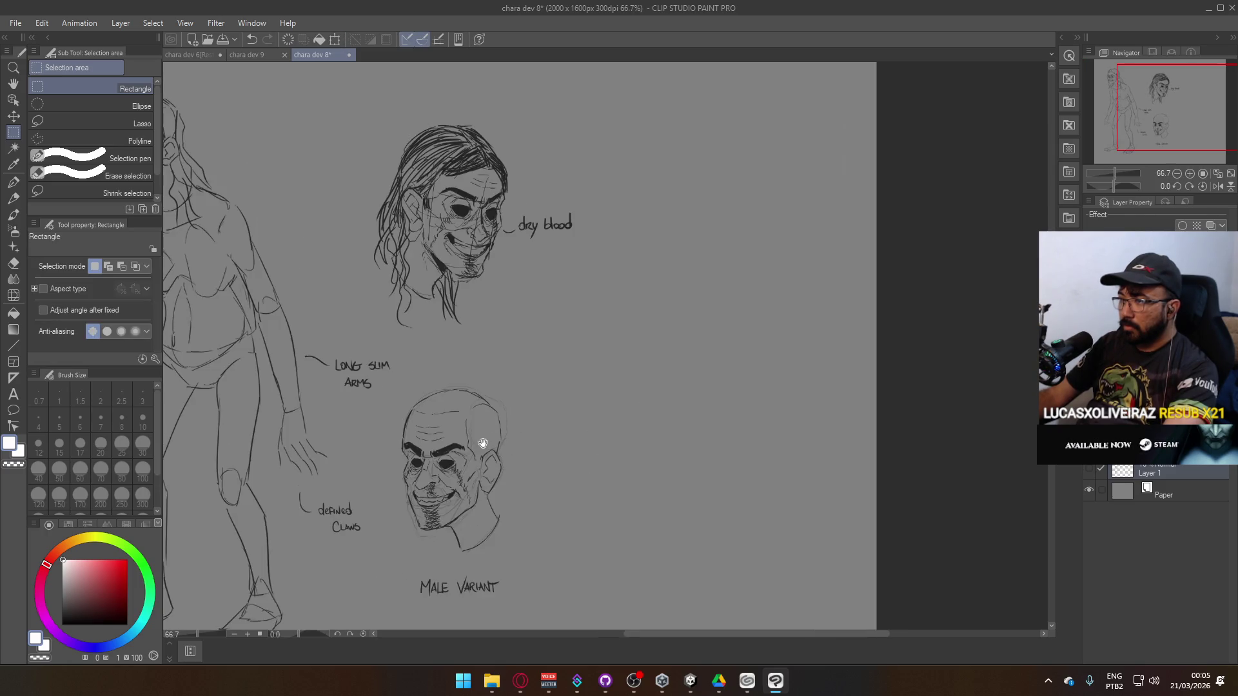
{"action": "scroll", "coordinate": [599, 450], "scroll_direction": "up", "scroll_amount": 2}
{"action": "left_click_drag", "start_coordinate": [608, 323], "coordinate": [647, 525]}
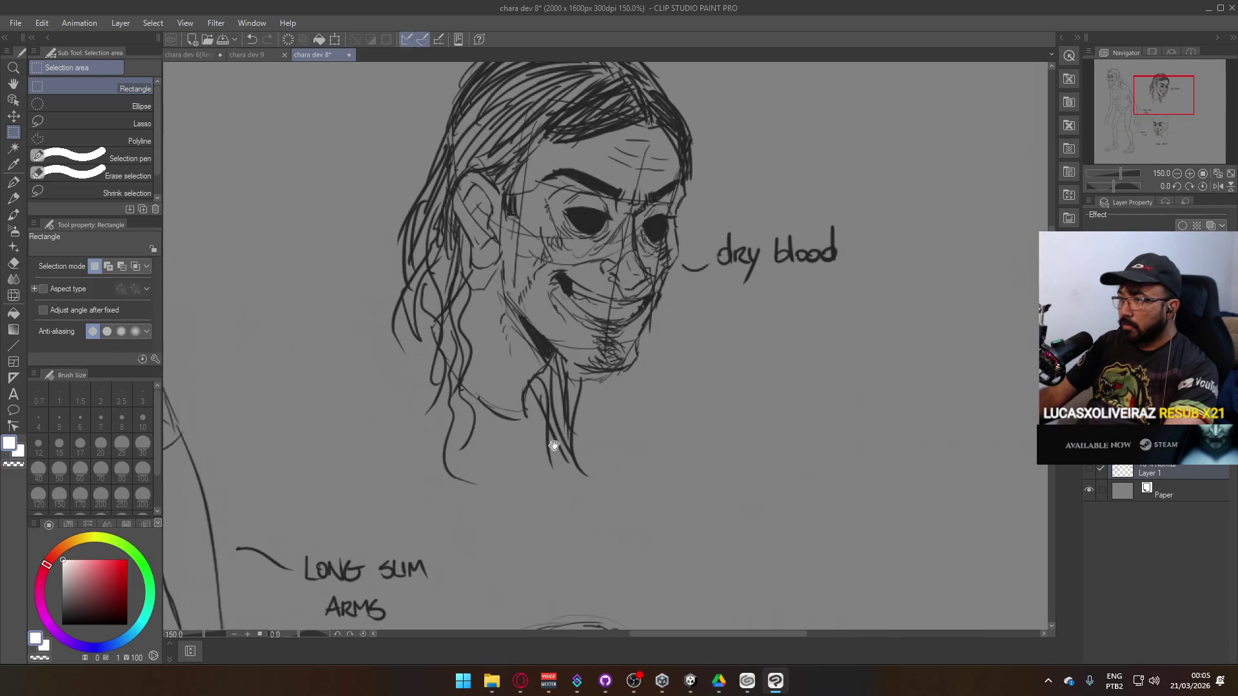
{"action": "scroll", "coordinate": [589, 429], "scroll_direction": "down", "scroll_amount": 1}
{"action": "scroll", "coordinate": [588, 429], "scroll_direction": "down", "scroll_amount": 2}
{"action": "scroll", "coordinate": [669, 331], "scroll_direction": "up", "scroll_amount": 1}
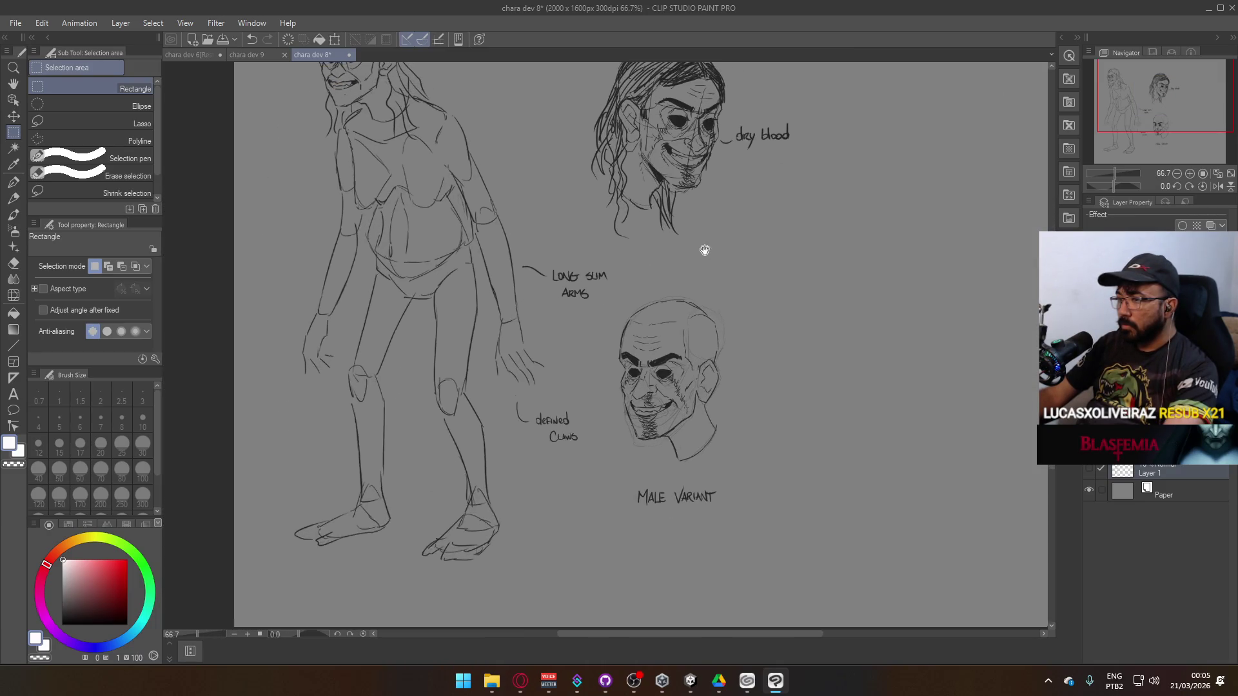
{"action": "key", "text": "ctrl+s"}
Switch to chara dev 9, then open chara dev 7 from File > Recent.
{"action": "left_click", "coordinate": [242, 56]}
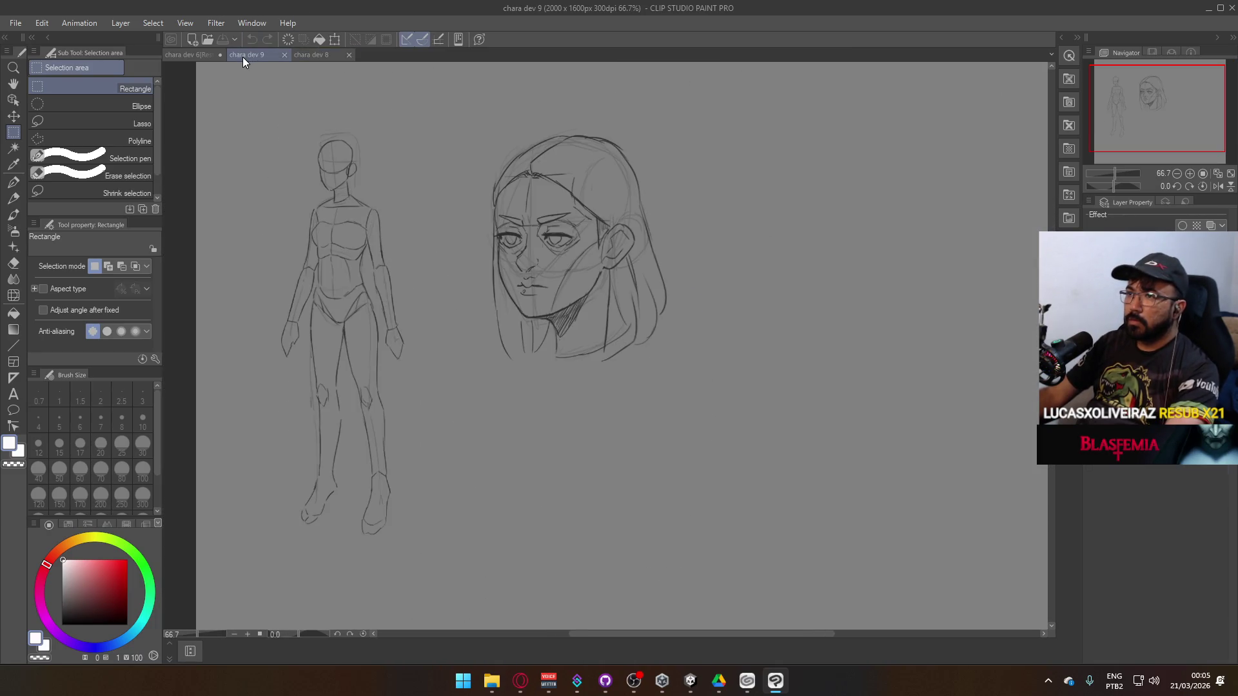
{"action": "left_click", "coordinate": [16, 23]}
{"action": "mouse_move", "coordinate": [72, 83]}
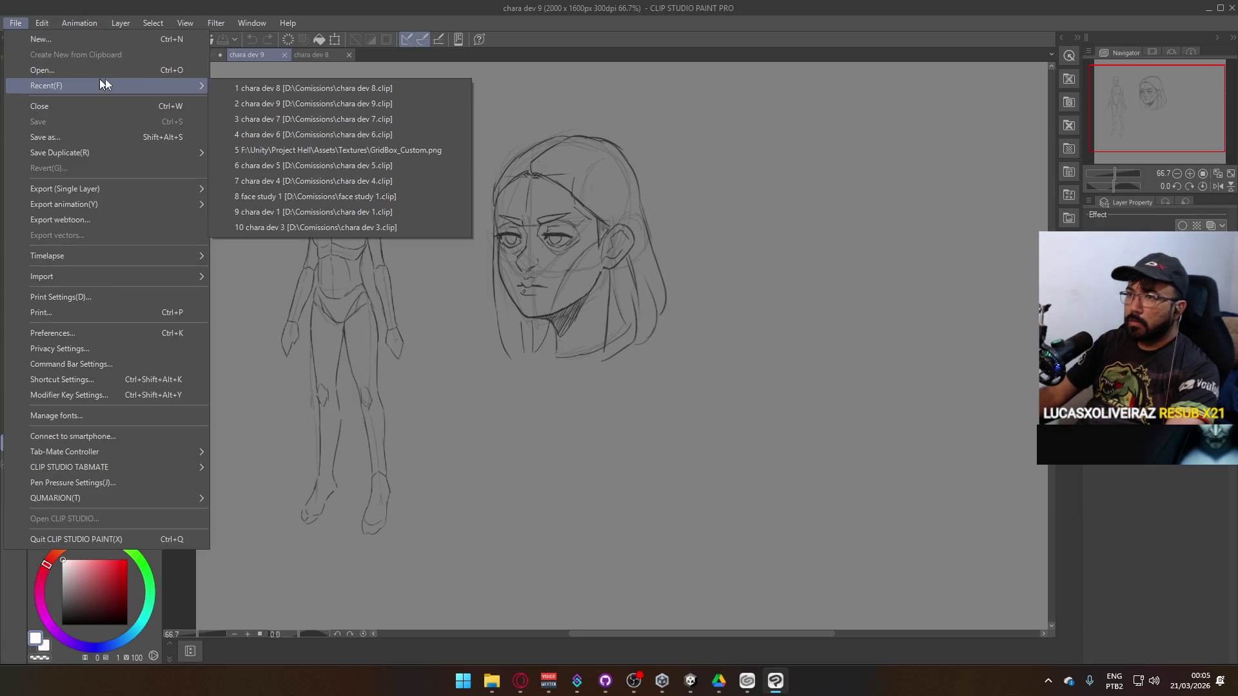
{"action": "left_click", "coordinate": [352, 119]}
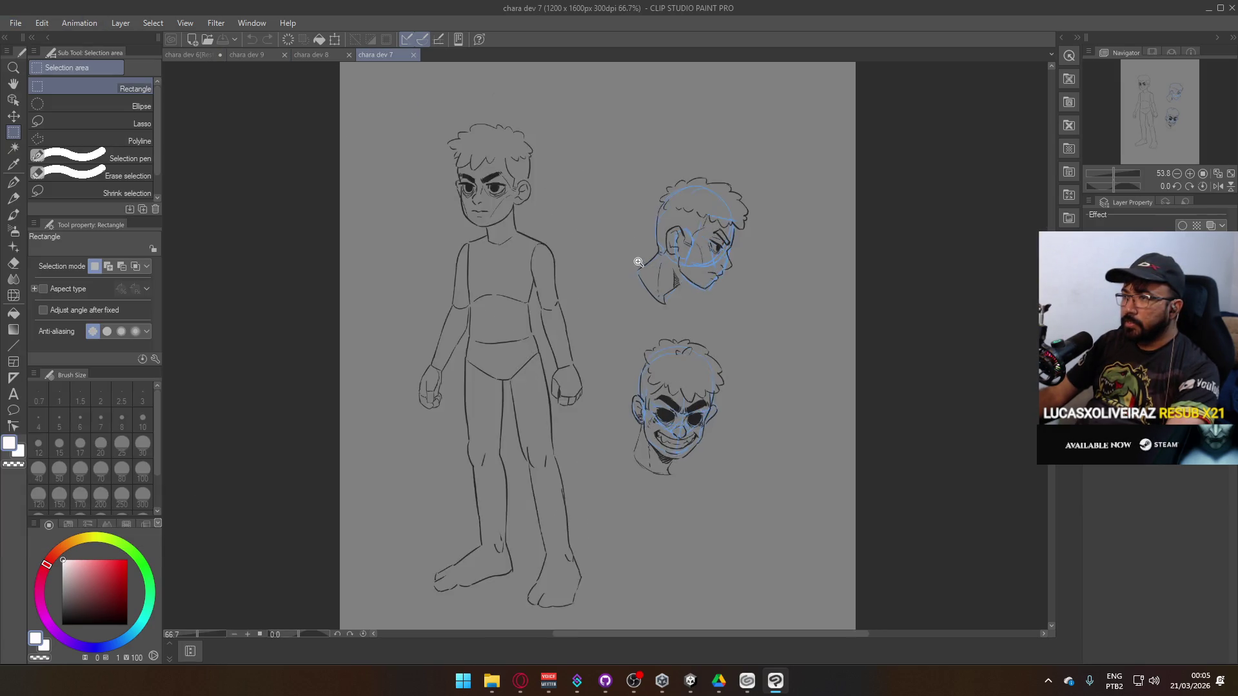
Lasso the figure's hips and legs and attempt a transform, raising a no-object warning.
{"action": "mouse_move", "coordinate": [793, 409]}
{"action": "left_mouse_down"}
{"action": "mouse_move", "coordinate": [694, 185]}
{"action": "mouse_move", "coordinate": [741, 254]}
{"action": "mouse_move", "coordinate": [590, 300]}
{"action": "mouse_move", "coordinate": [754, 423]}
{"action": "mouse_move", "coordinate": [636, 193]}
{"action": "mouse_move", "coordinate": [823, 296]}
{"action": "mouse_move", "coordinate": [771, 387]}
{"action": "mouse_move", "coordinate": [580, 372]}
{"action": "left_mouse_up"}
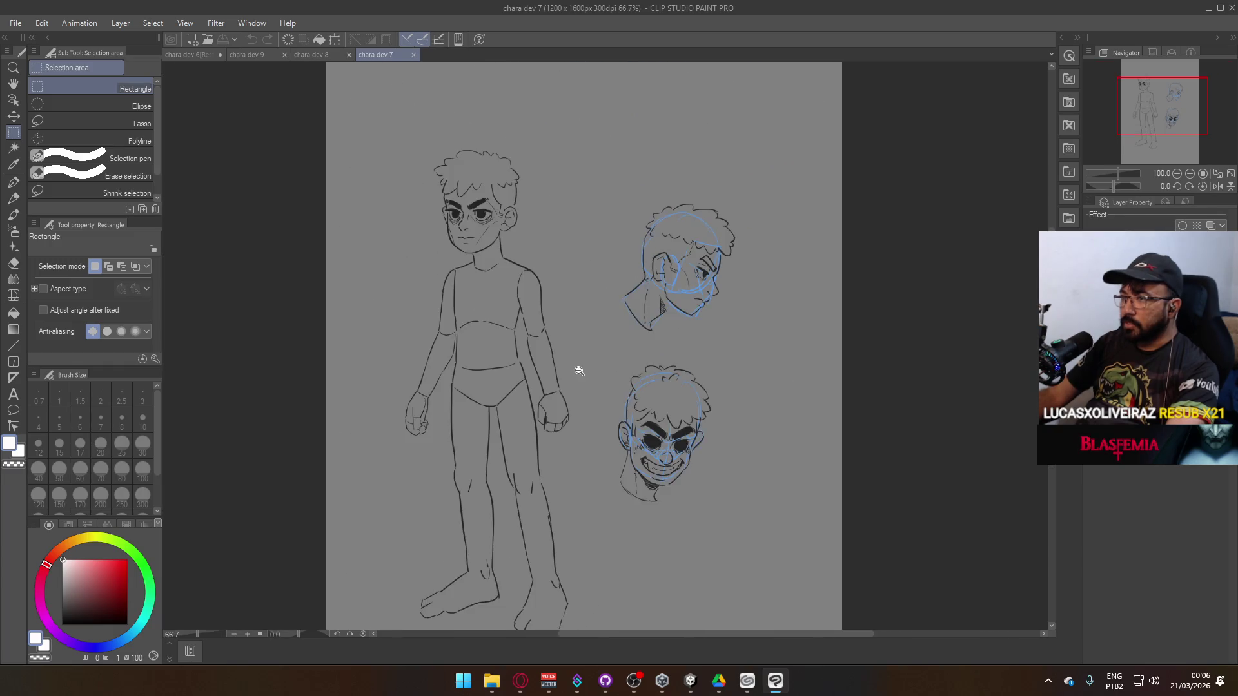
{"action": "left_click_drag", "start_coordinate": [537, 451], "coordinate": [511, 415]}
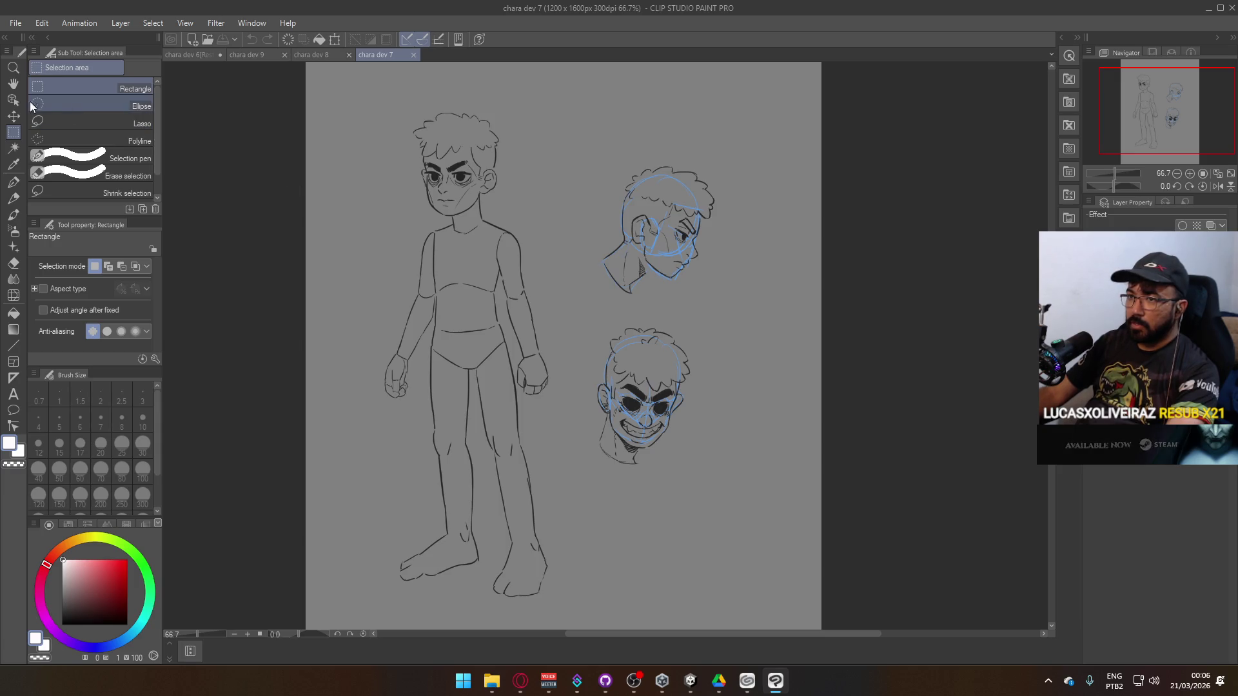
{"action": "left_click", "coordinate": [42, 123]}
{"action": "left_click_drag", "start_coordinate": [435, 330], "coordinate": [437, 334]}
{"action": "left_click", "coordinate": [437, 329]}
{"action": "scroll", "coordinate": [483, 371], "scroll_direction": "up", "scroll_amount": 2}
{"action": "mouse_move", "coordinate": [409, 184]}
{"action": "left_mouse_down"}
{"action": "mouse_move", "coordinate": [516, 183]}
{"action": "mouse_move", "coordinate": [562, 354]}
{"action": "mouse_move", "coordinate": [560, 607]}
{"action": "mouse_move", "coordinate": [305, 568]}
{"action": "mouse_move", "coordinate": [387, 298]}
{"action": "left_mouse_up"}
{"action": "key", "text": "ctrl+t"}
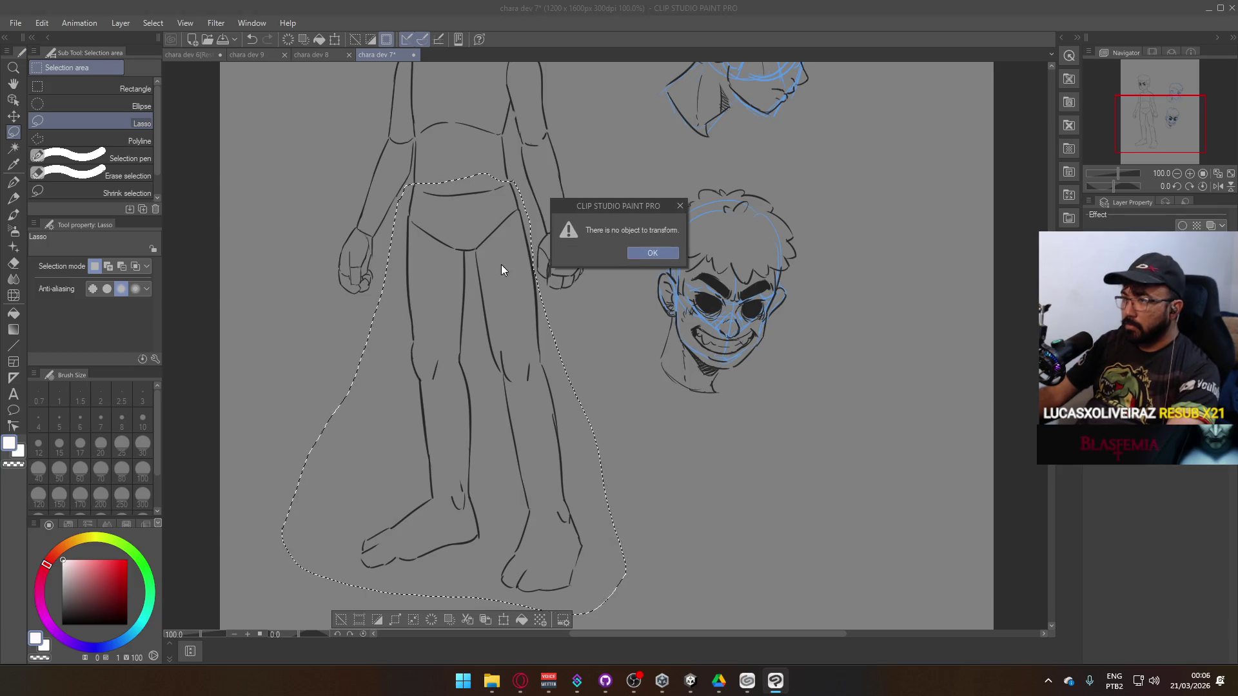
Dismiss the warning and start a Free Transform on the selected legs.
{"action": "left_click", "coordinate": [654, 253]}
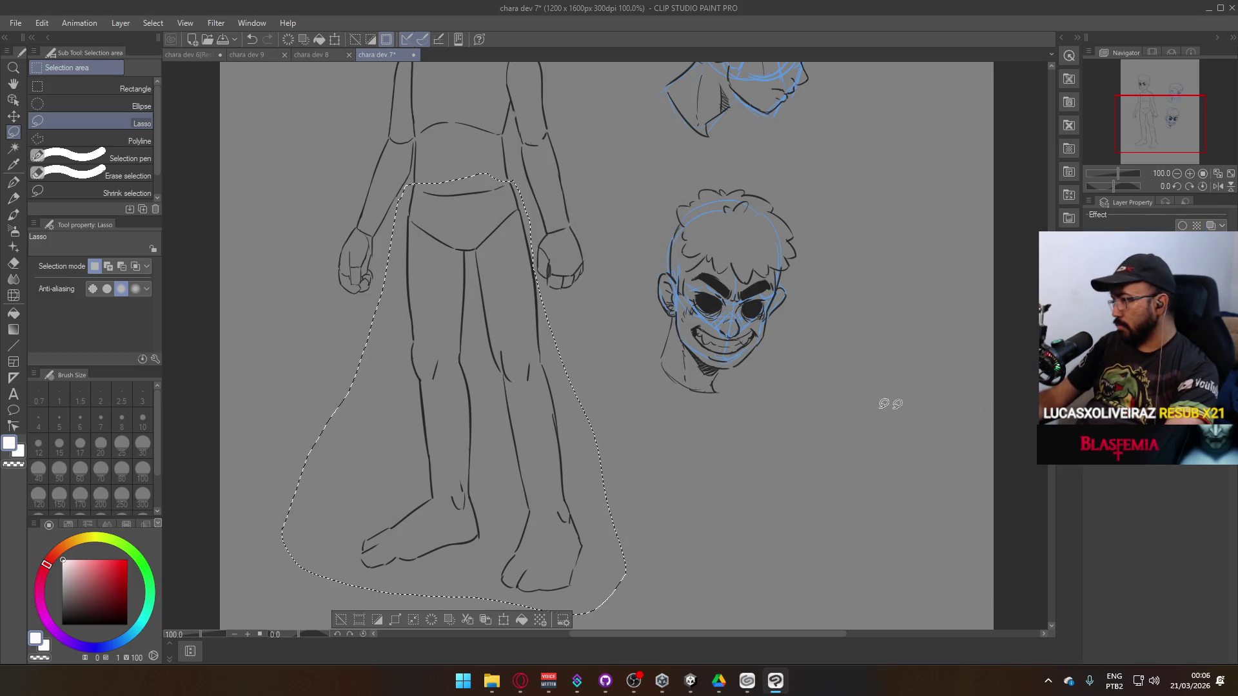
{"action": "key", "text": "ctrl+t"}
{"action": "right_click", "coordinate": [483, 338]}
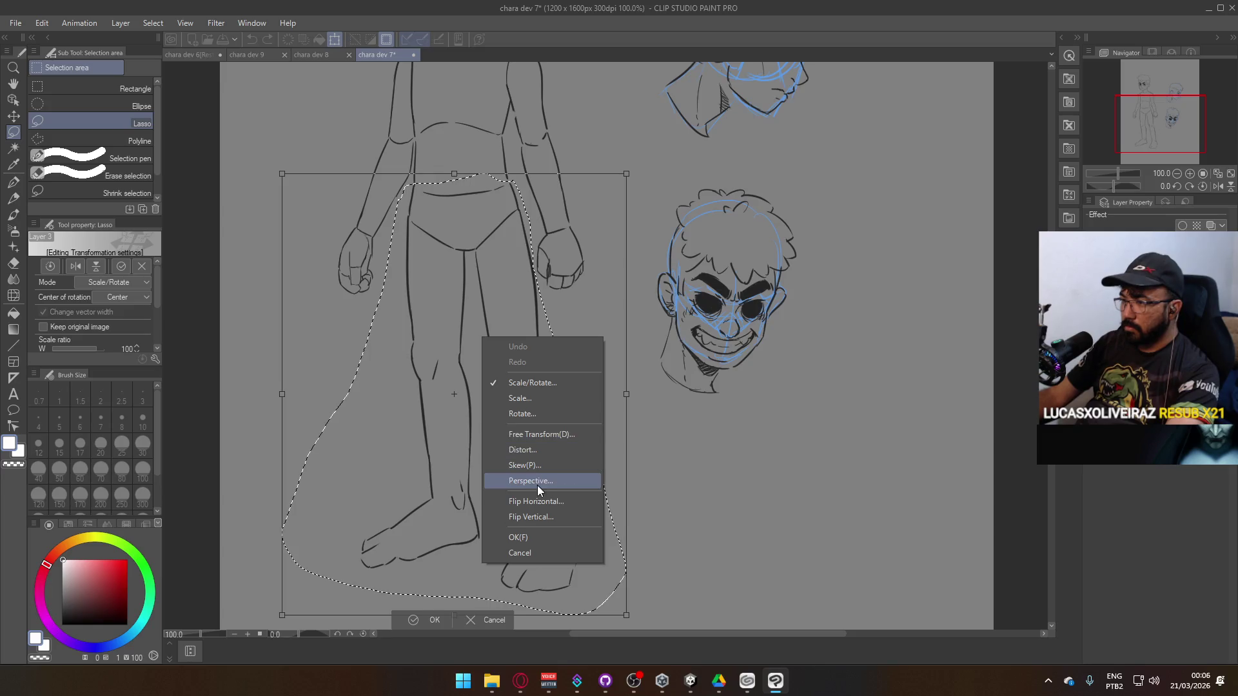
{"action": "left_click", "coordinate": [547, 453]}
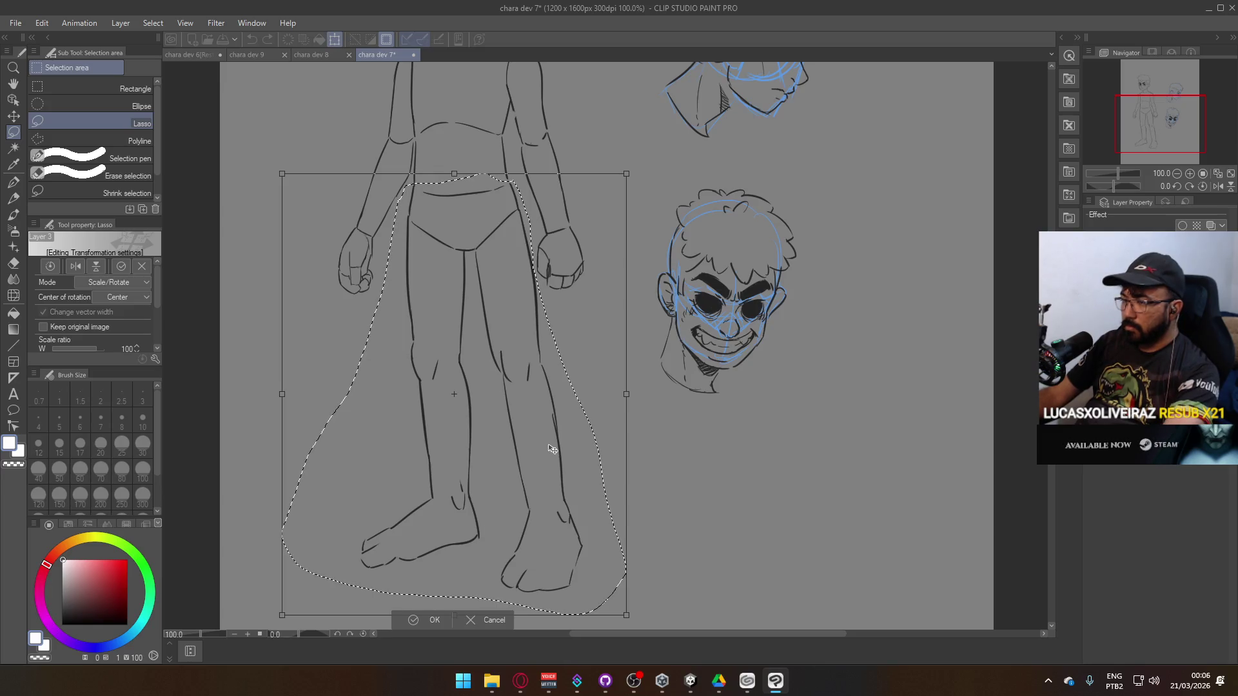
{"action": "right_click", "coordinate": [552, 449]}
{"action": "left_click", "coordinate": [561, 314]}
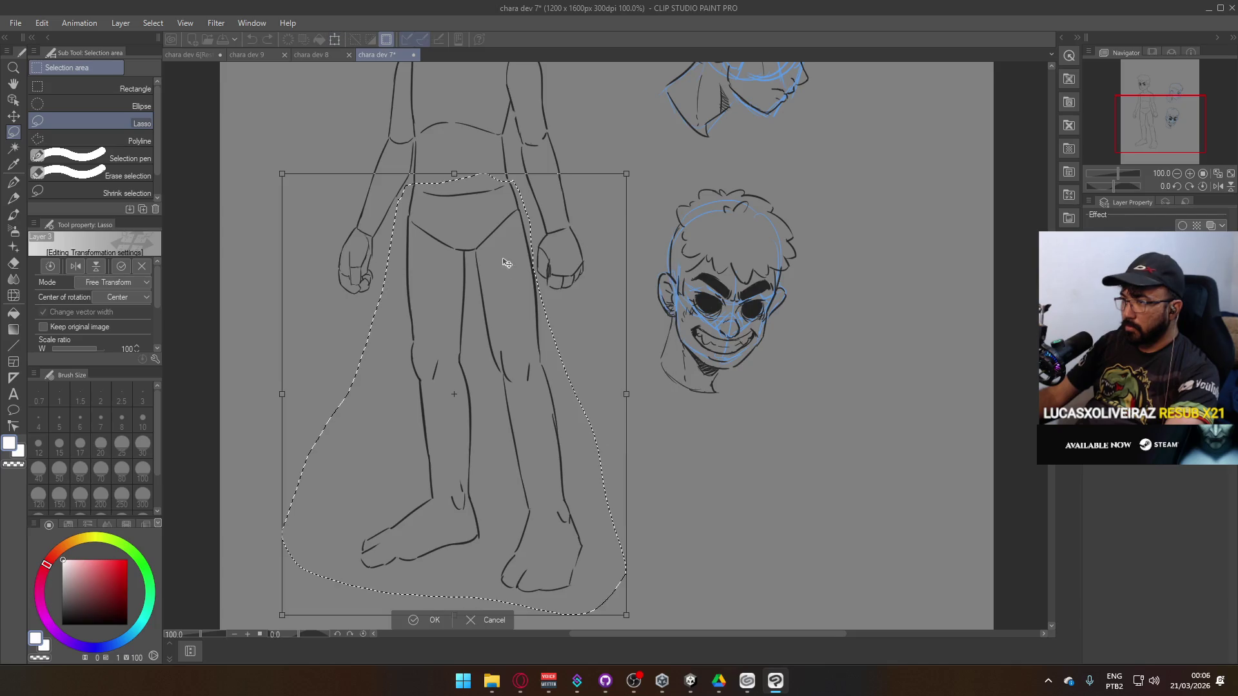
Skew the legs so the feet shift left, commit the transform, and clear the selection.
{"action": "left_click_drag", "start_coordinate": [454, 394], "coordinate": [460, 208]}
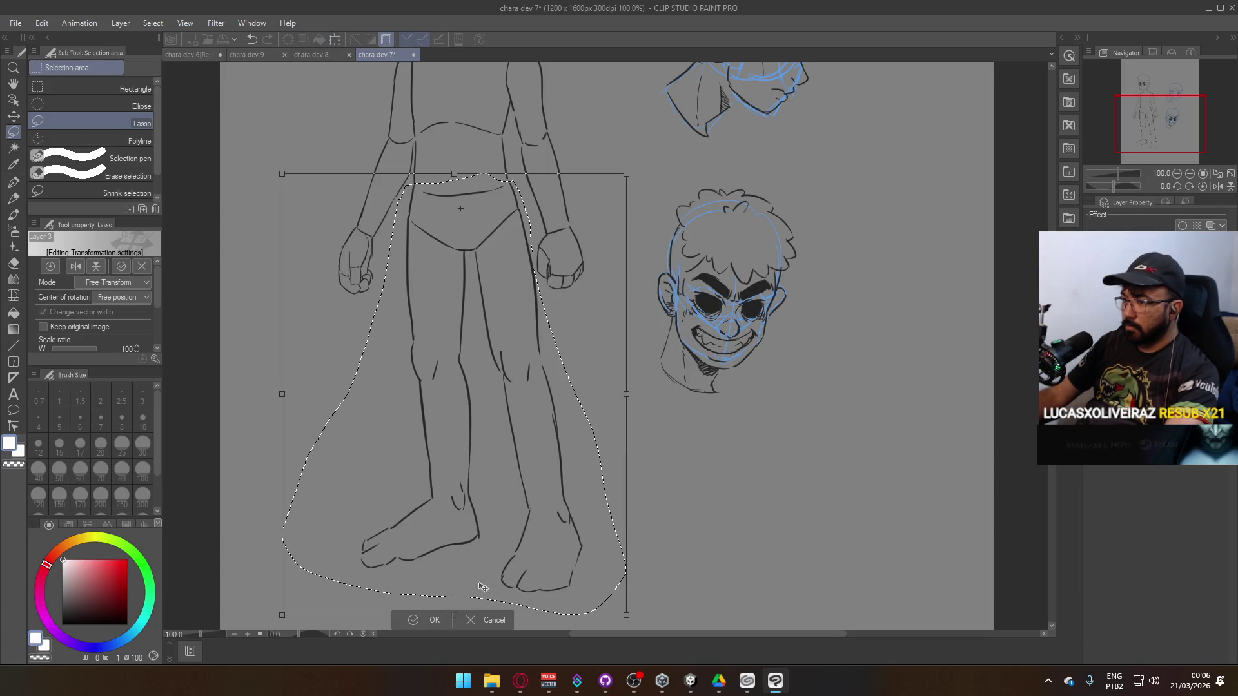
{"action": "scroll", "coordinate": [715, 513], "scroll_direction": "down", "scroll_amount": 1}
{"action": "left_click_drag", "start_coordinate": [480, 606], "coordinate": [442, 605]}
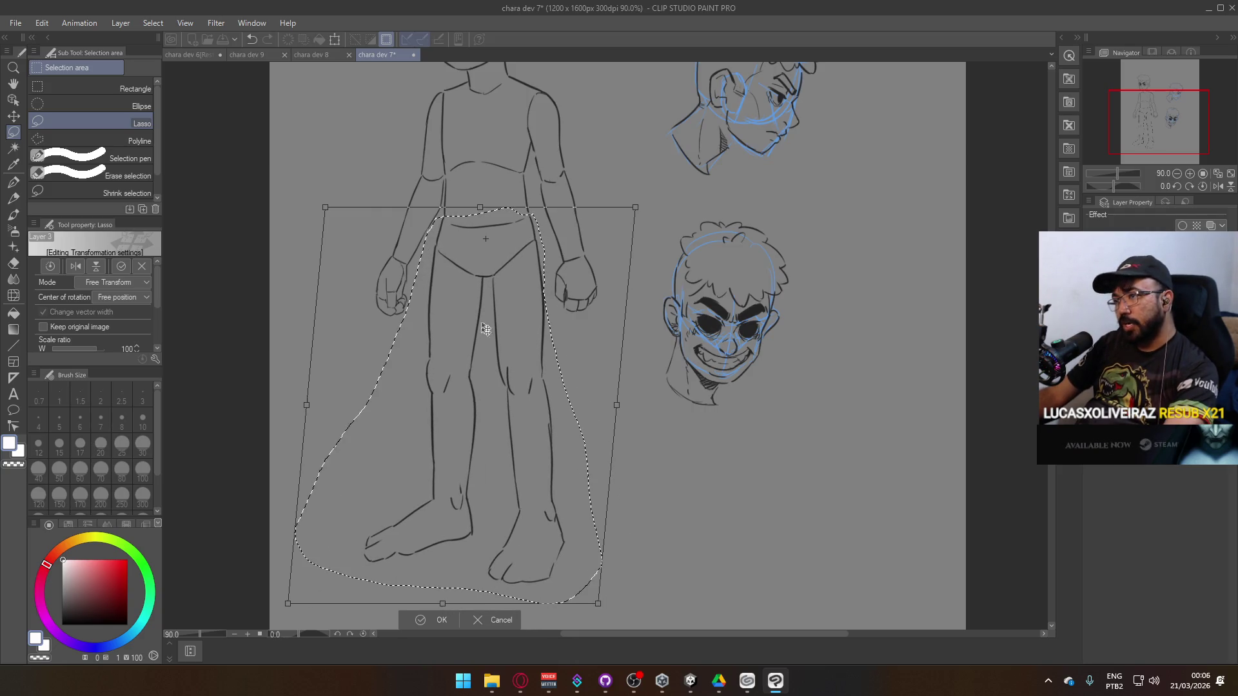
{"action": "left_click_drag", "start_coordinate": [480, 208], "coordinate": [481, 208]}
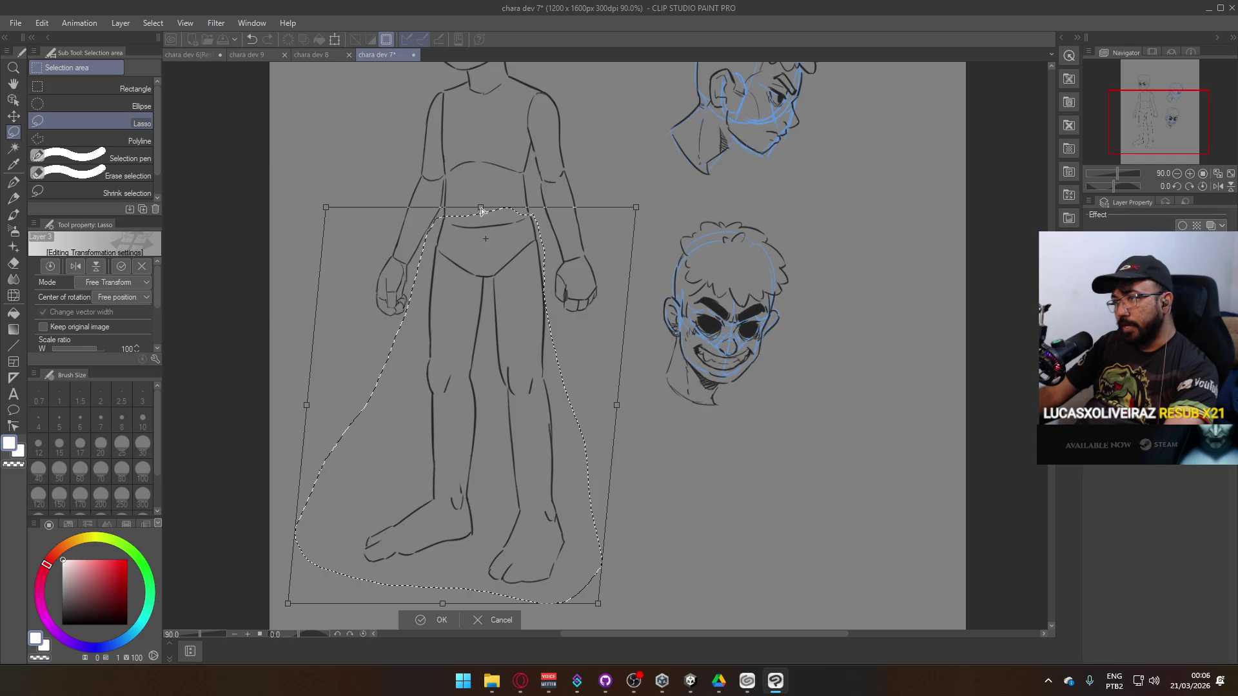
{"action": "left_click", "coordinate": [443, 615]}
{"action": "key", "text": "ctrl+d"}
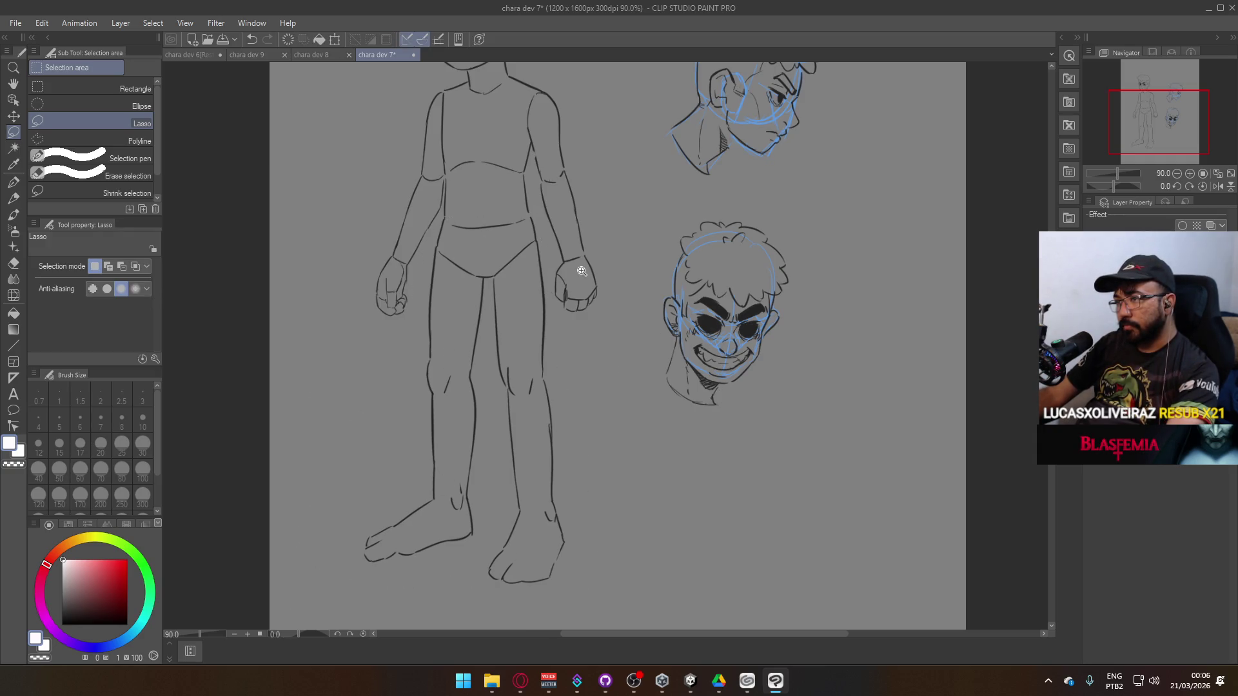
{"action": "scroll", "coordinate": [581, 271], "scroll_direction": "down", "scroll_amount": 3}
Save chara dev 7 and flip between the chara dev 8, 9 and 7 drawings.
{"action": "mouse_move", "coordinate": [542, 401]}
{"action": "left_mouse_down"}
{"action": "mouse_move", "coordinate": [523, 421]}
{"action": "mouse_move", "coordinate": [512, 300]}
{"action": "mouse_move", "coordinate": [533, 367]}
{"action": "mouse_move", "coordinate": [525, 423]}
{"action": "mouse_move", "coordinate": [544, 404]}
{"action": "left_mouse_up"}
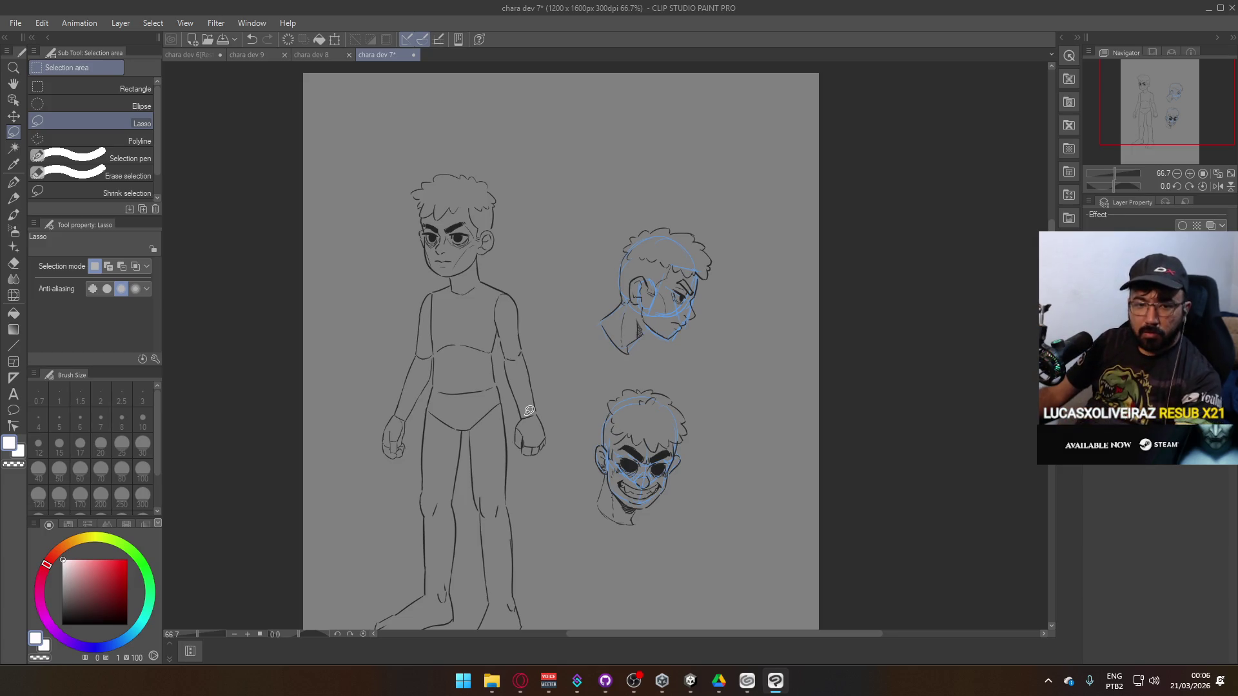
{"action": "key", "text": "ctrl+s"}
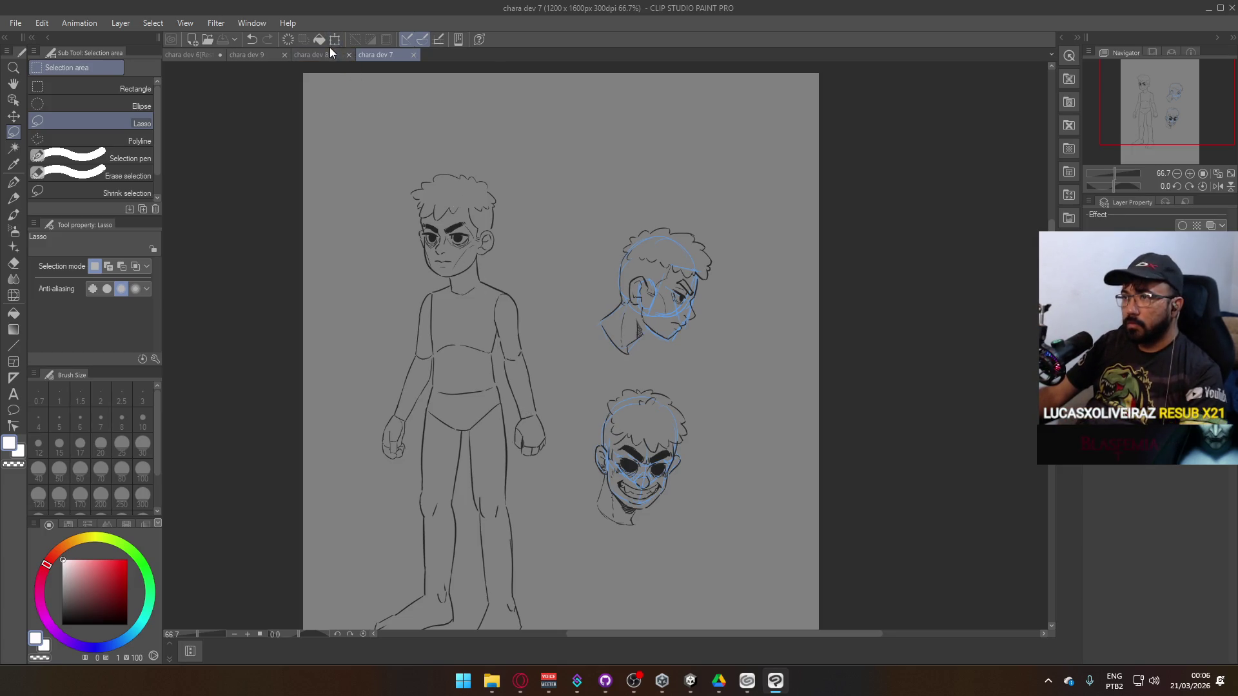
{"action": "left_click", "coordinate": [324, 51]}
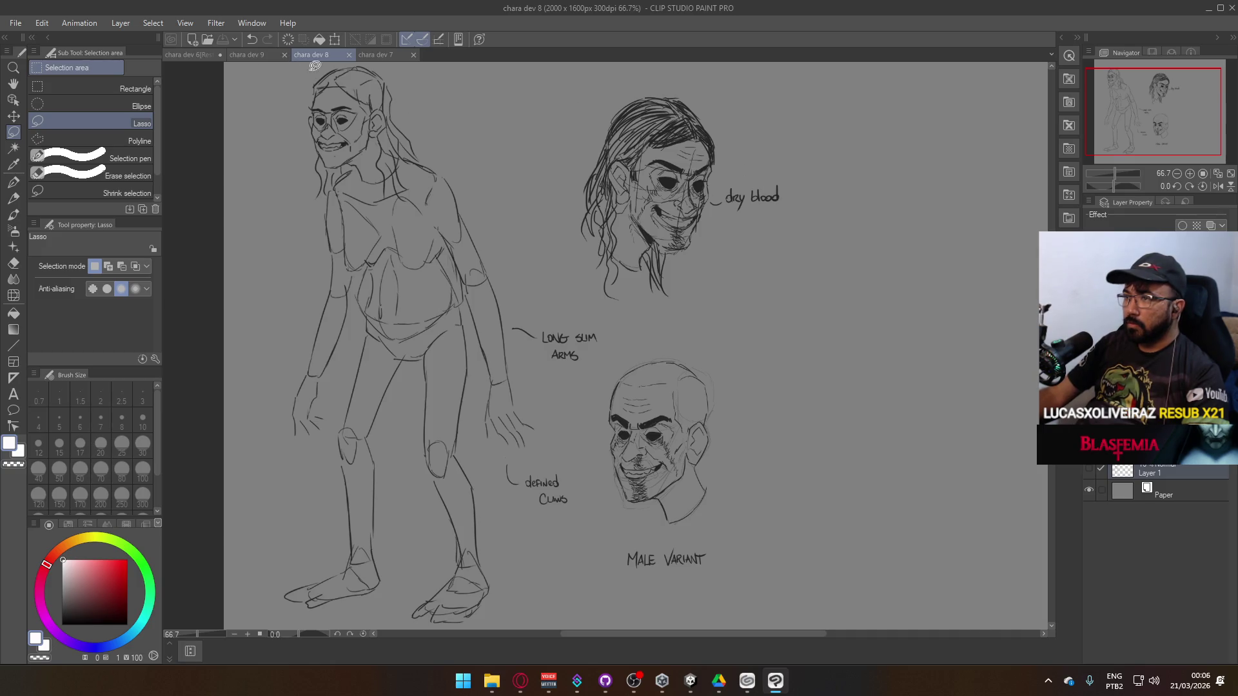
{"action": "left_click", "coordinate": [251, 59]}
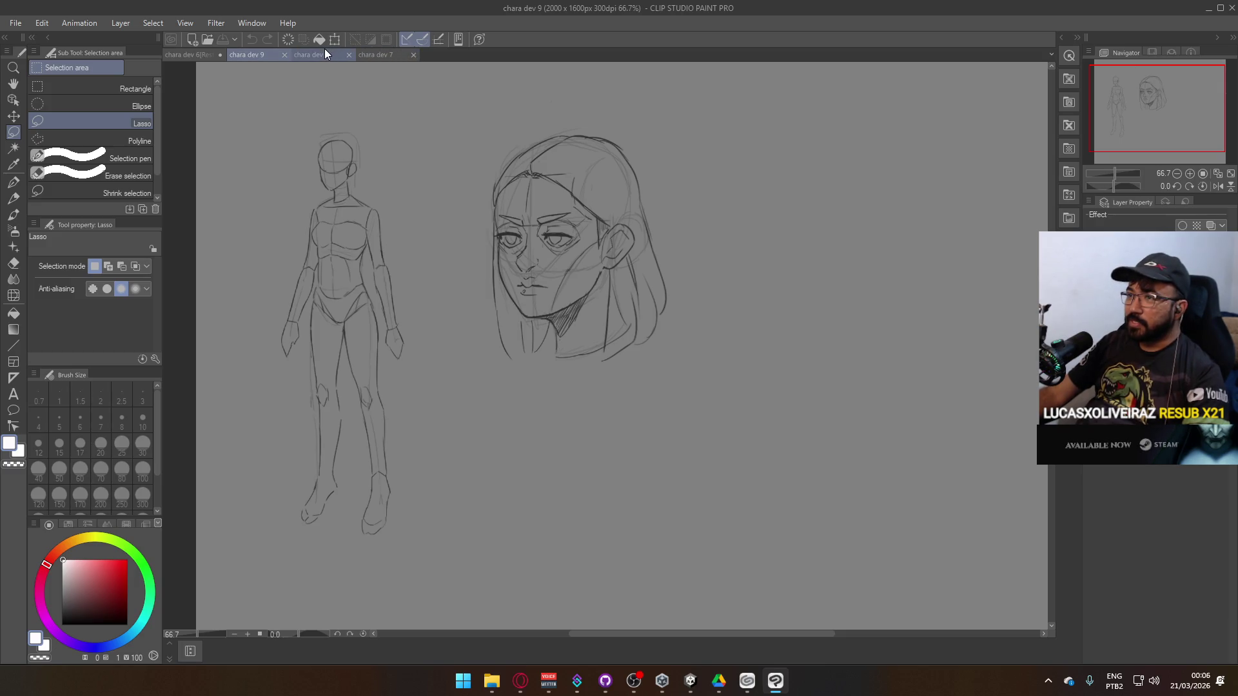
{"action": "left_click", "coordinate": [337, 58]}
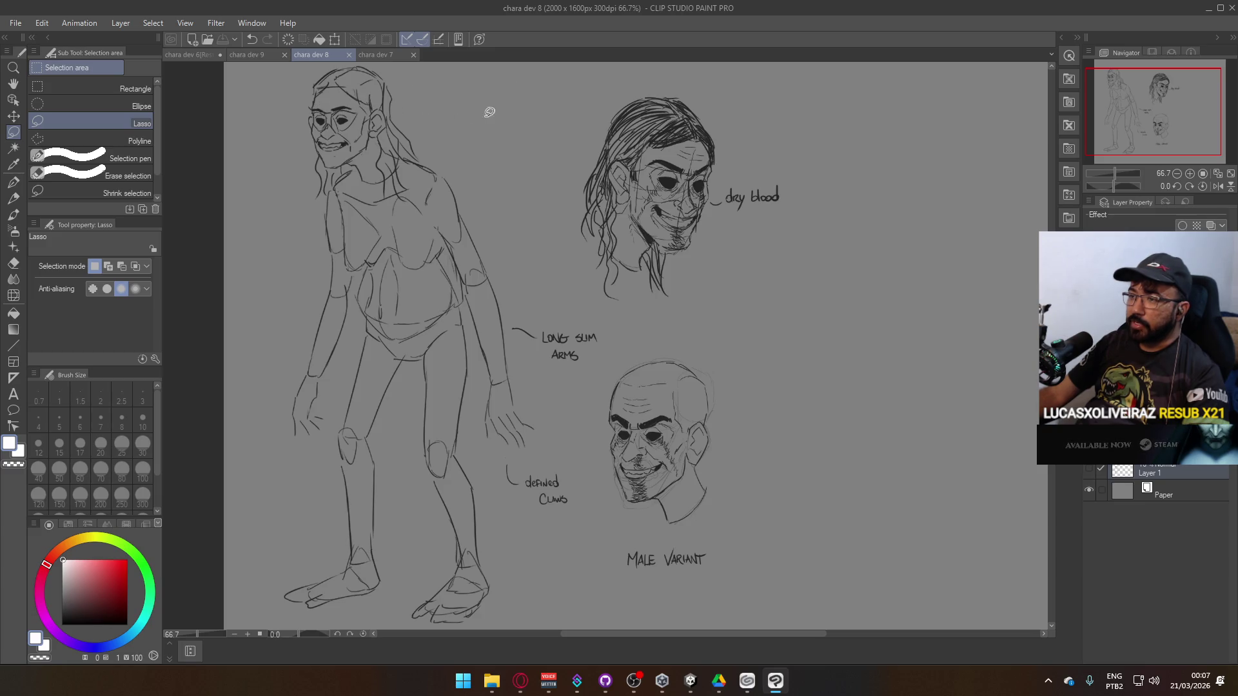
{"action": "left_click", "coordinate": [394, 57]}
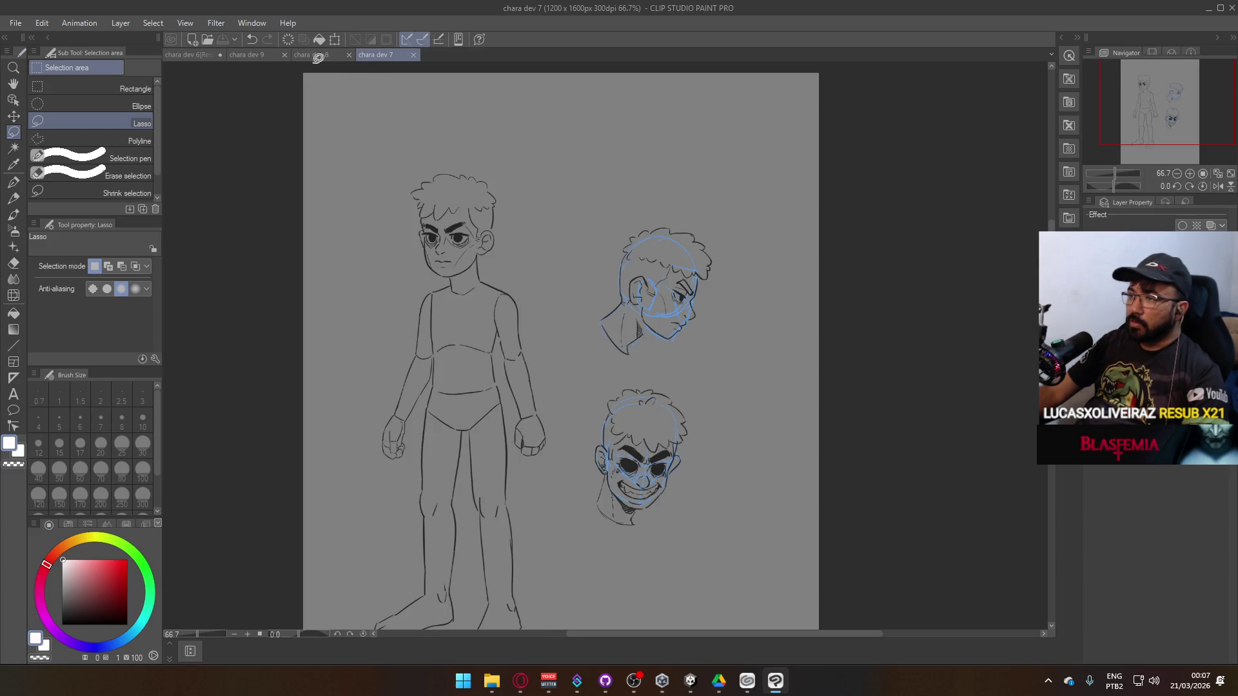
Pick mid grey, lasso the lower head sketch, then bring chara dev 9 to front.
{"action": "left_click", "coordinate": [734, 483], "text": "alt"}
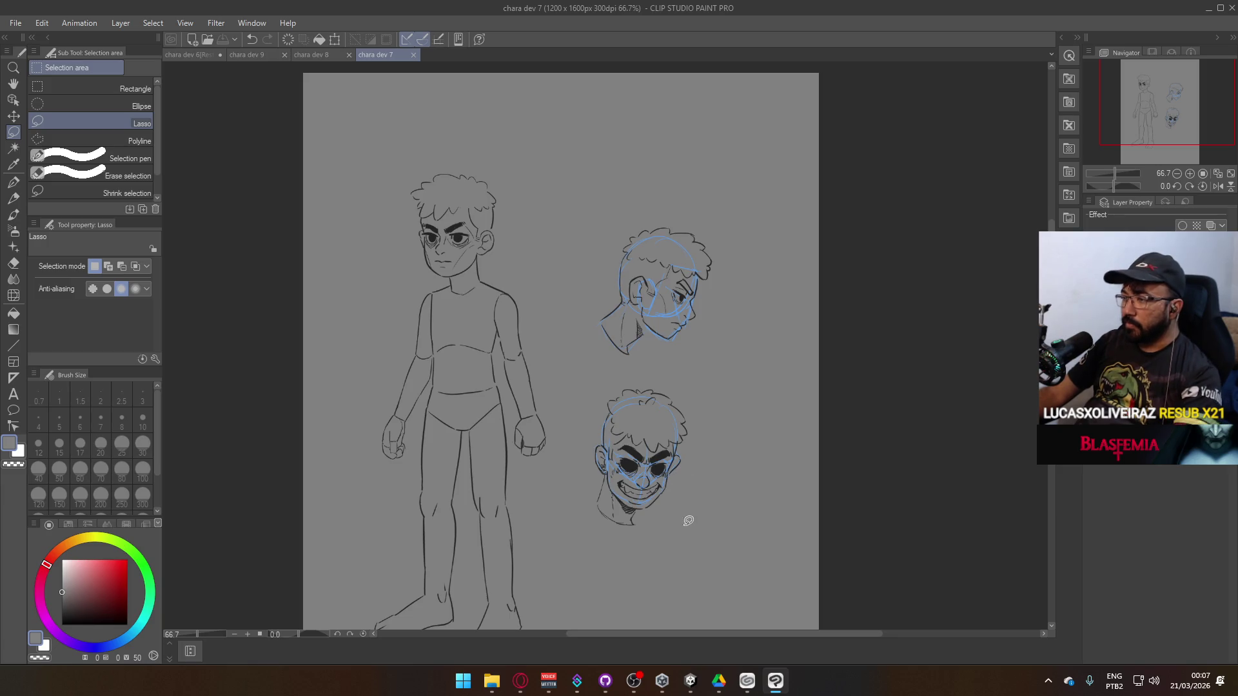
{"action": "scroll", "coordinate": [689, 522], "scroll_direction": "up", "scroll_amount": 3}
{"action": "mouse_move", "coordinate": [706, 496]}
{"action": "left_mouse_down"}
{"action": "mouse_move", "coordinate": [457, 465]}
{"action": "mouse_move", "coordinate": [816, 259]}
{"action": "left_mouse_up"}
{"action": "scroll", "coordinate": [712, 442], "scroll_direction": "down", "scroll_amount": 3}
{"action": "scroll", "coordinate": [713, 442], "scroll_direction": "right", "scroll_amount": 2}
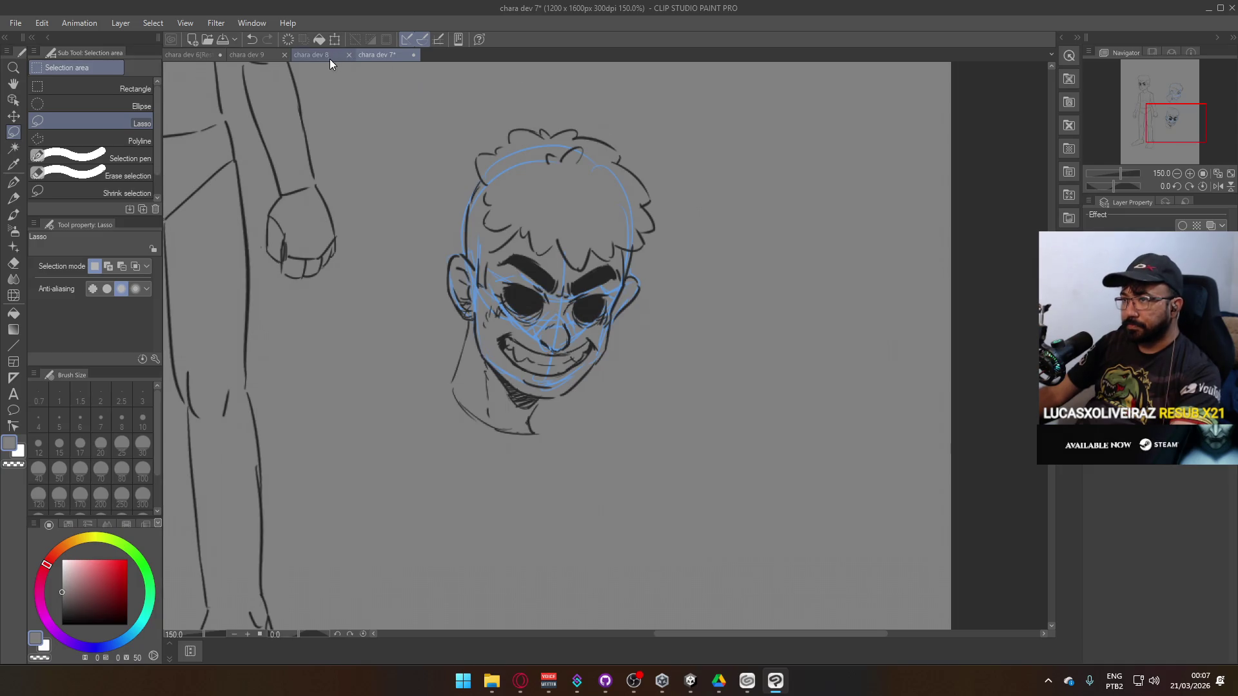
{"action": "left_click", "coordinate": [331, 59]}
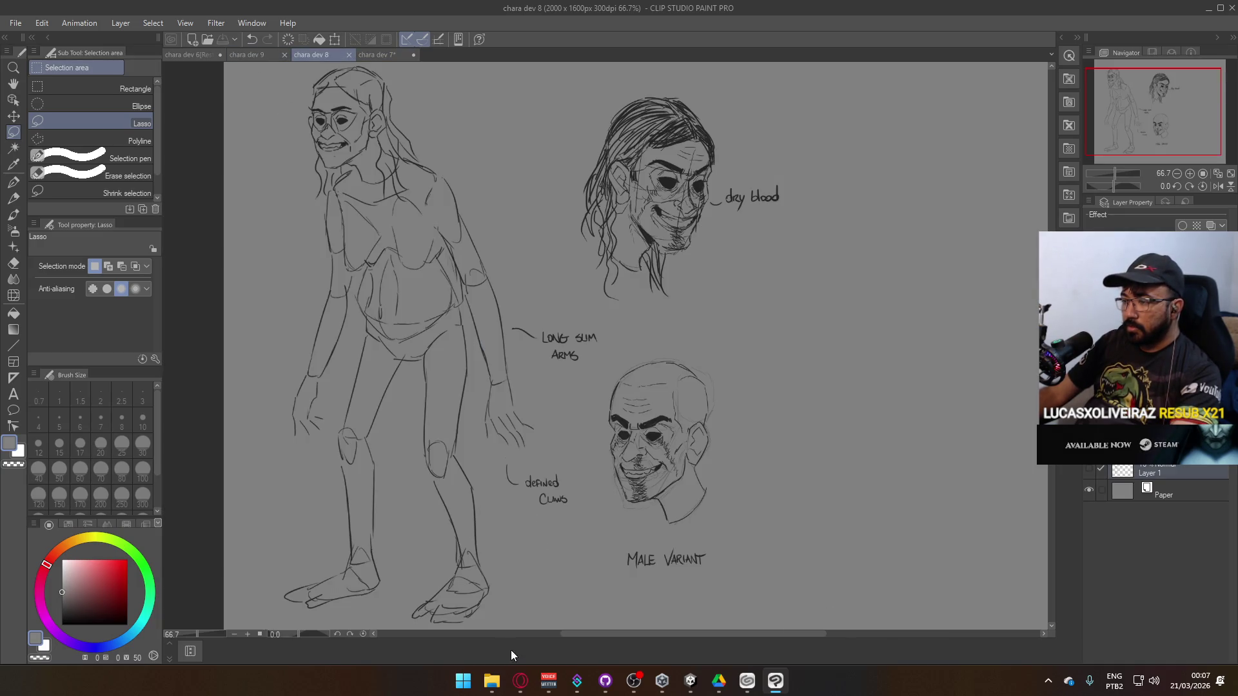
{"action": "left_click", "coordinate": [243, 57]}
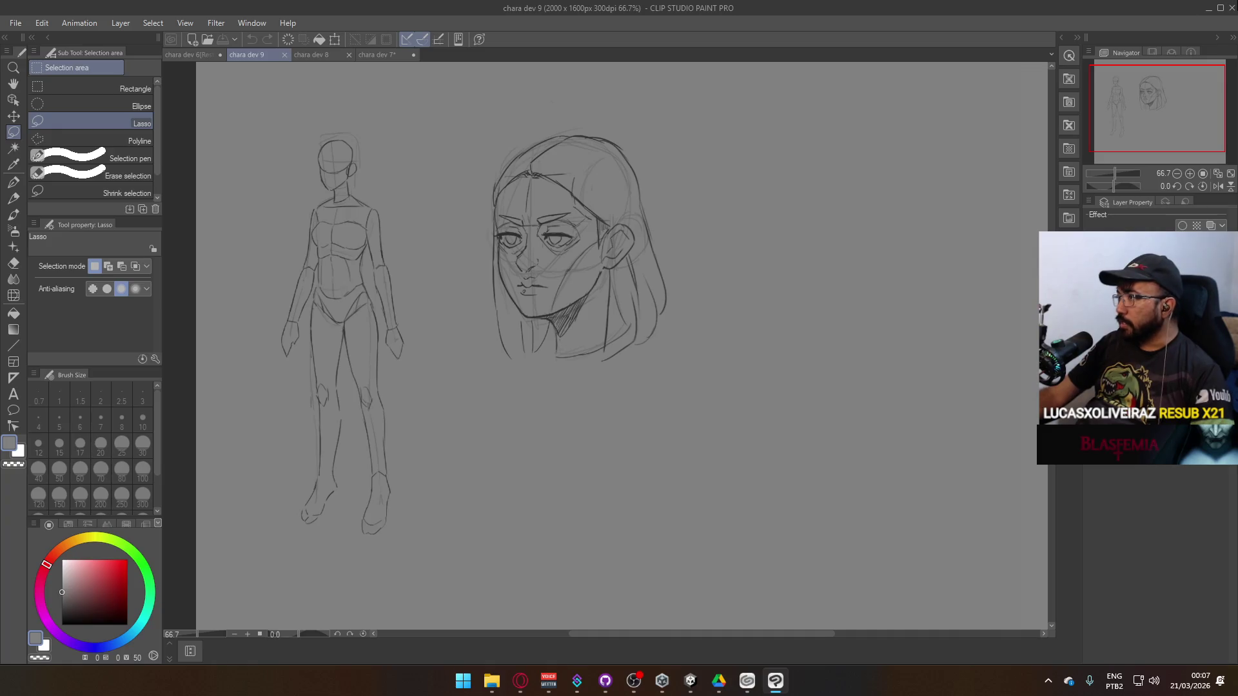
Minimize Clip Studio Paint and Clip Studio Start, close Google Drive, and open Explorer at D:.
{"action": "left_click", "coordinate": [1208, 8]}
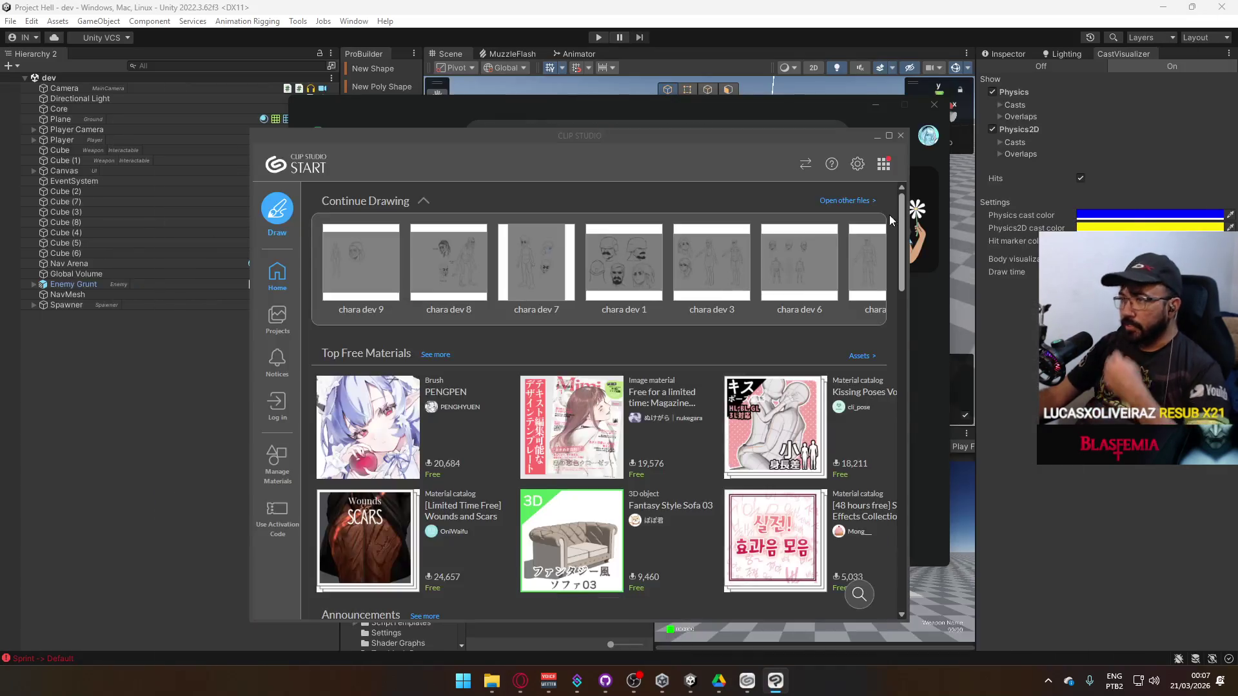
{"action": "left_click", "coordinate": [877, 135]}
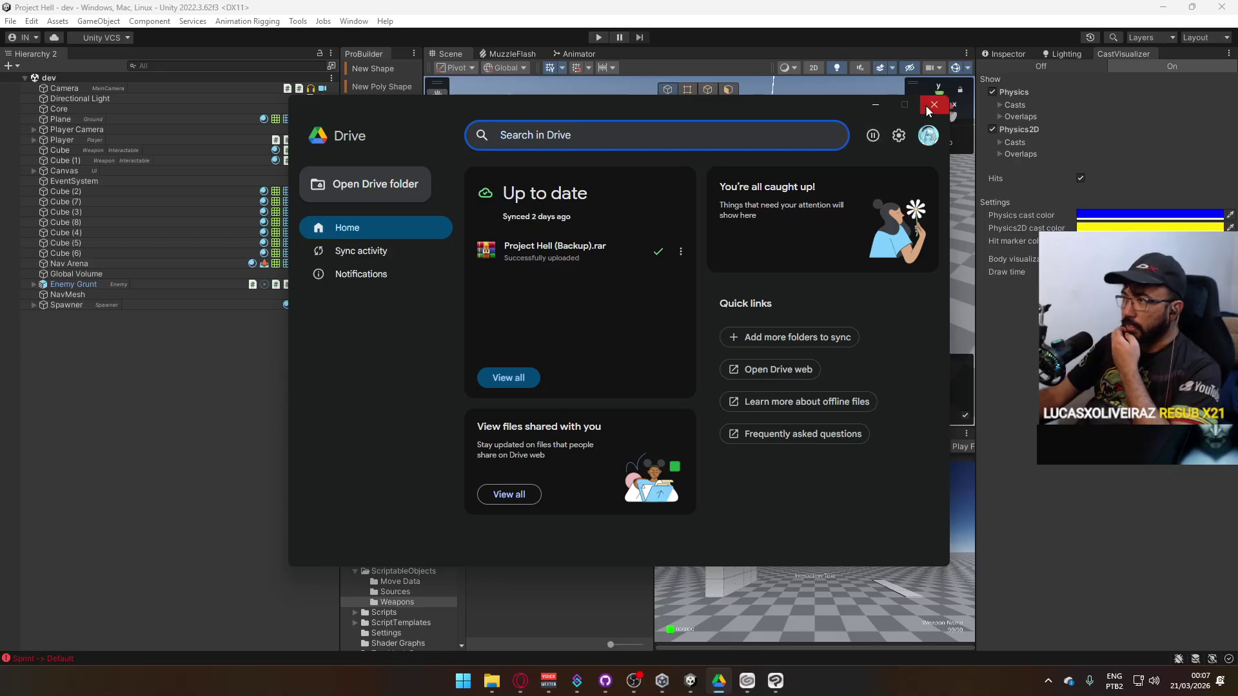
{"action": "left_click", "coordinate": [876, 105]}
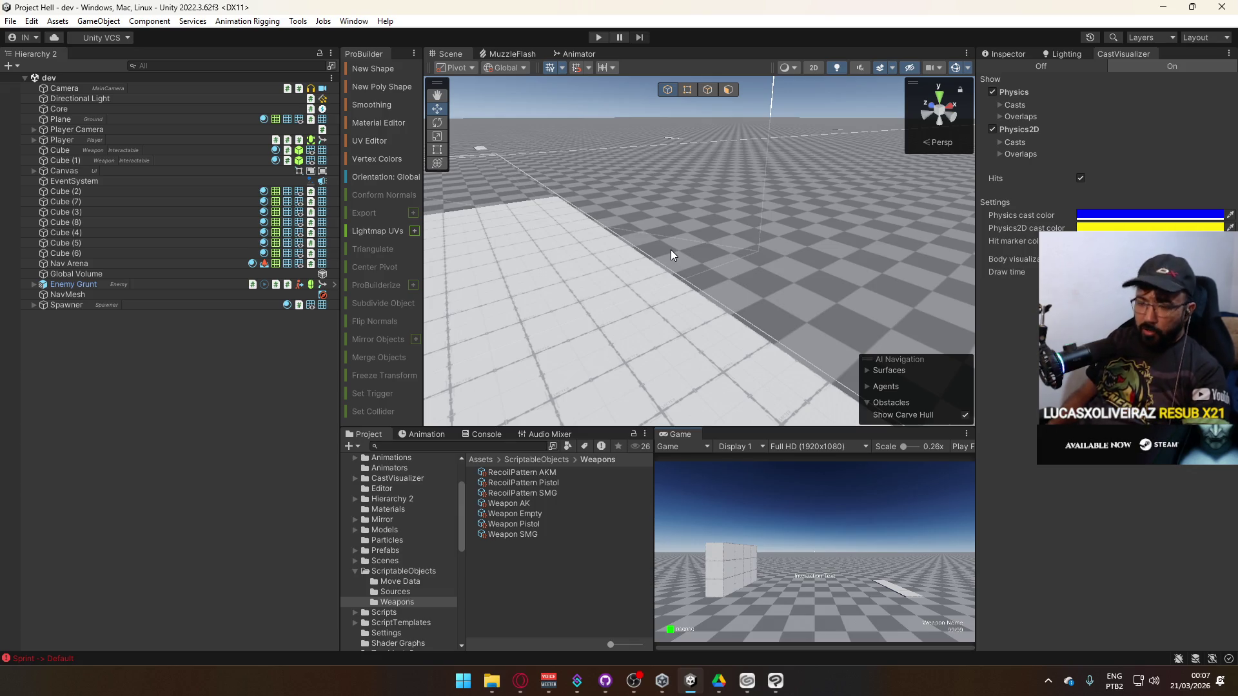
{"action": "left_click", "coordinate": [492, 677]}
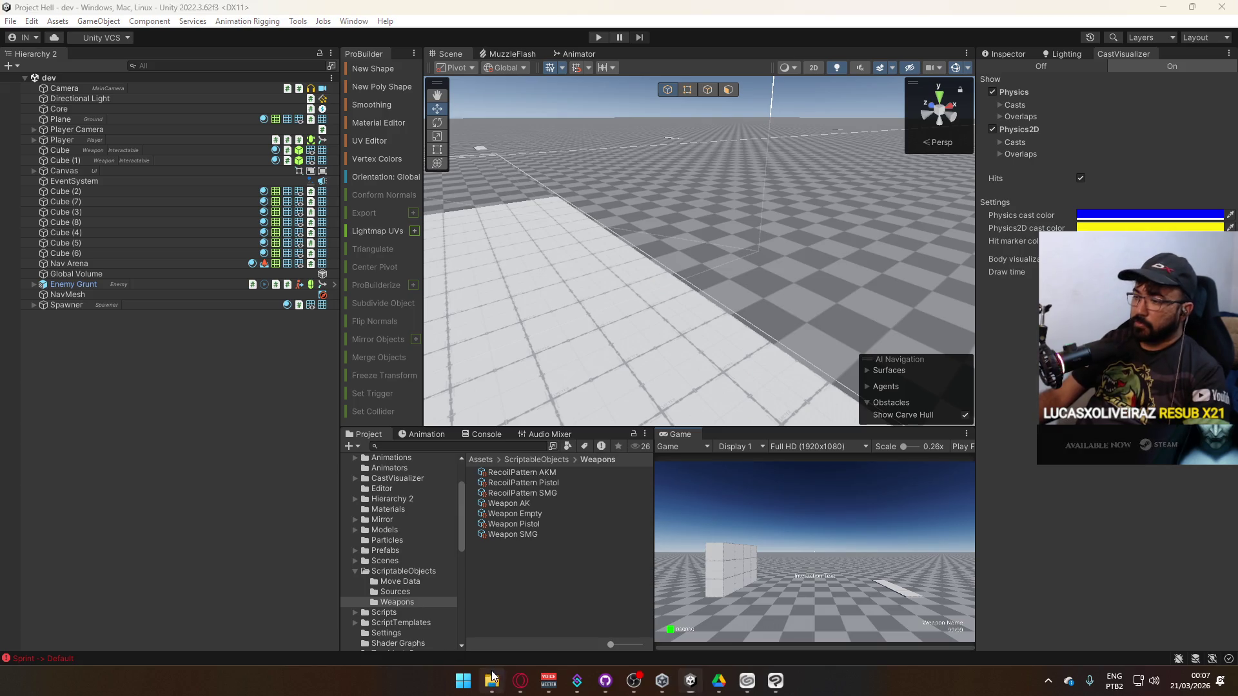
{"action": "left_click", "coordinate": [494, 146]}
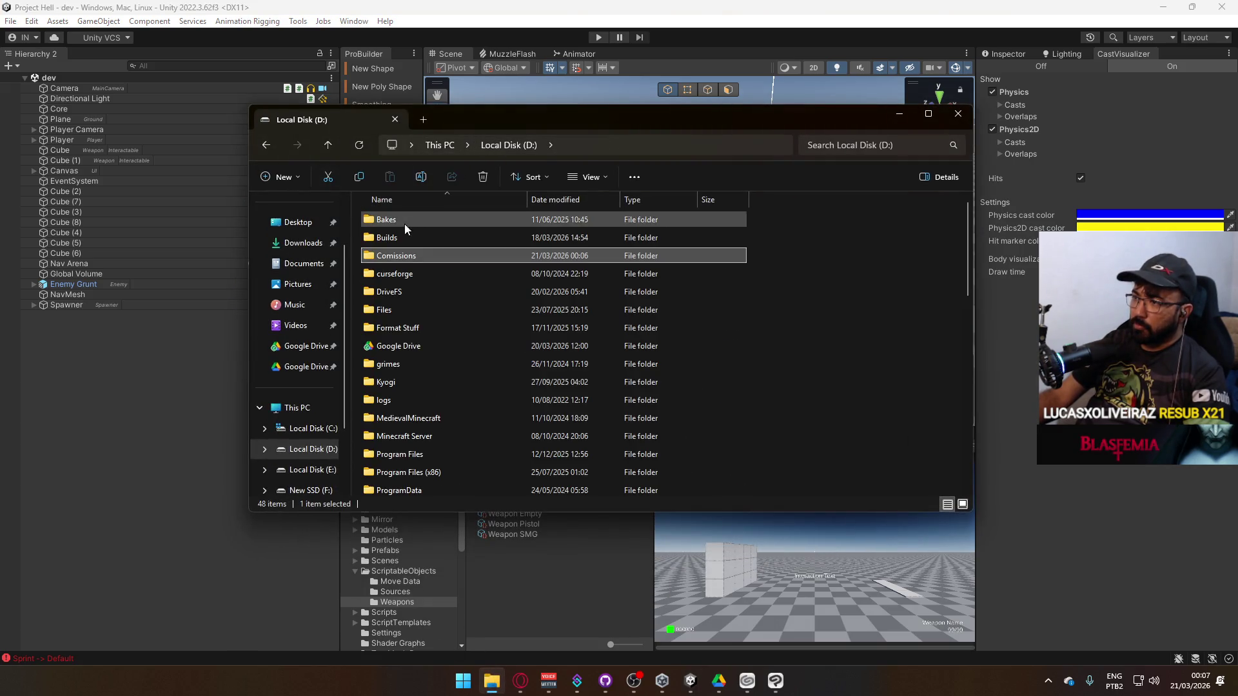
Go into D:\Builds\Project C and launch Project C.exe.
{"action": "double_click", "coordinate": [384, 238]}
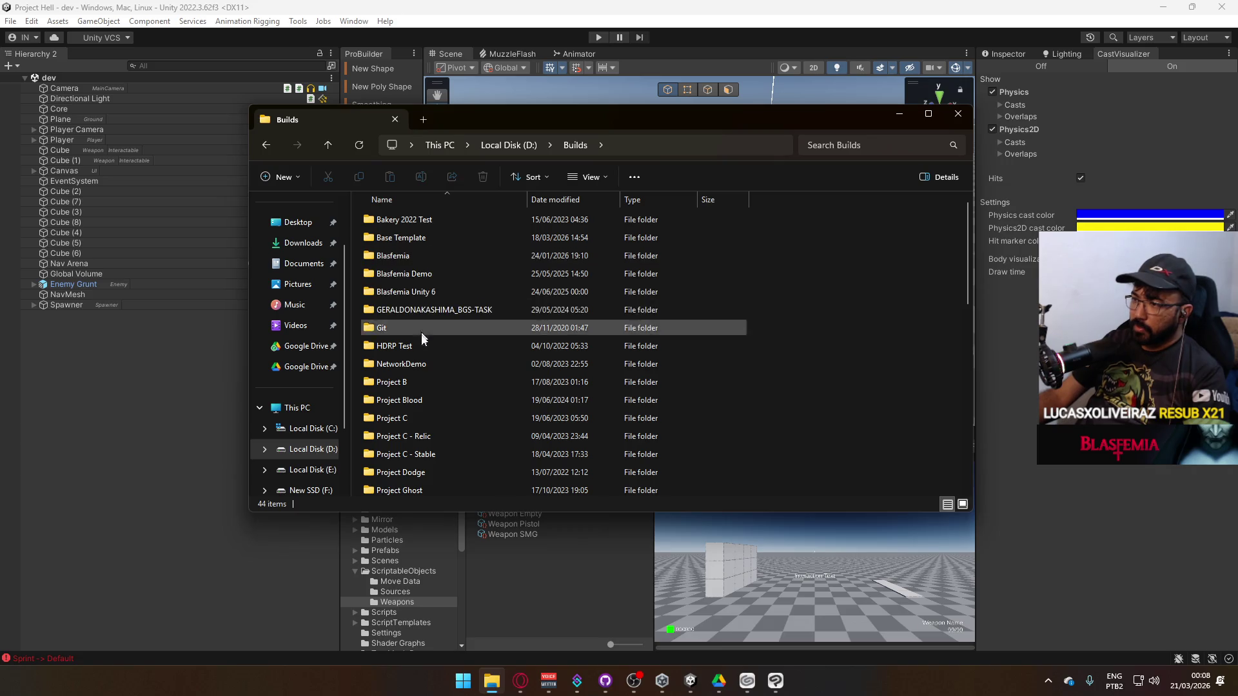
{"action": "double_click", "coordinate": [425, 416]}
{"action": "double_click", "coordinate": [423, 274]}
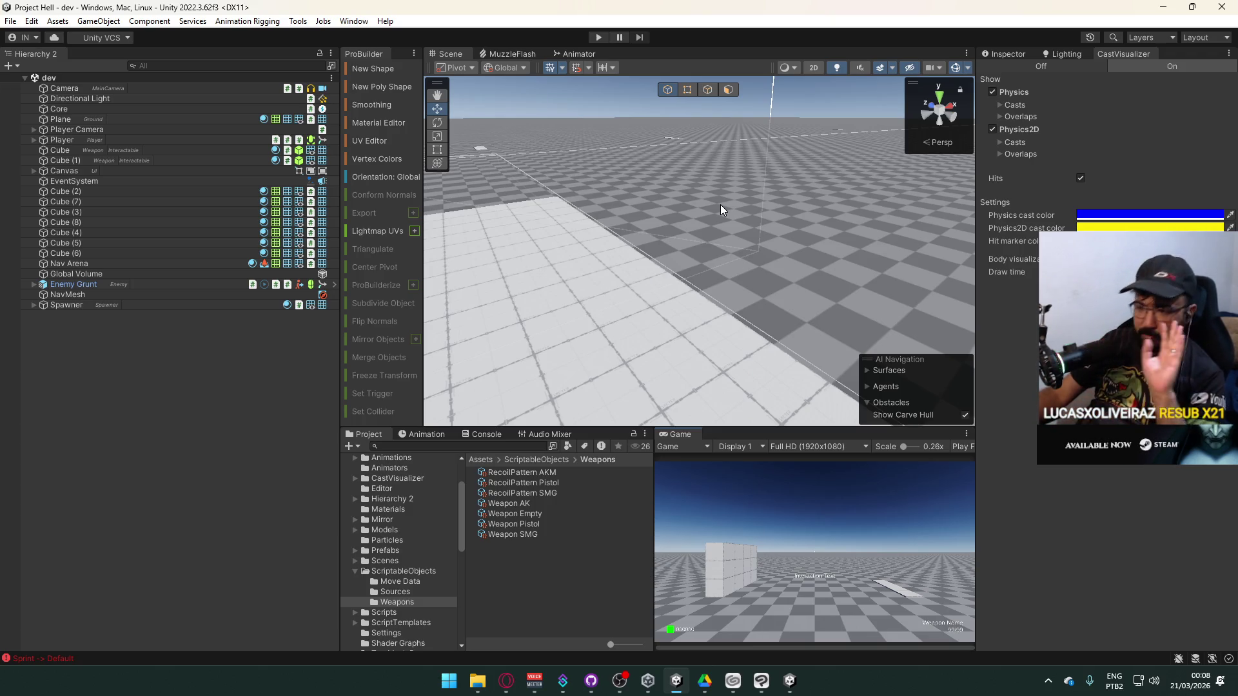
Host a Shipment match in the Project C build and walk through the container corridors.
{"action": "left_click", "coordinate": [790, 681]}
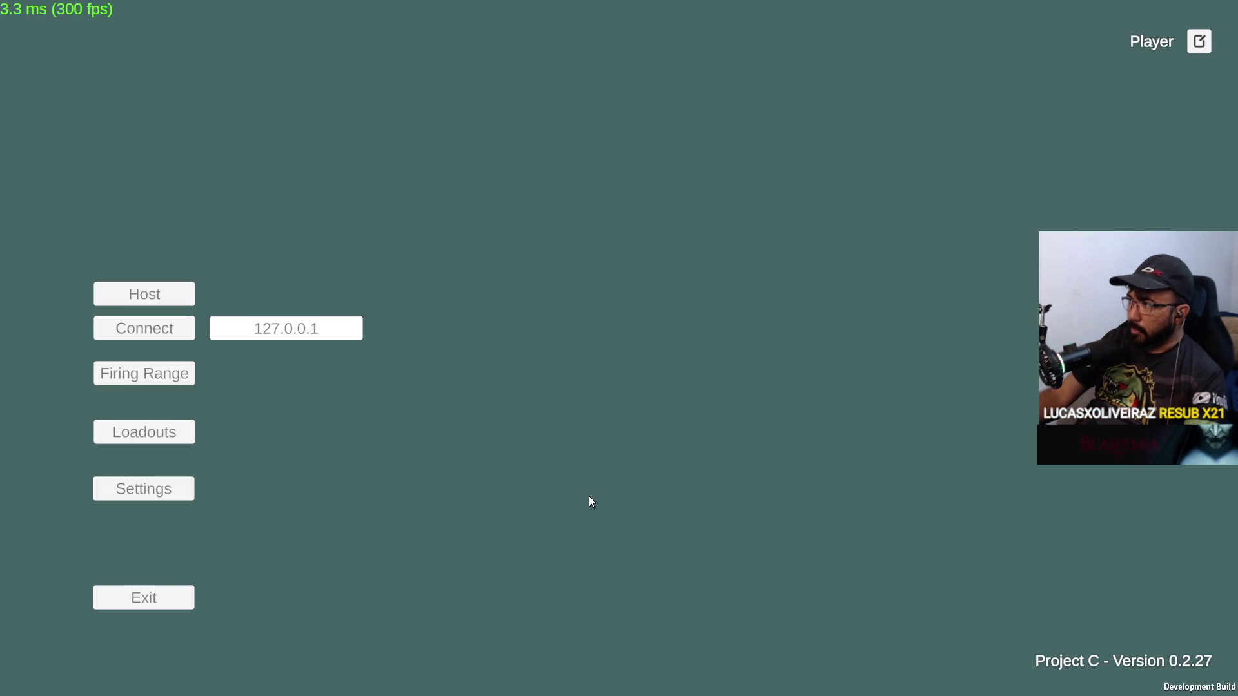
{"action": "left_click", "coordinate": [145, 296]}
{"action": "left_click", "coordinate": [167, 362]}
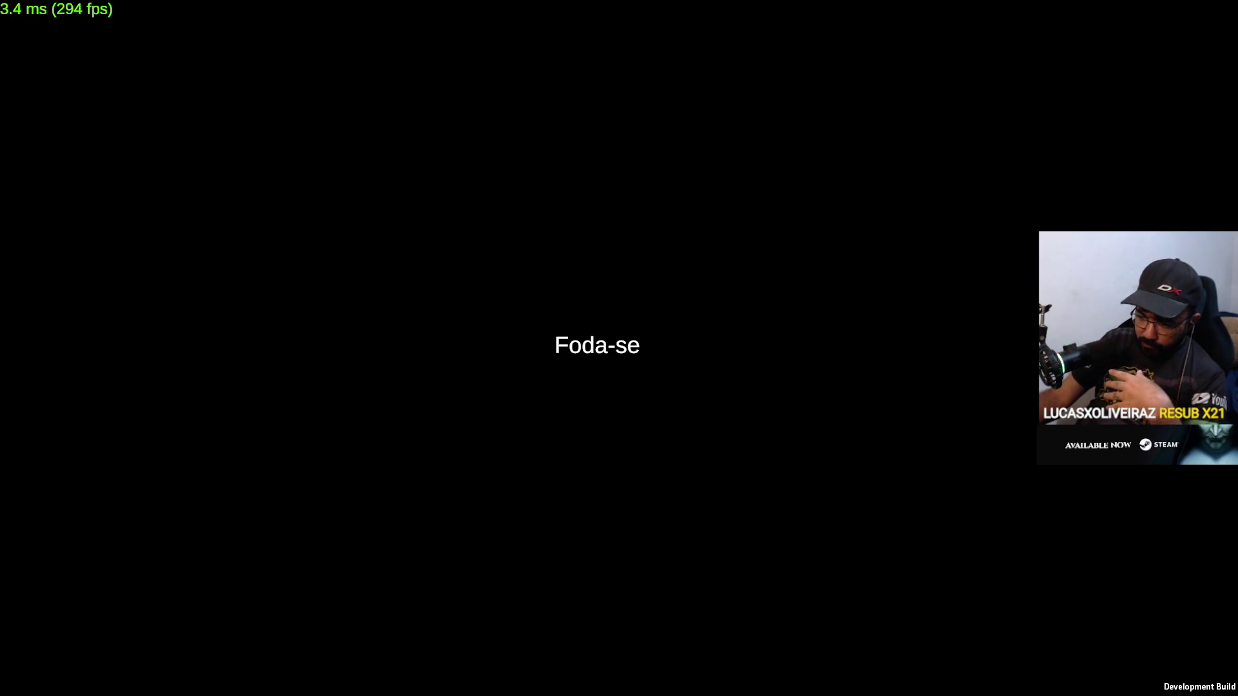
{"action": "key", "text": "w"}
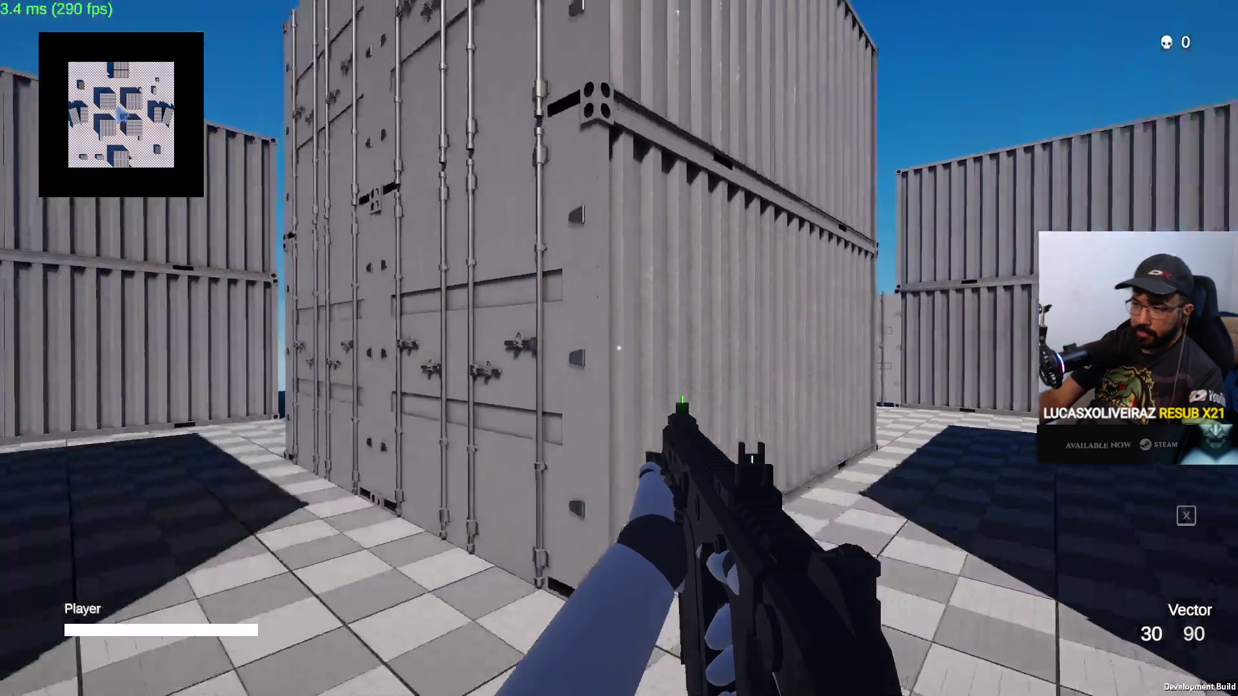
{"action": "key", "text": "w"}
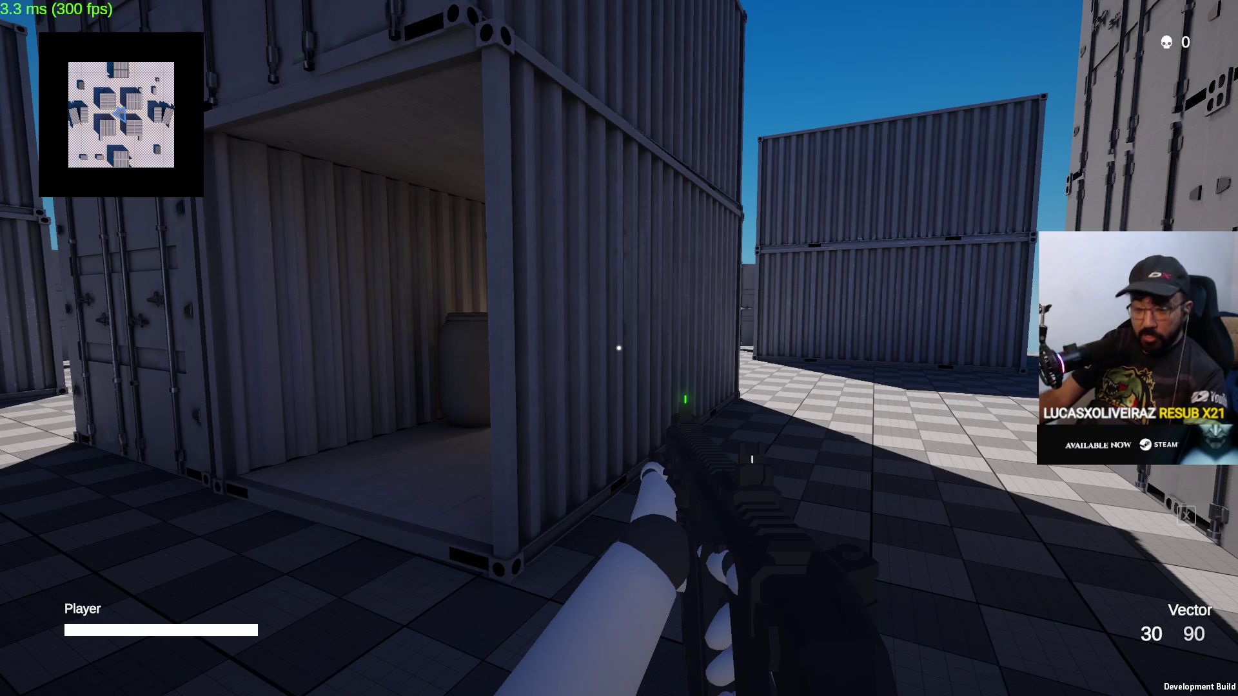
{"action": "key", "text": "w"}
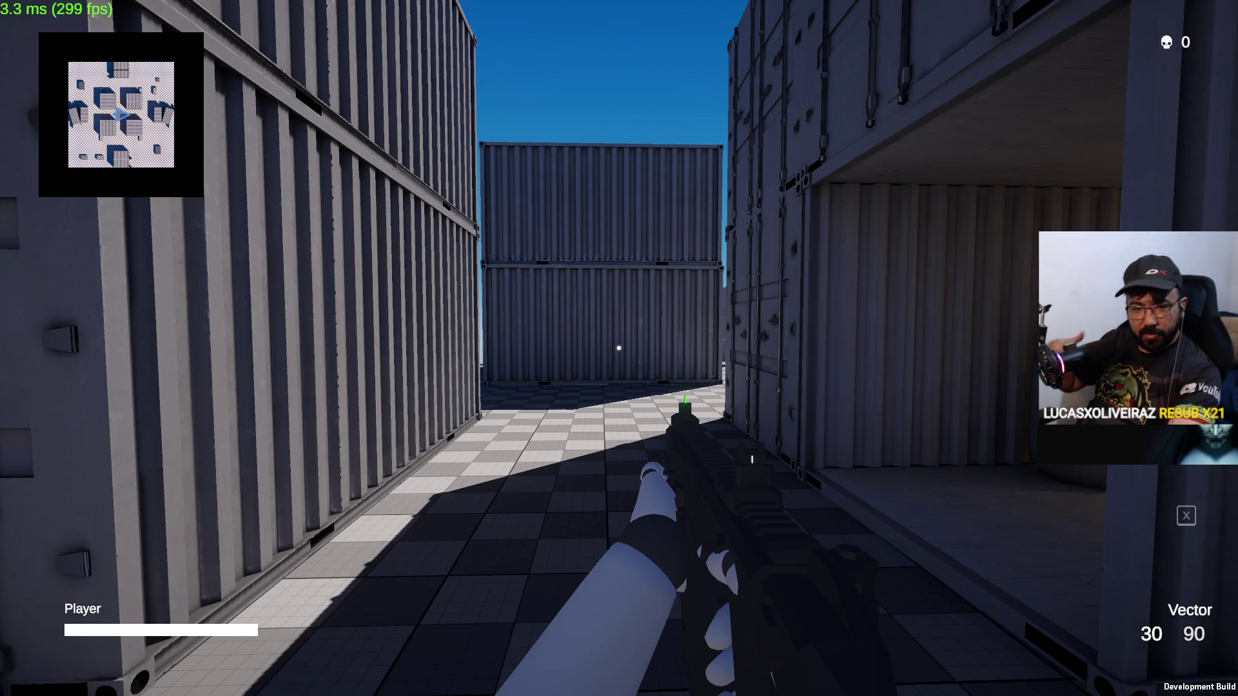
{"action": "key", "text": "w"}
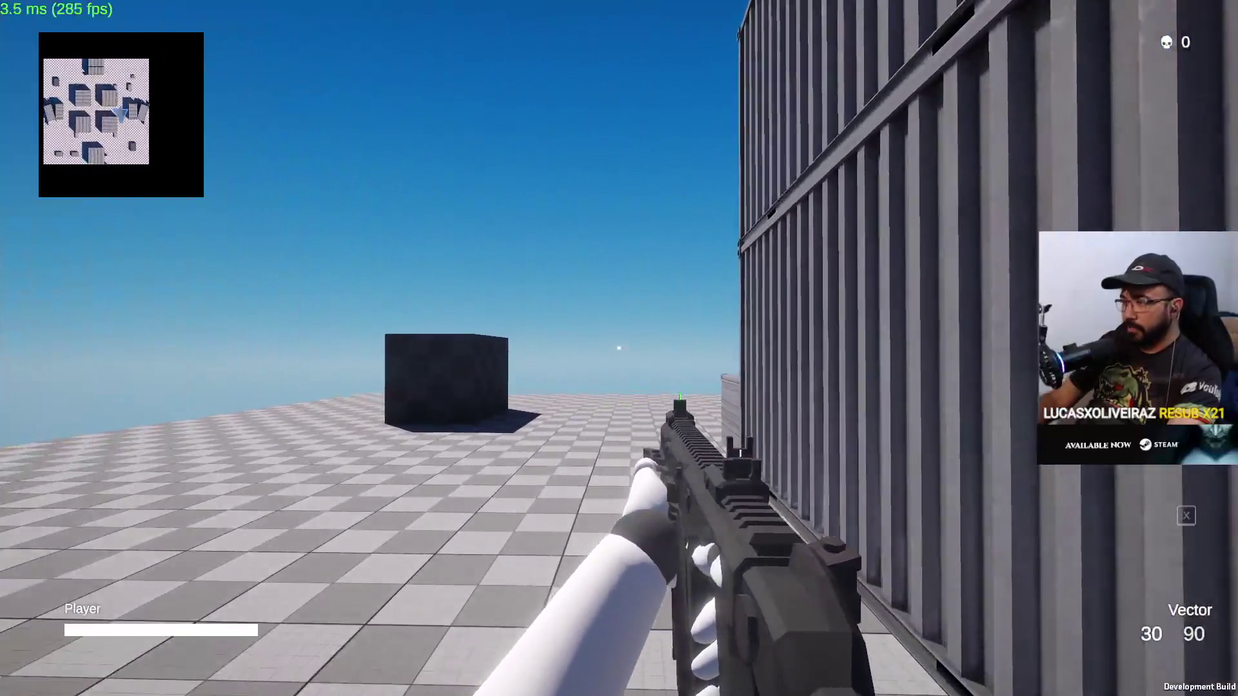
Test-fire and reload the Vector repeatedly around the container stacks.
{"action": "left_click", "coordinate": [619, 348]}
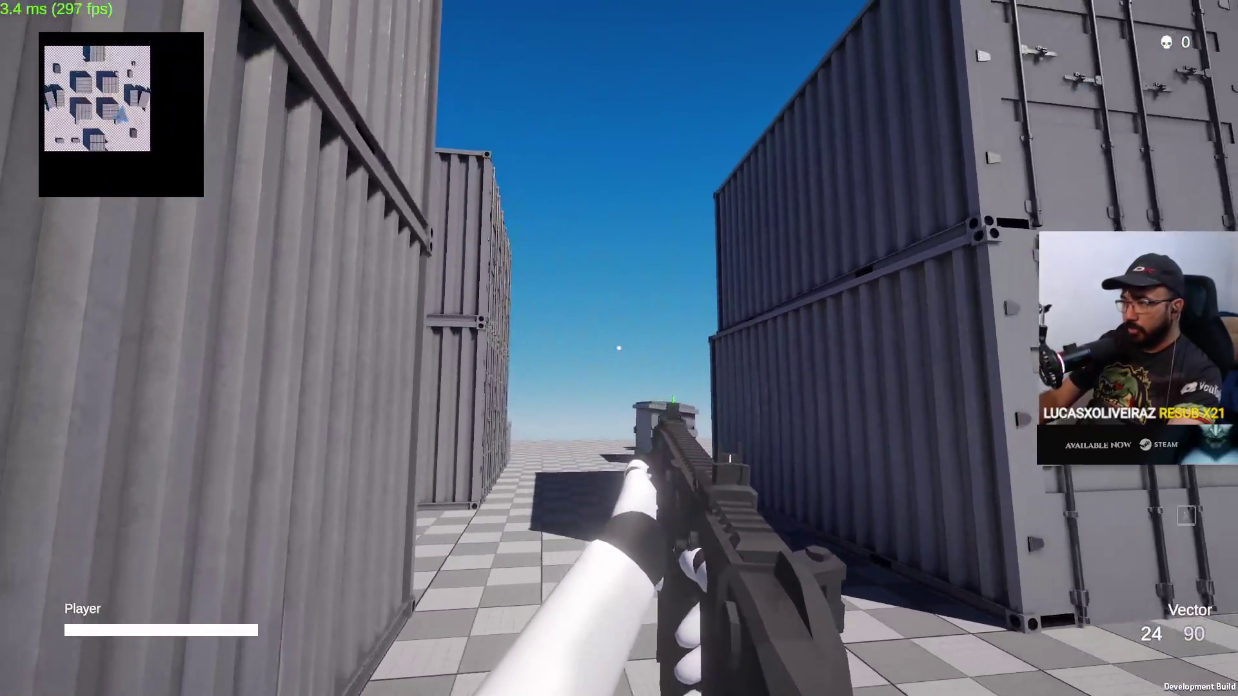
{"action": "left_click", "coordinate": [619, 348]}
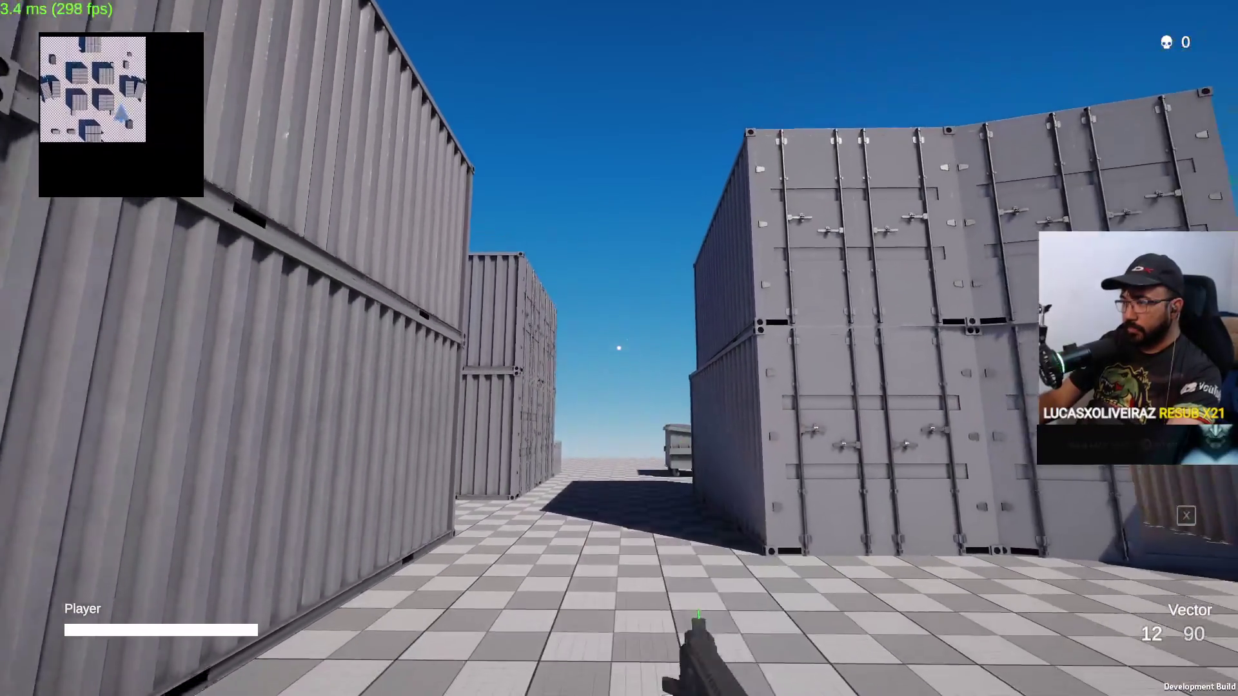
{"action": "key", "text": "r"}
{"action": "left_click", "coordinate": [619, 348]}
{"action": "left_click", "coordinate": [619, 348]}
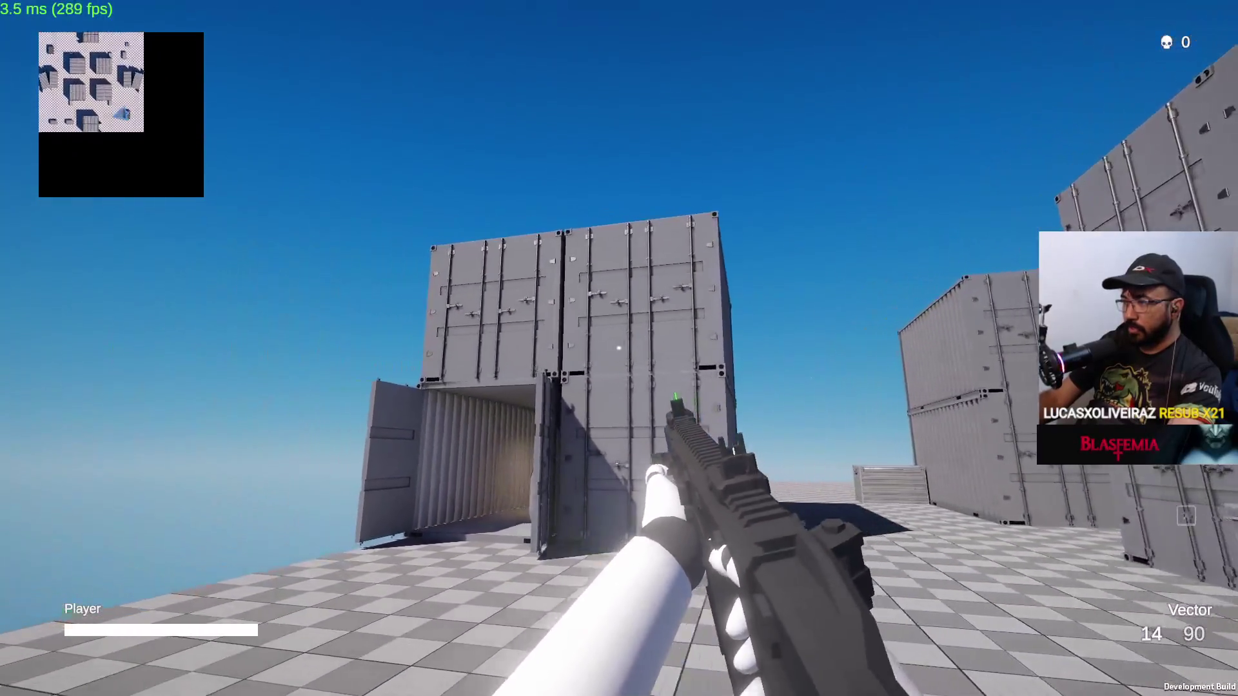
{"action": "key", "text": "r"}
{"action": "left_click", "coordinate": [619, 348]}
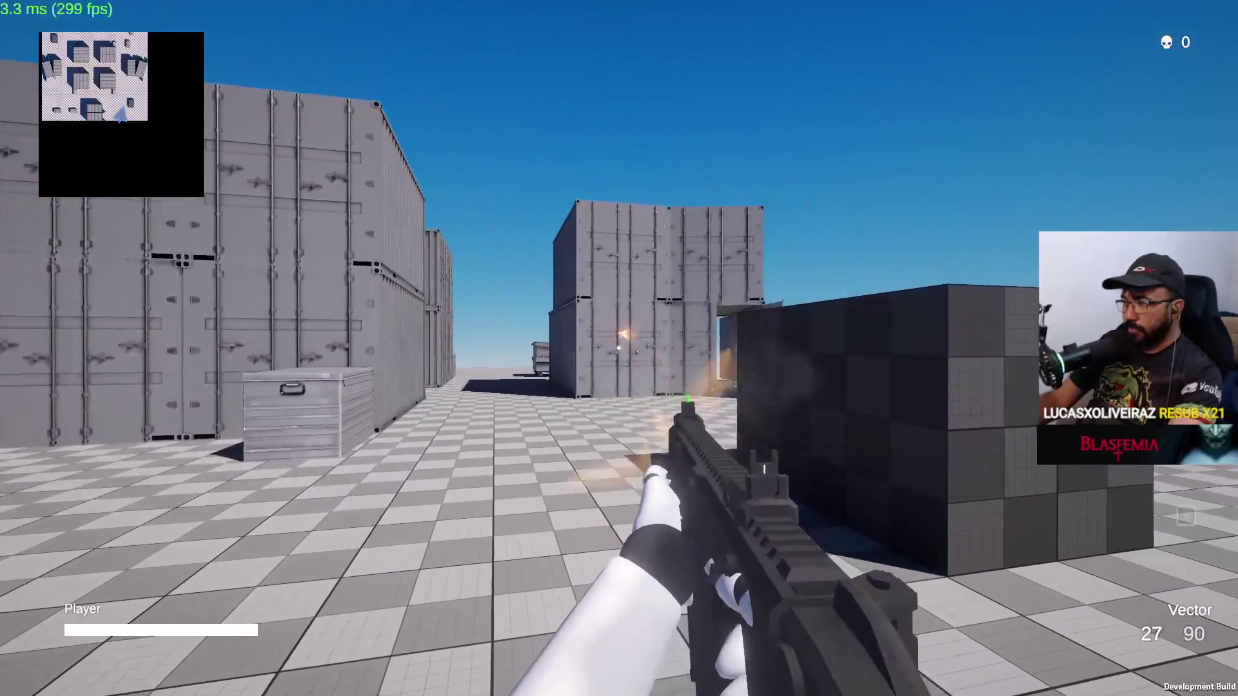
{"action": "left_click", "coordinate": [619, 348]}
{"action": "key", "text": "r"}
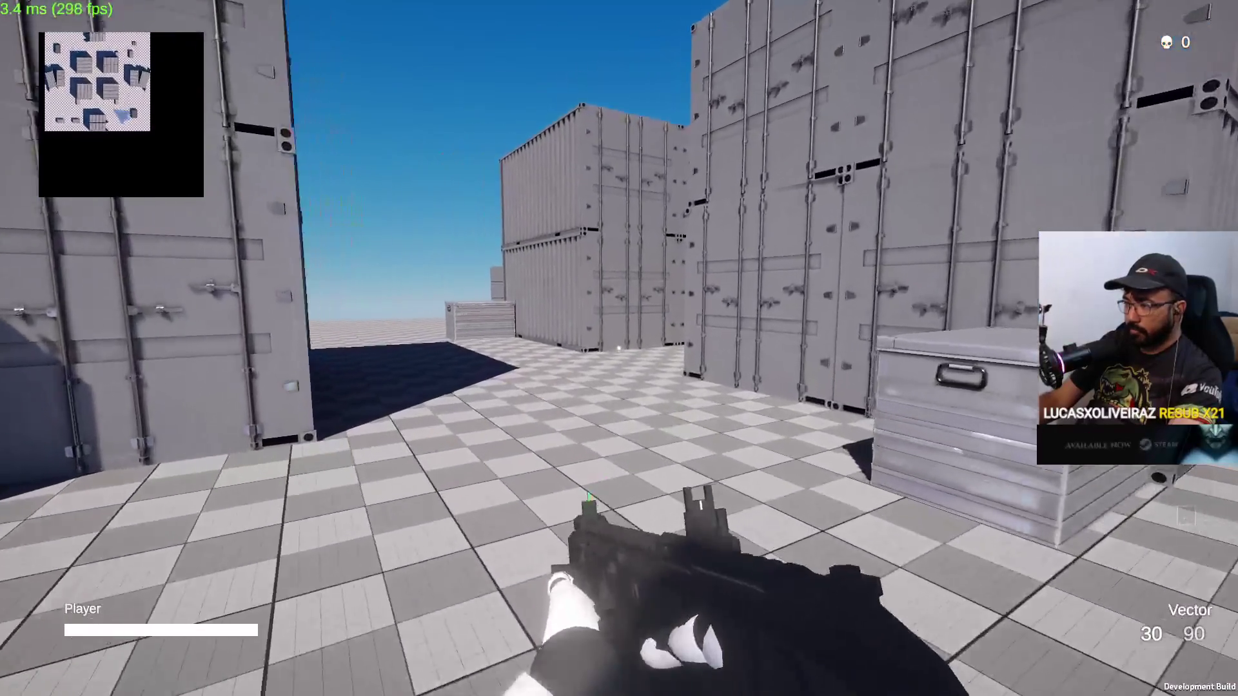
{"action": "key", "text": "w"}
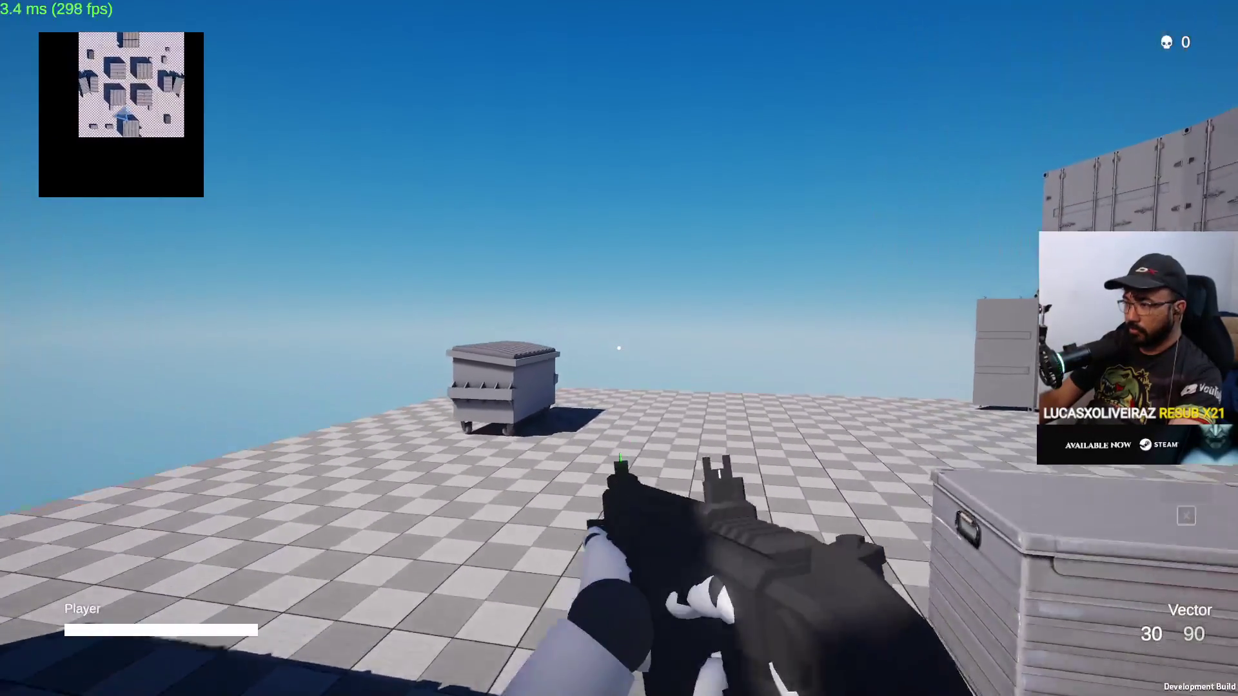
{"action": "key", "text": "w"}
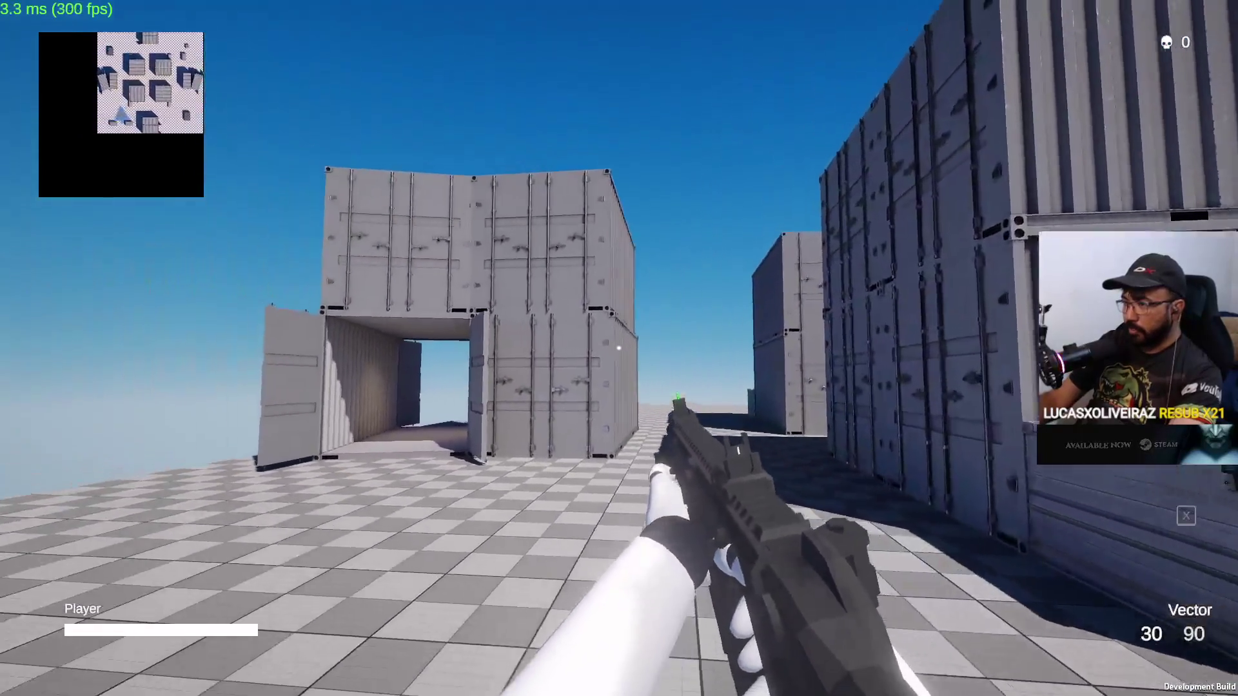
{"action": "key", "text": "w"}
{"action": "left_click", "coordinate": [619, 348]}
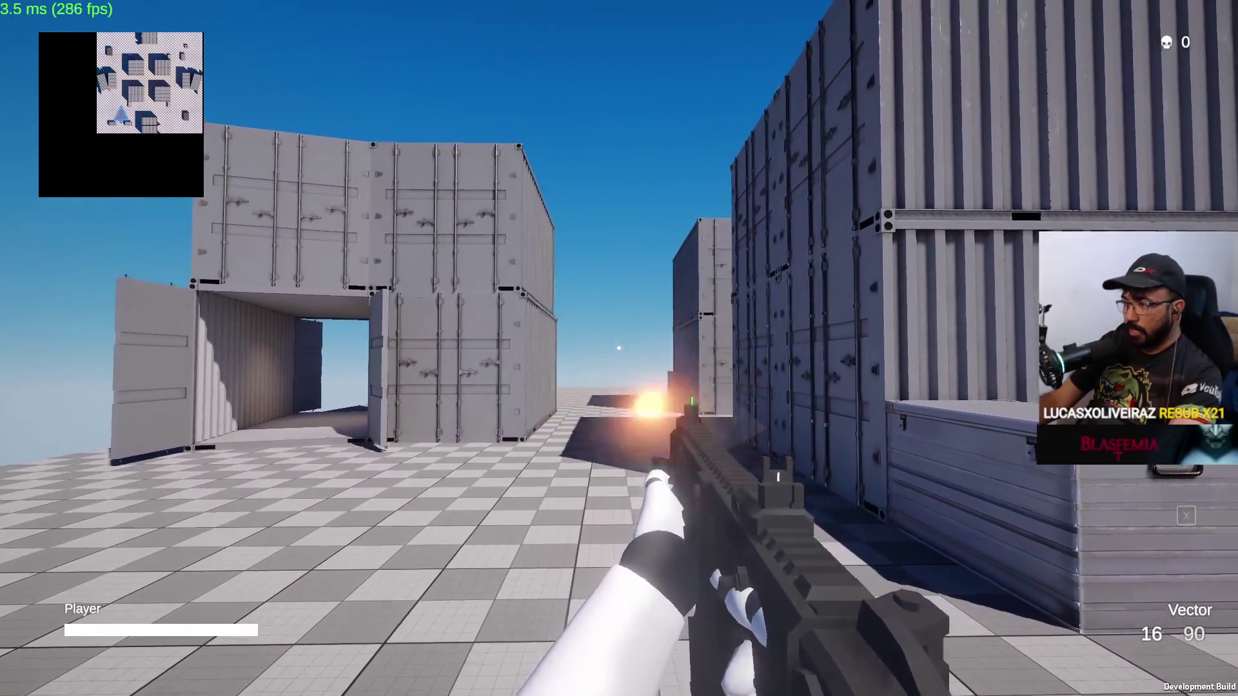
{"action": "key", "text": "r"}
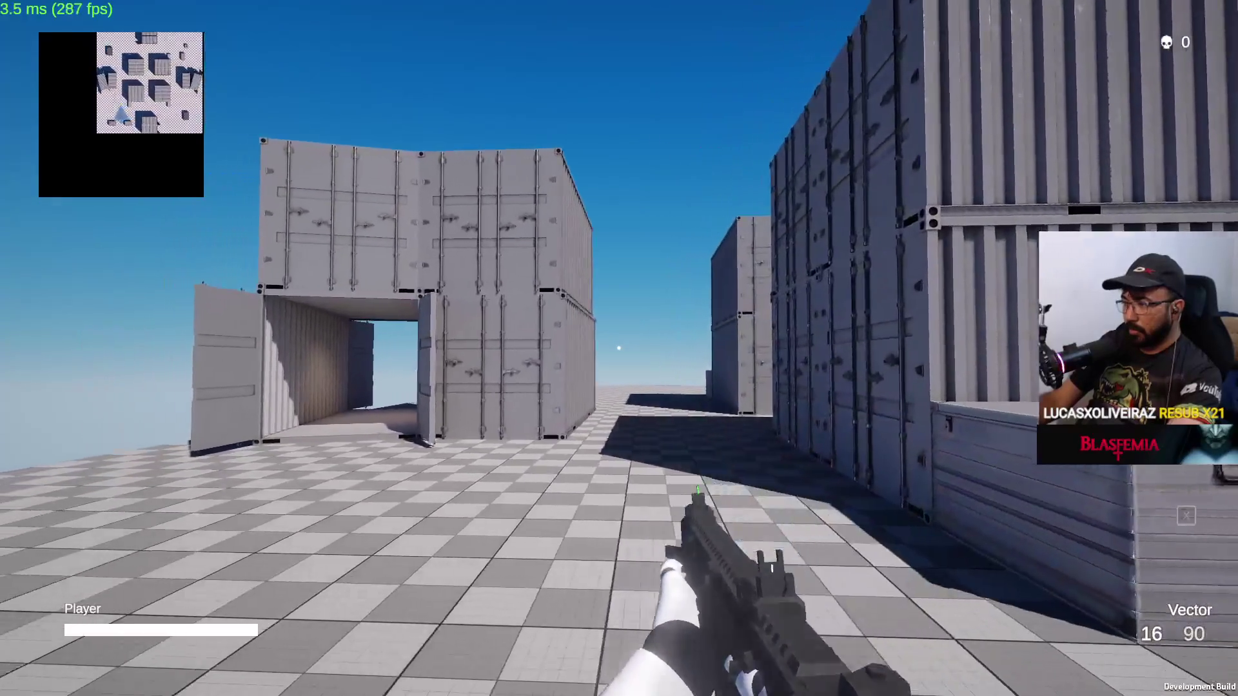
{"action": "key", "text": "w"}
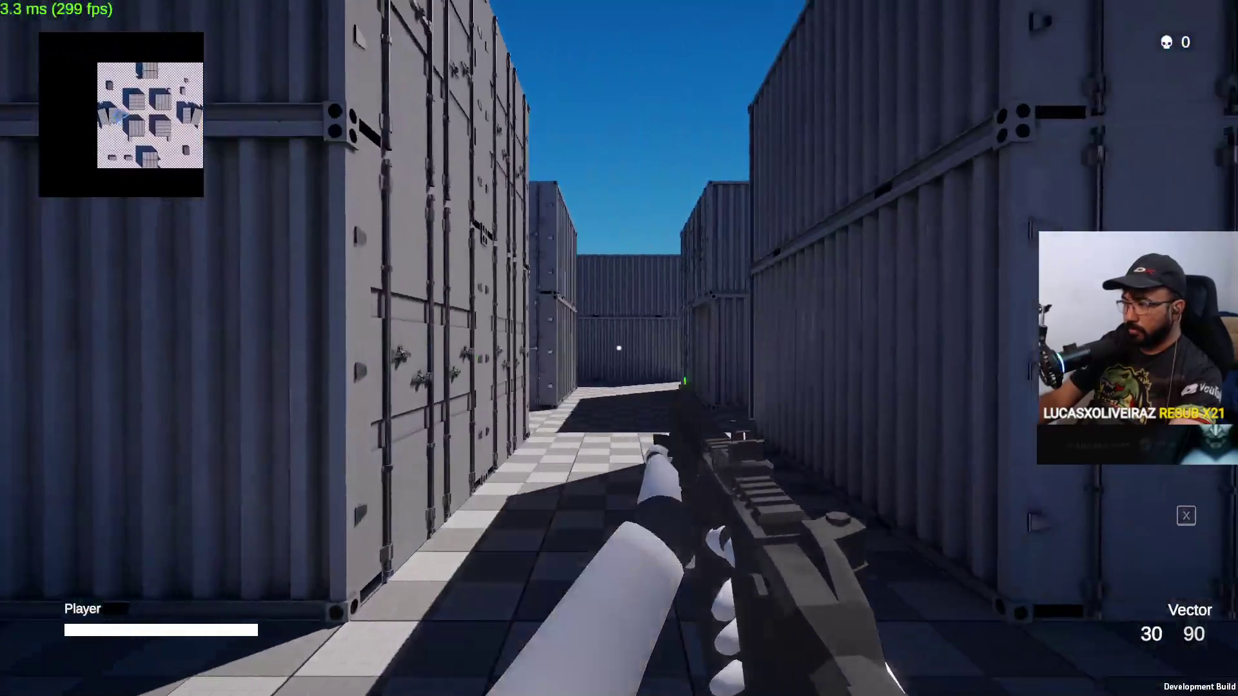
{"action": "left_click", "coordinate": [619, 349]}
Switch to the M17, fire a burst, reload, and bring up the Start menu.
{"action": "key", "text": "2"}
{"action": "left_click", "coordinate": [620, 348]}
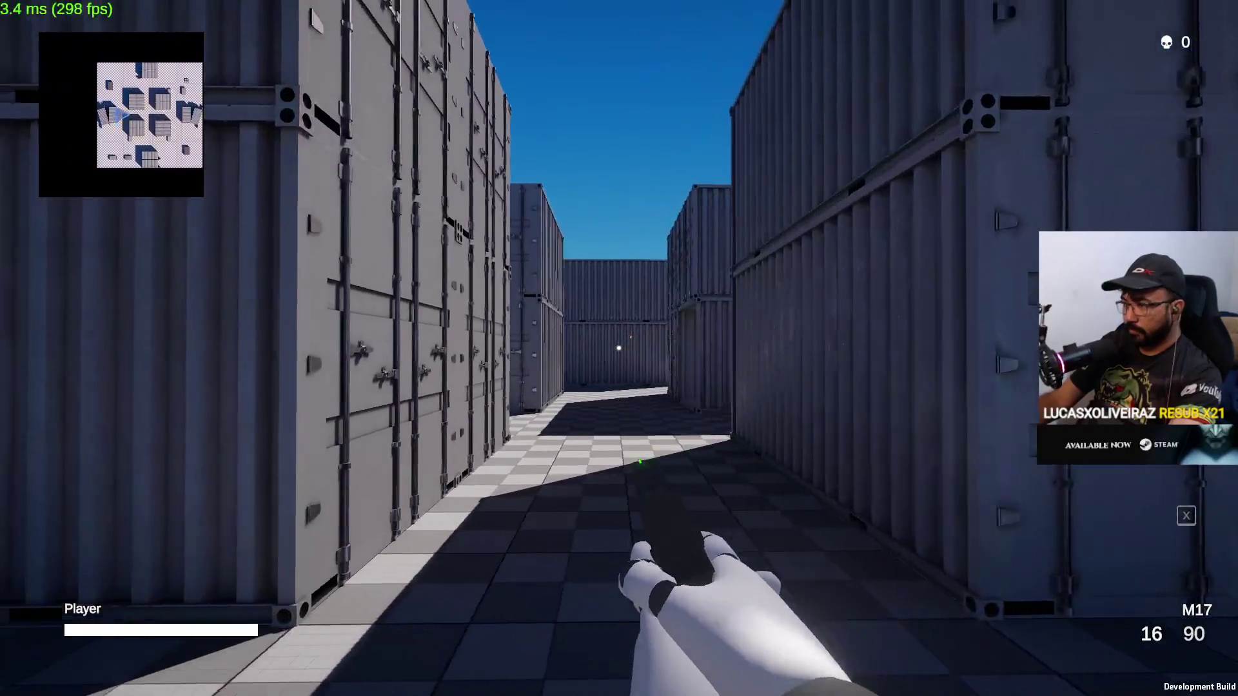
{"action": "left_click", "coordinate": [619, 348]}
{"action": "left_click", "coordinate": [619, 348]}
{"action": "left_click", "coordinate": [619, 349]}
{"action": "left_click", "coordinate": [620, 349]}
{"action": "left_click", "coordinate": [619, 348]}
{"action": "left_click", "coordinate": [620, 349]}
{"action": "left_click", "coordinate": [619, 349]}
{"action": "left_click", "coordinate": [619, 348]}
{"action": "left_click", "coordinate": [619, 348]}
{"action": "left_click", "coordinate": [619, 348]}
{"action": "left_click", "coordinate": [619, 349]}
{"action": "left_click", "coordinate": [619, 349]}
{"action": "key", "text": "r"}
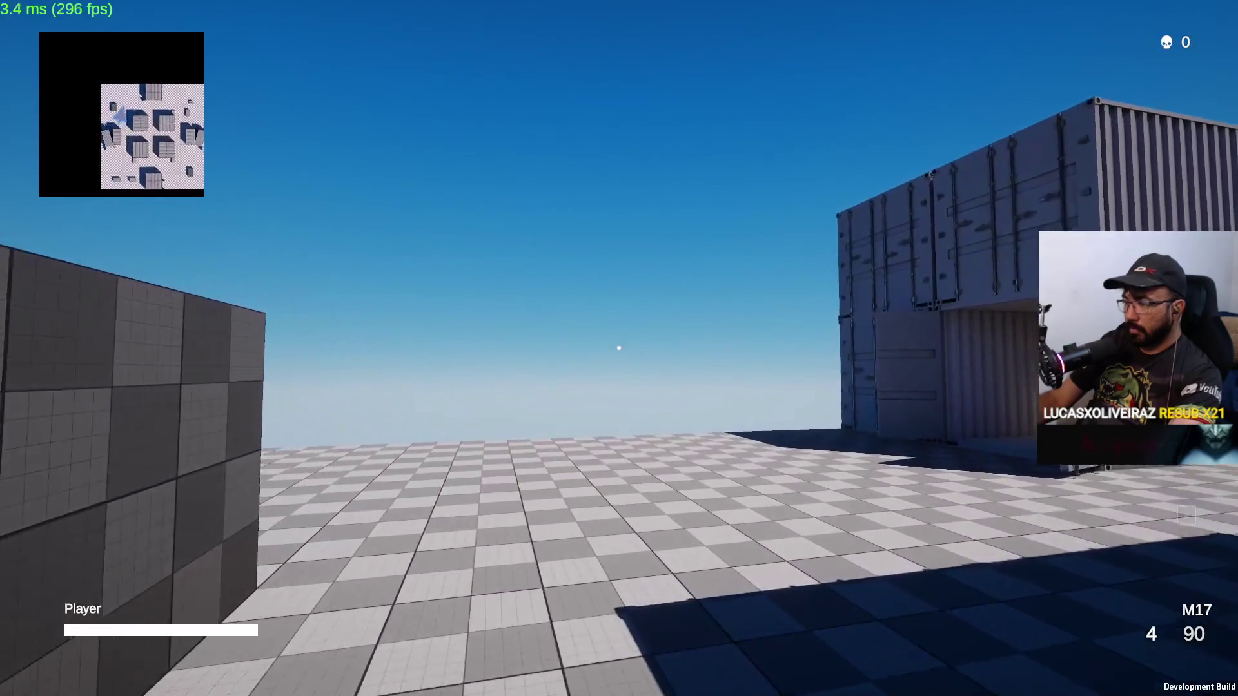
{"action": "key", "text": "super"}
{"action": "key", "text": "super"}
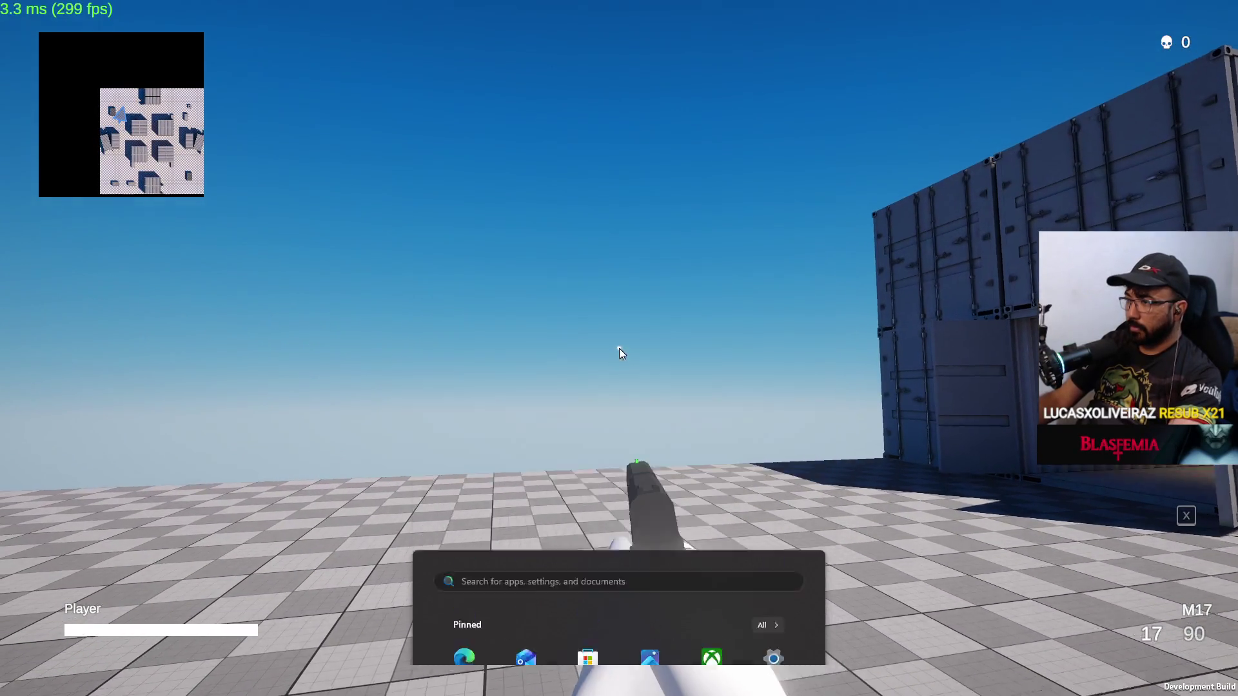
{"action": "key", "text": "super"}
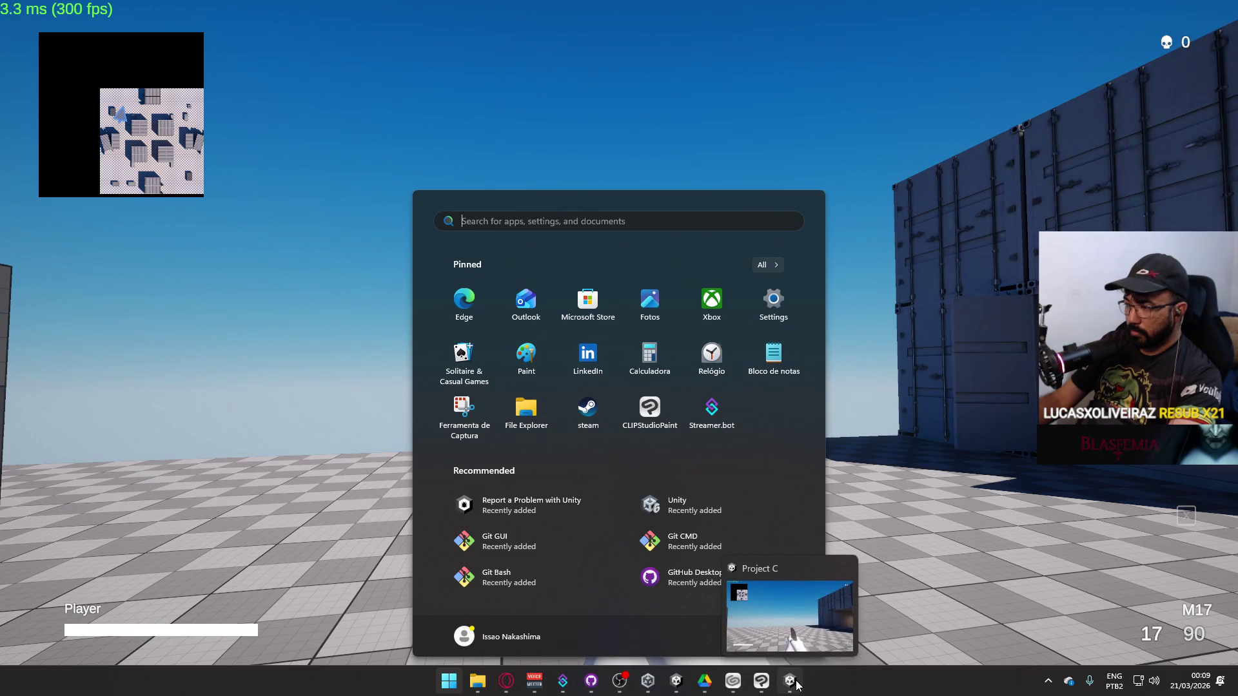
Enter Play mode in Project Hell's dev scene with the Game view maximized.
{"action": "left_click", "coordinate": [676, 681]}
{"action": "left_click", "coordinate": [599, 37]}
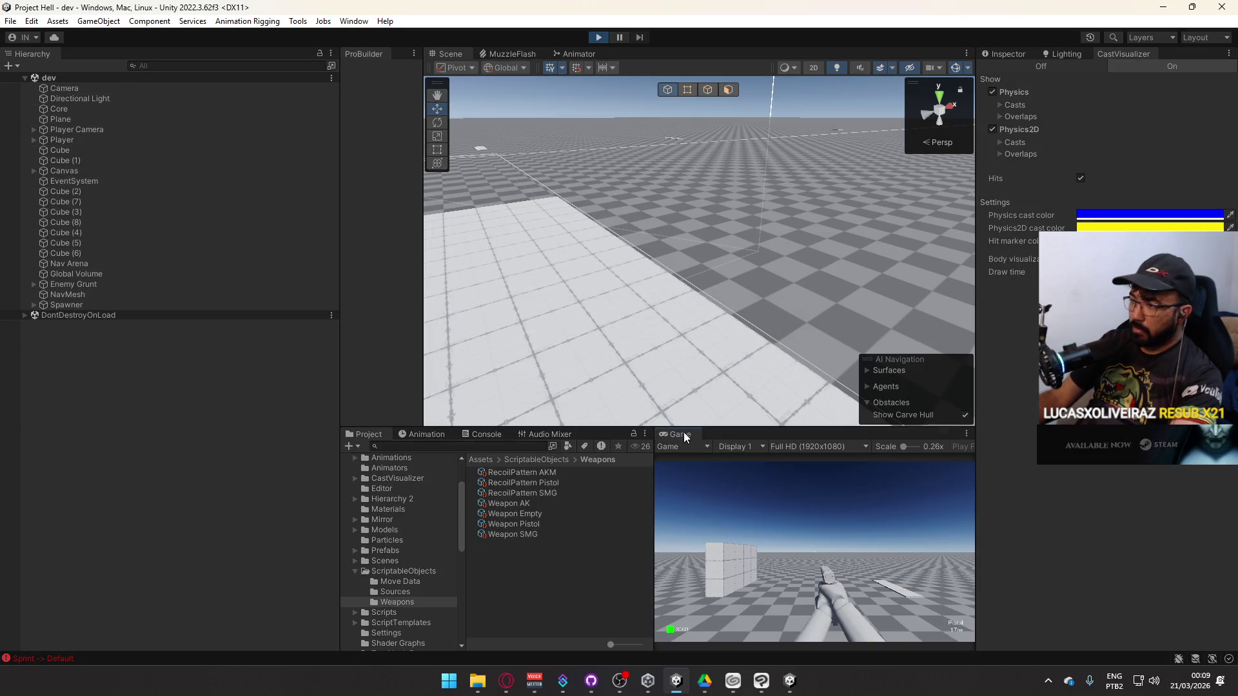
{"action": "right_click", "coordinate": [685, 435]}
{"action": "left_click", "coordinate": [725, 475]}
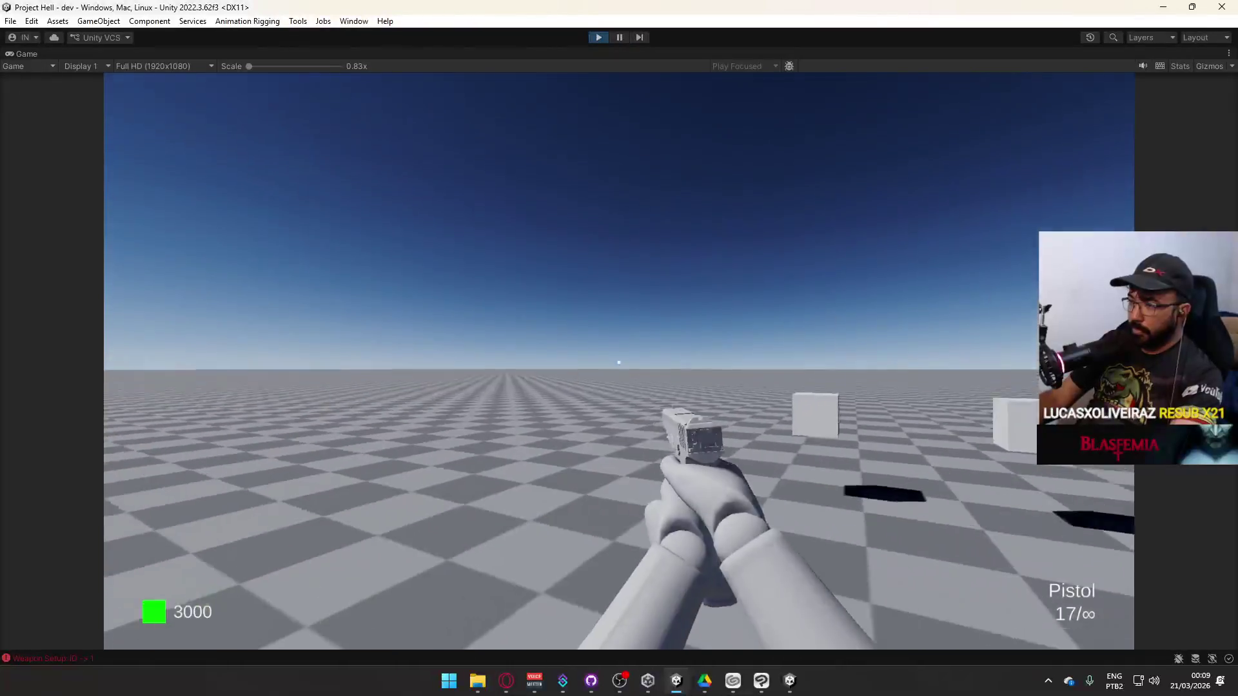
Switch to the SMG, fire at the block structure, then exit Play mode.
{"action": "key", "text": "Escape"}
{"action": "key", "text": "2"}
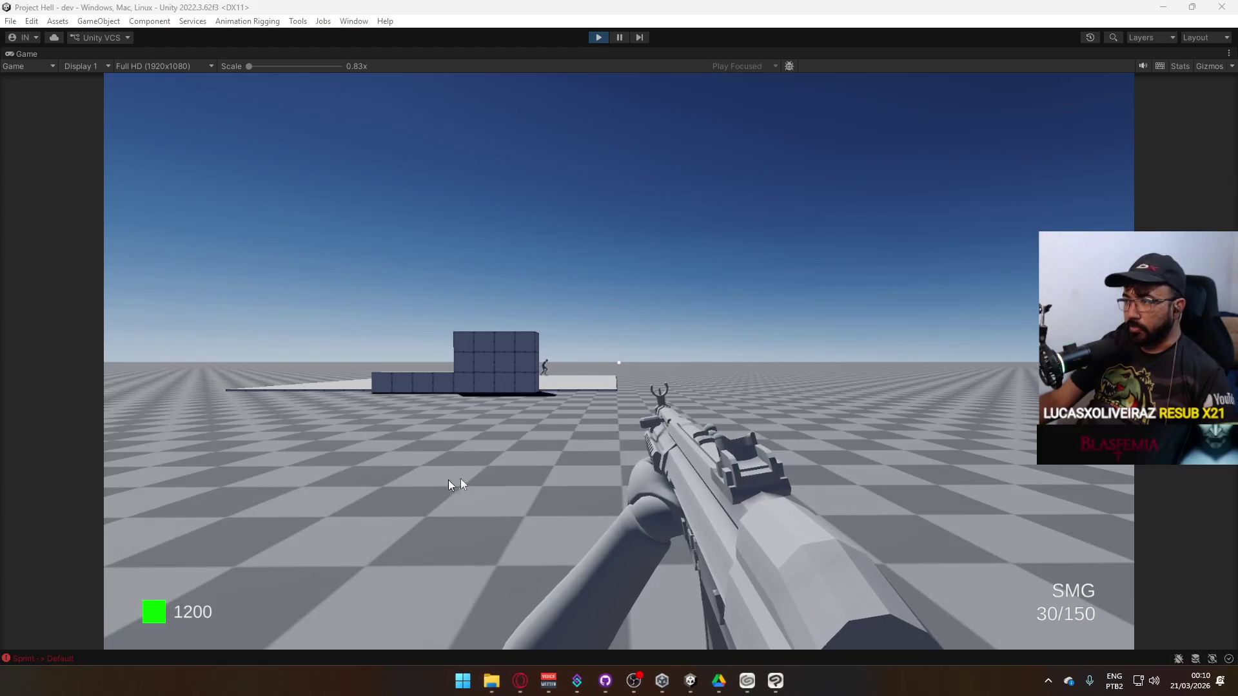
{"action": "left_click", "coordinate": [784, 299]}
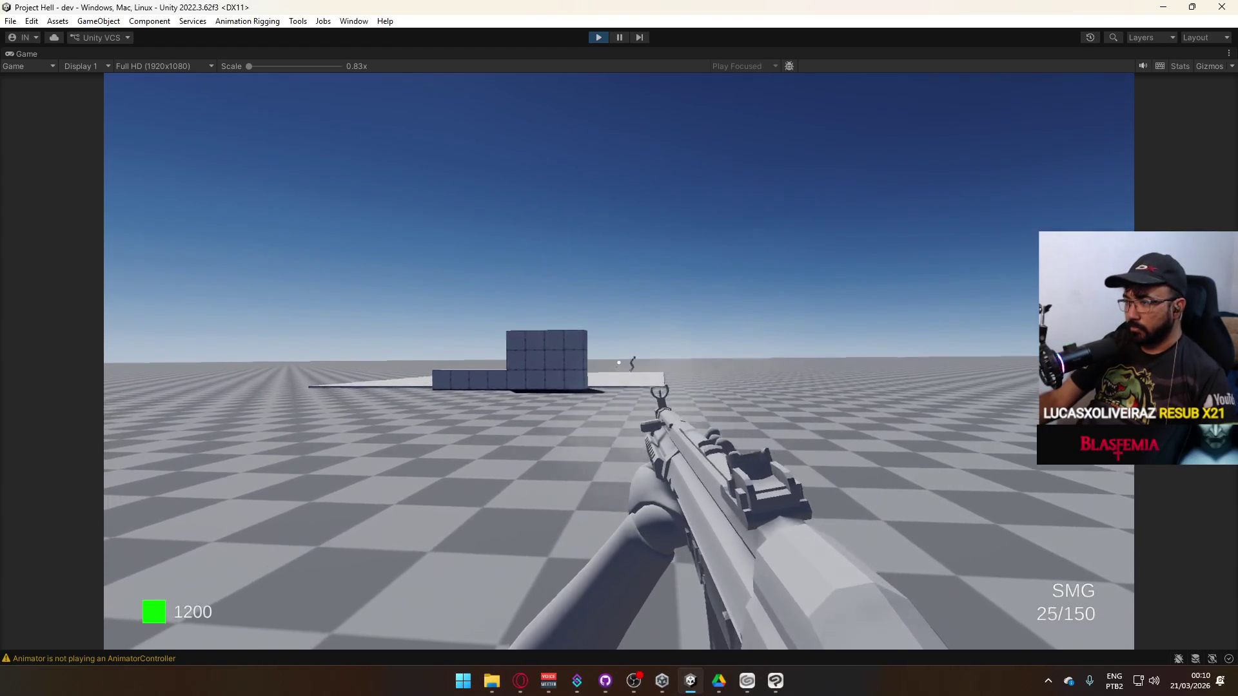
{"action": "key", "text": "super"}
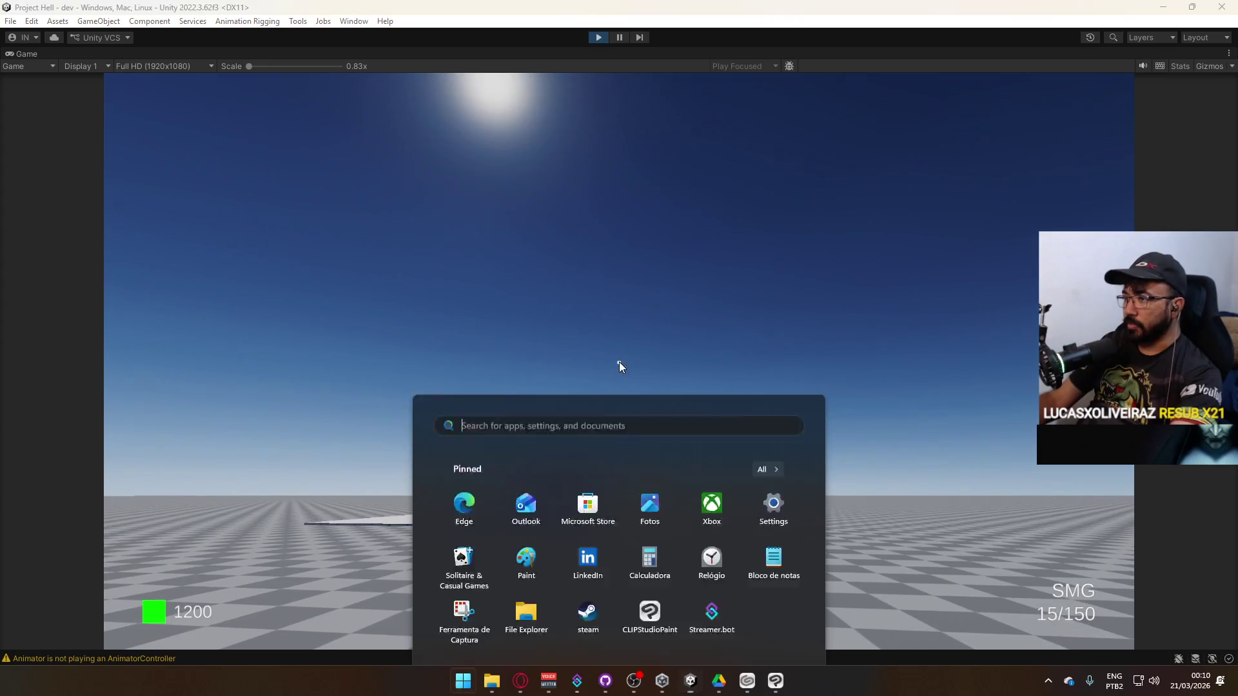
{"action": "left_click", "coordinate": [599, 37]}
{"action": "left_click", "coordinate": [598, 37]}
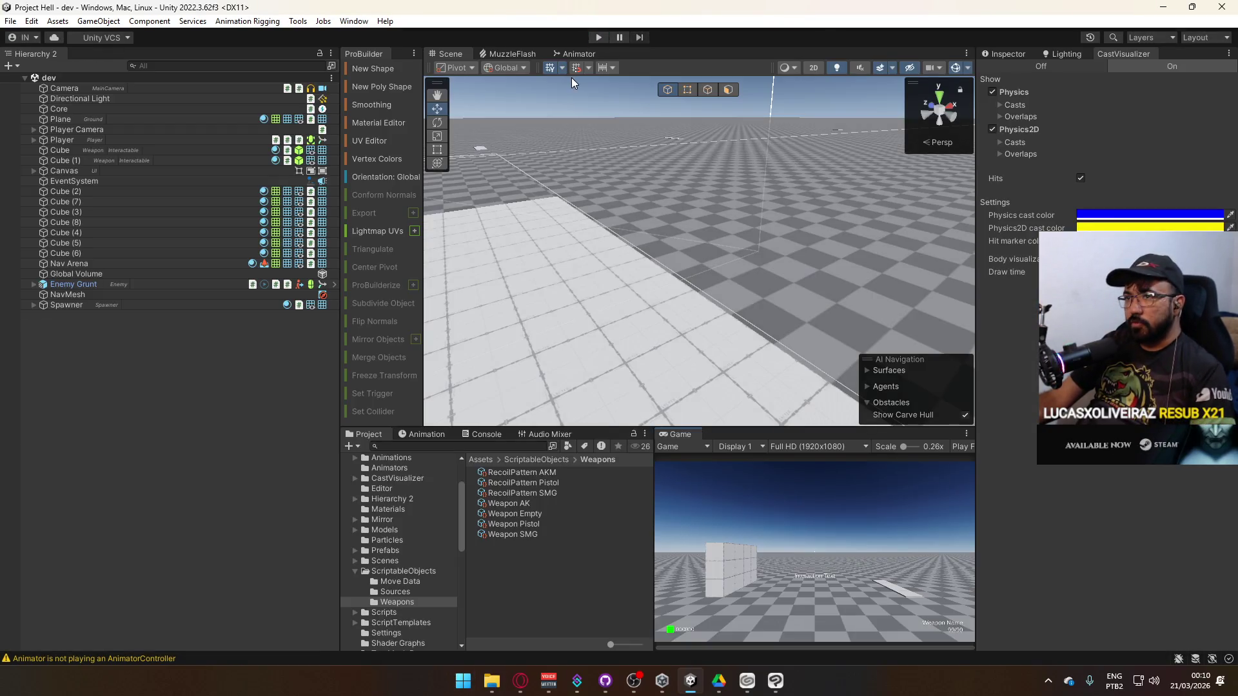
Collapse the ScriptableObjects folder, close the Unity editor, and bring up Unity Hub.
{"action": "left_click", "coordinate": [354, 574]}
{"action": "left_click", "coordinate": [355, 572]}
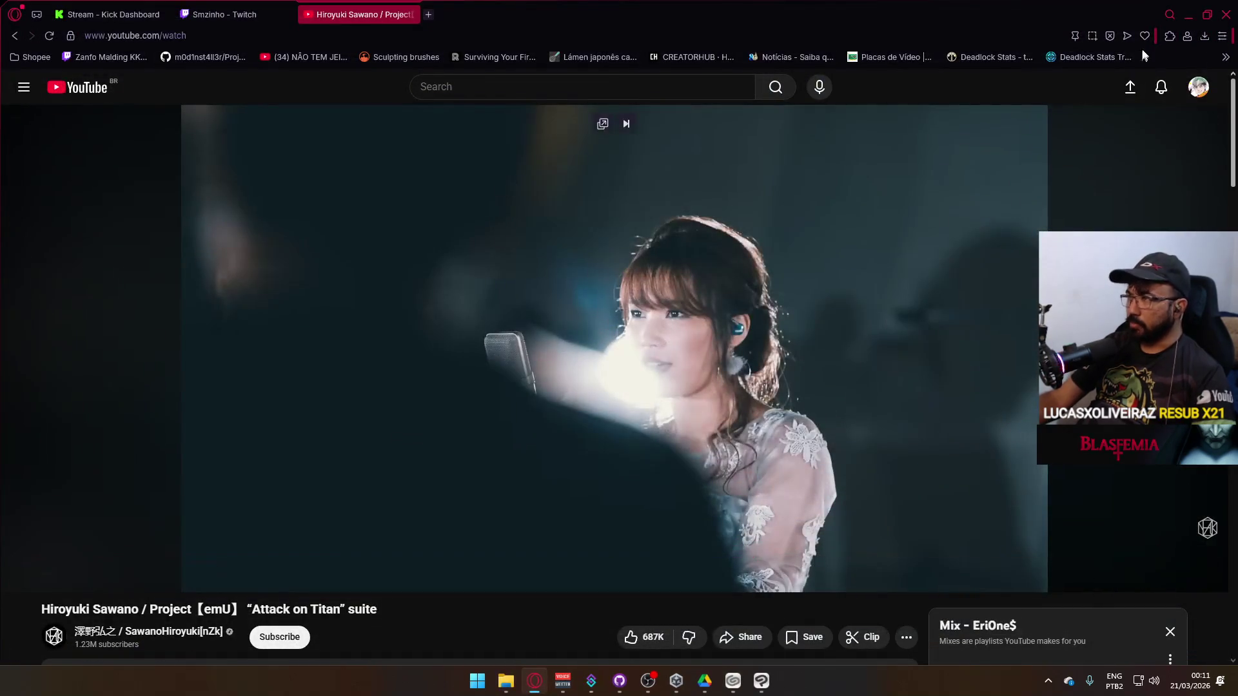
{"action": "left_click", "coordinate": [1189, 12]}
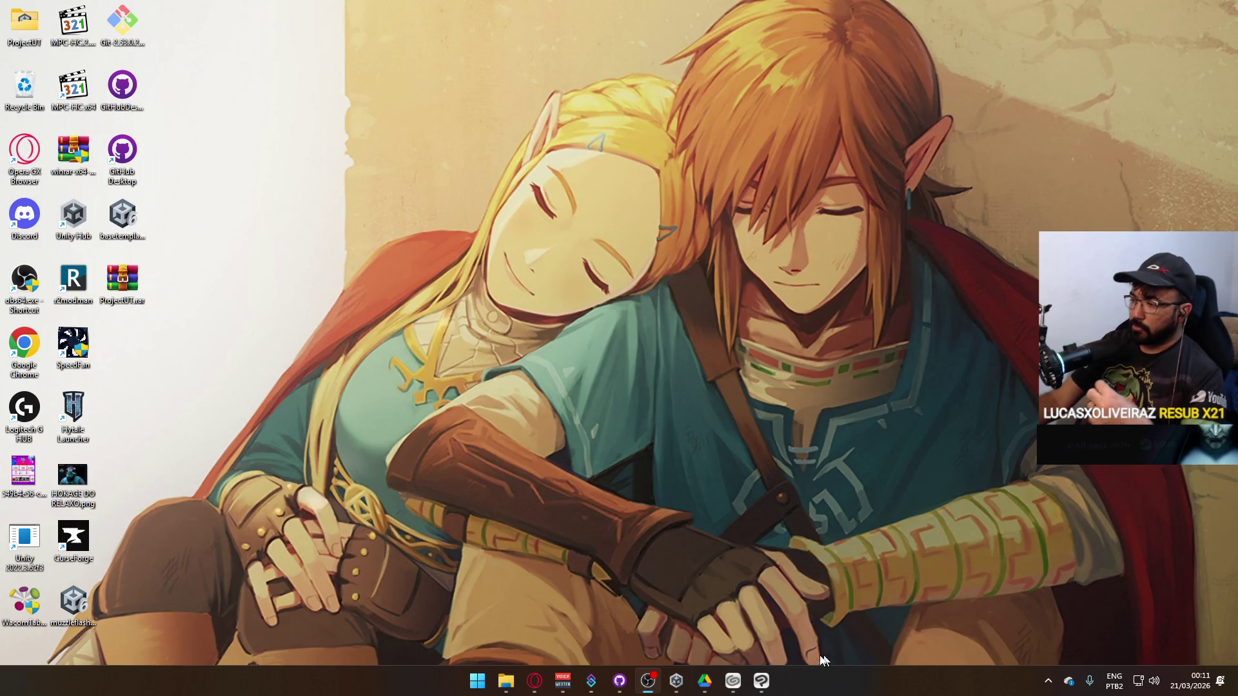
{"action": "left_click", "coordinate": [675, 681]}
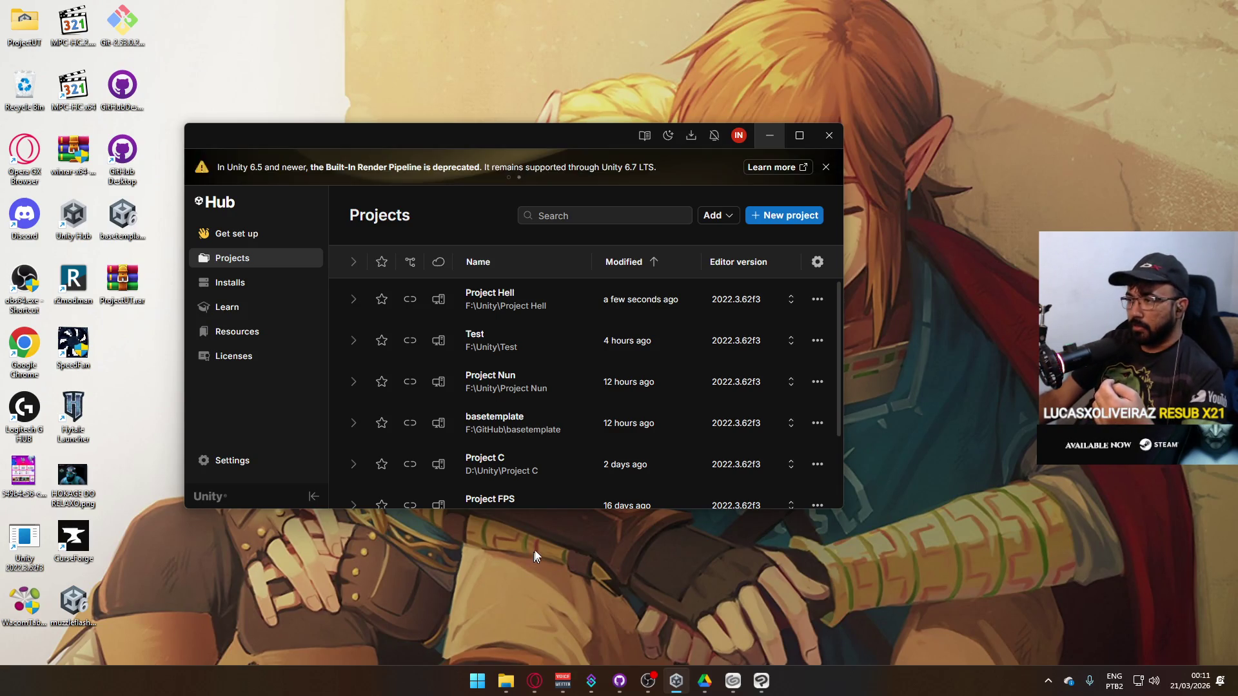
Open Project Hell from Unity Hub's Projects list.
{"action": "left_click", "coordinate": [540, 302]}
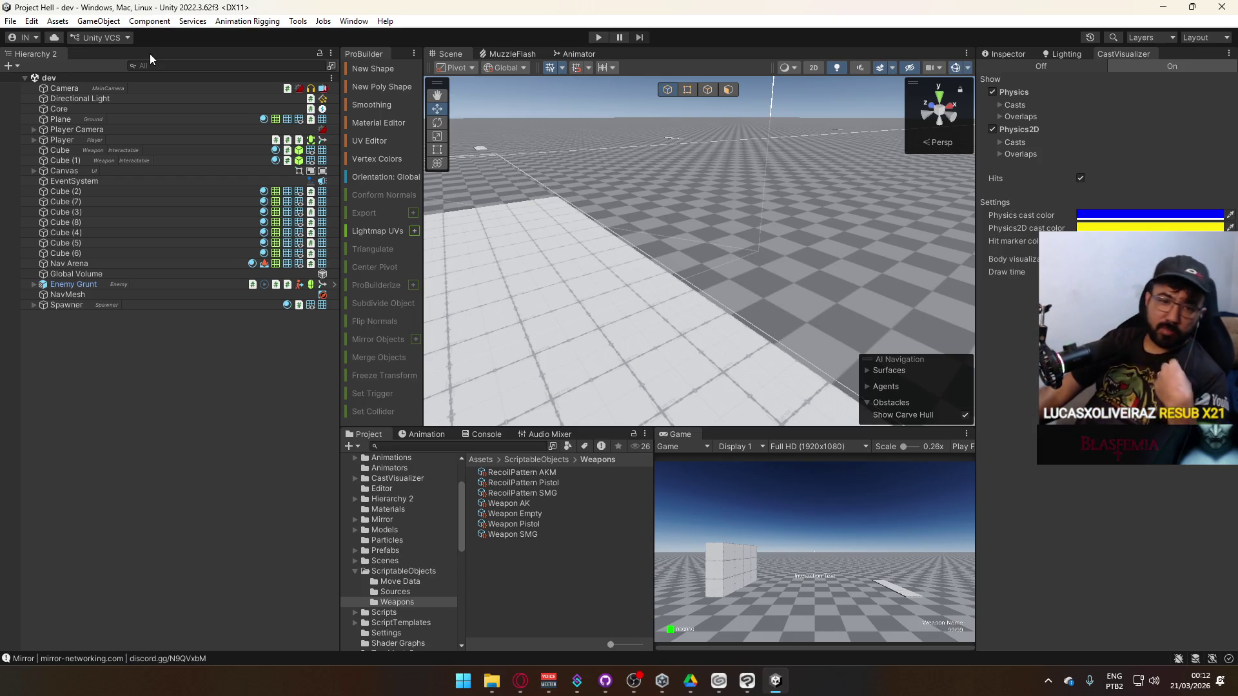
Collapse the ScriptableObjects and Assets folders in the Project tree.
{"action": "left_click", "coordinate": [353, 570]}
{"action": "scroll", "coordinate": [420, 555], "scroll_direction": "up", "scroll_amount": 3}
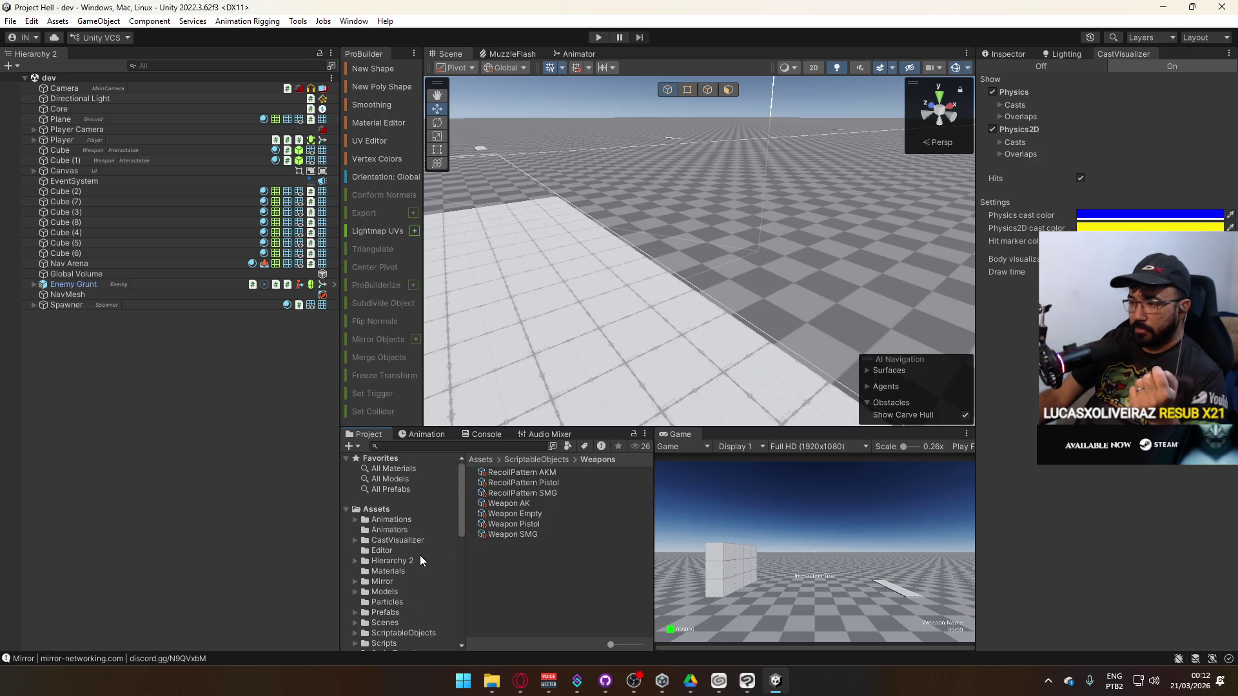
{"action": "left_click", "coordinate": [347, 509]}
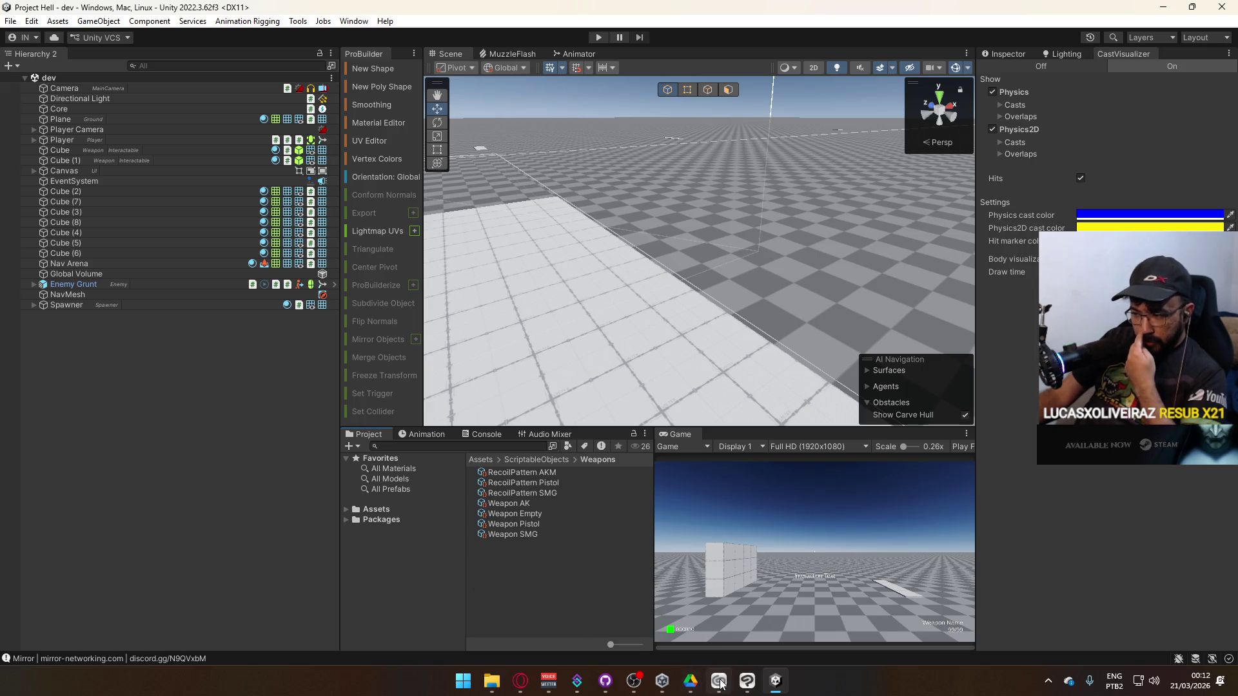
Open File Explorer at Local Disk (D:) and look through the Builds folder.
{"action": "mouse_move", "coordinate": [662, 685]}
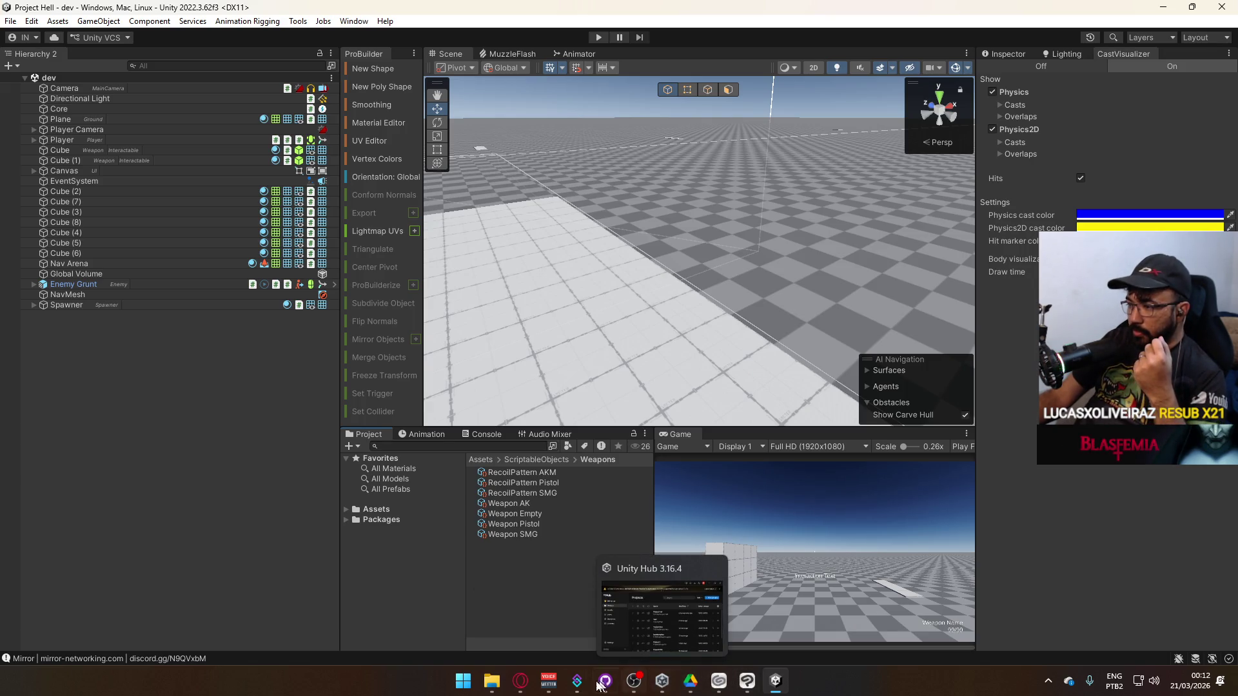
{"action": "left_click", "coordinate": [492, 681]}
{"action": "left_click", "coordinate": [553, 146]}
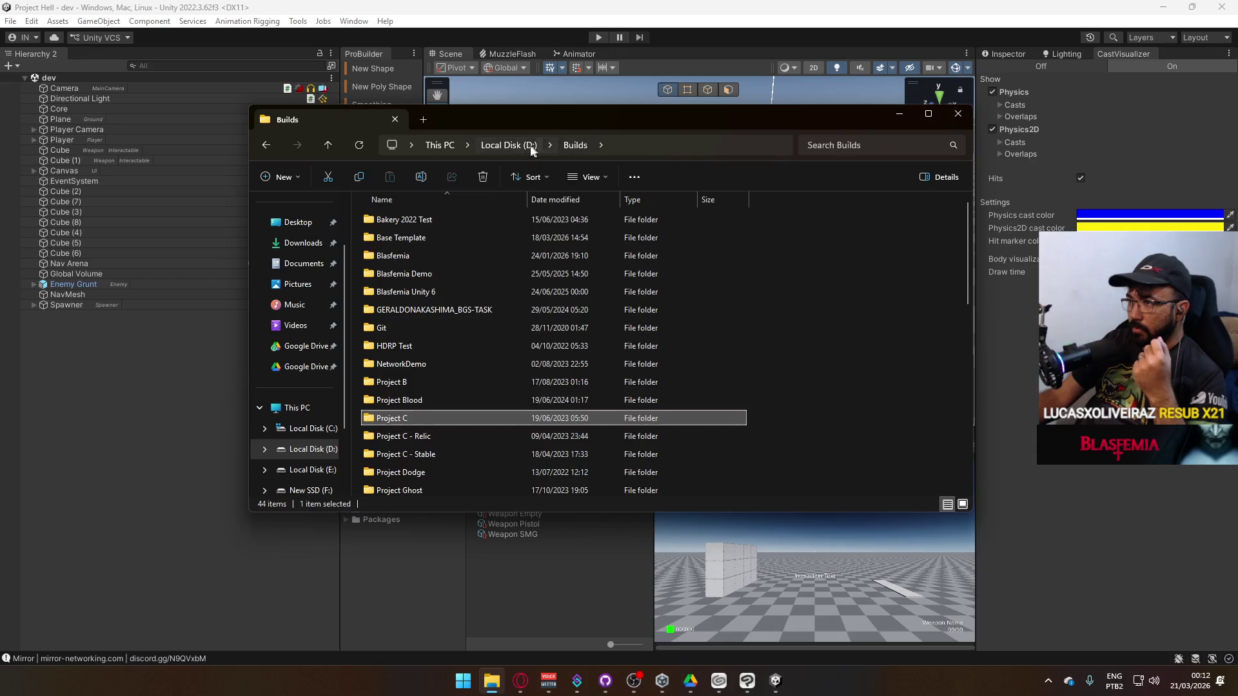
{"action": "left_click", "coordinate": [509, 146]}
{"action": "double_click", "coordinate": [437, 245]}
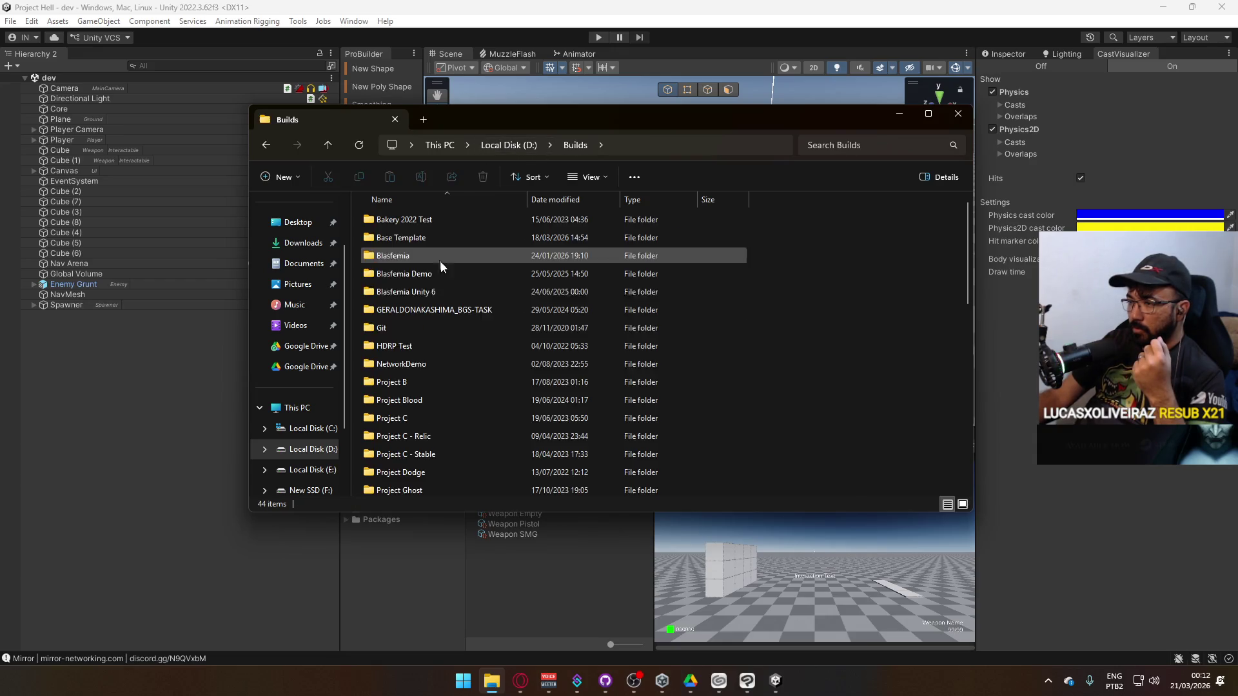
{"action": "scroll", "coordinate": [508, 383], "scroll_direction": "down", "scroll_amount": 10}
{"action": "scroll", "coordinate": [478, 413], "scroll_direction": "up", "scroll_amount": 2}
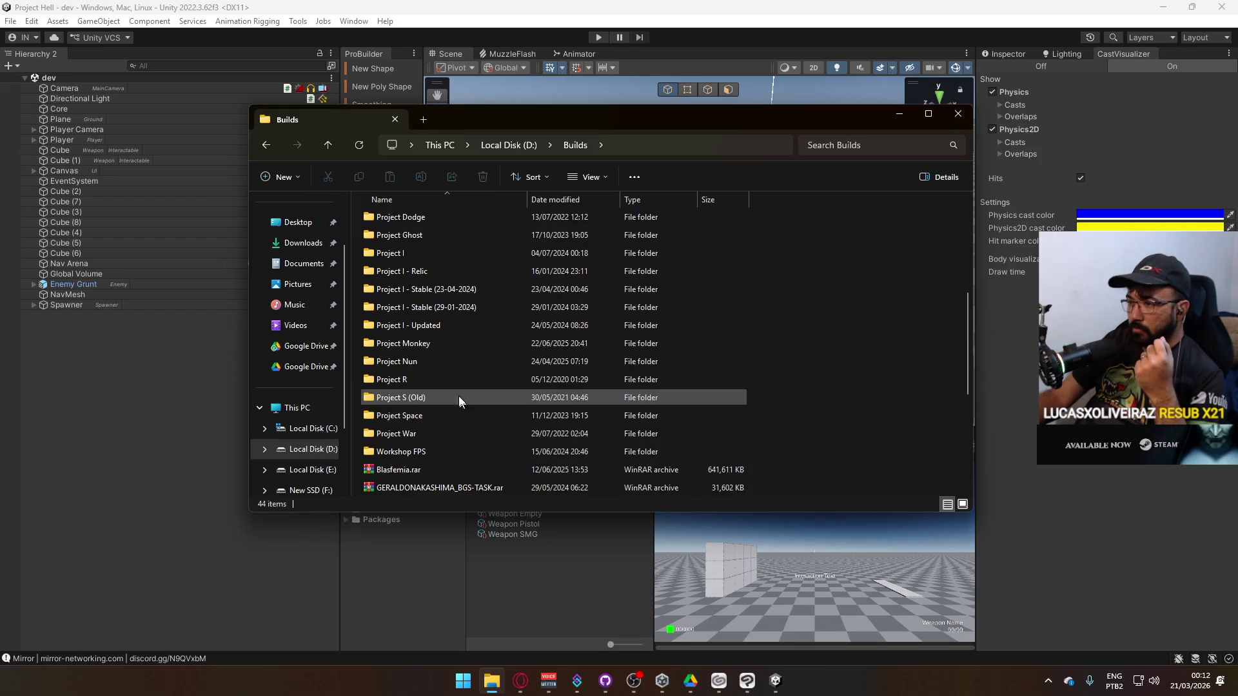
{"action": "scroll", "coordinate": [450, 378], "scroll_direction": "up", "scroll_amount": 3}
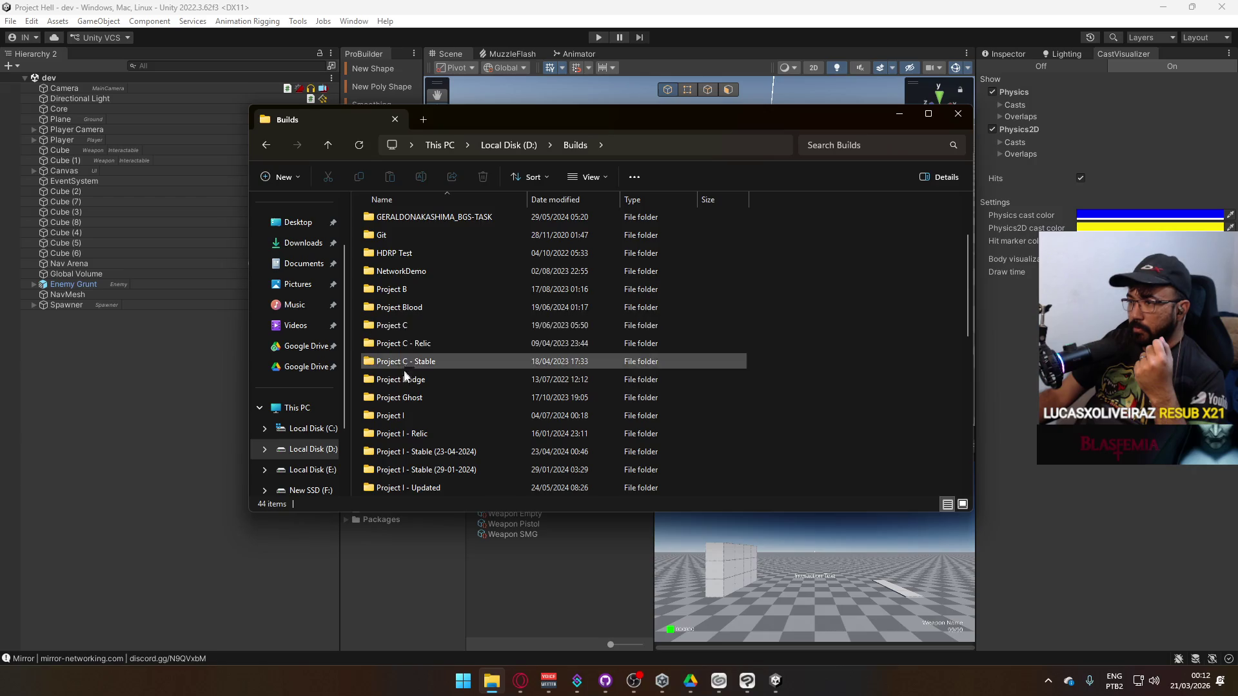
{"action": "scroll", "coordinate": [409, 369], "scroll_direction": "down", "scroll_amount": 3}
{"action": "left_click", "coordinate": [509, 144]}
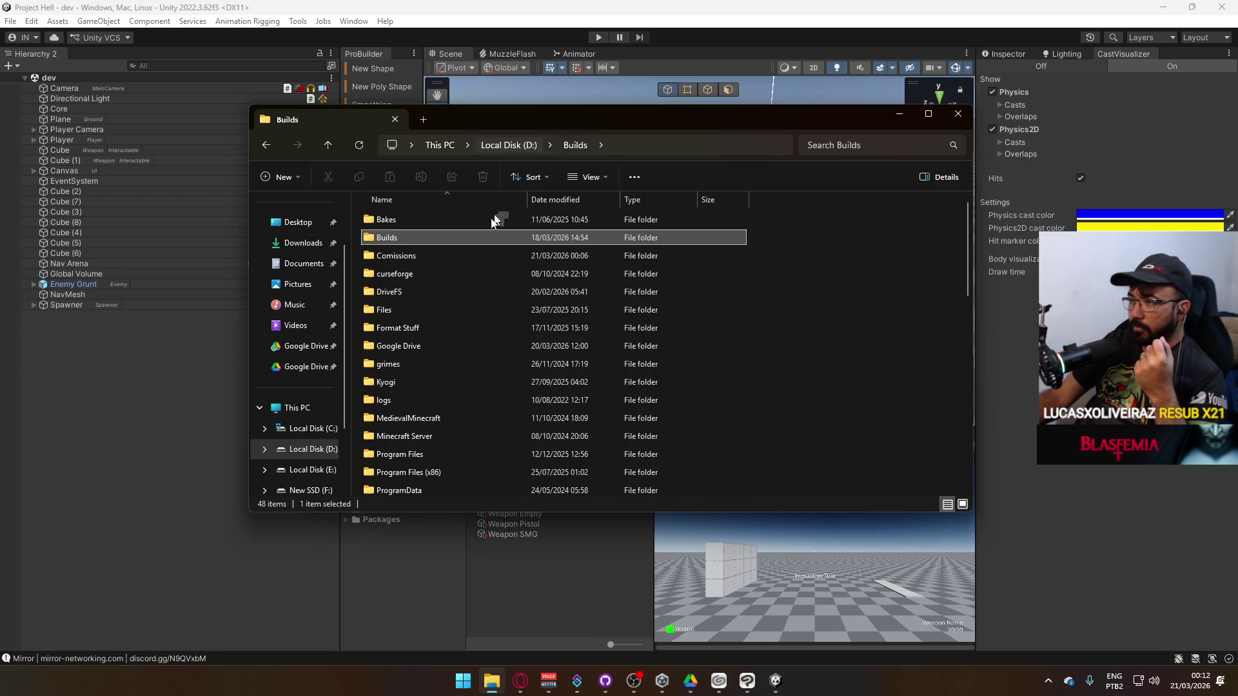
Scroll through the D:\Unity folder, then go back up to the drive list.
{"action": "scroll", "coordinate": [428, 397], "scroll_direction": "down", "scroll_amount": 10}
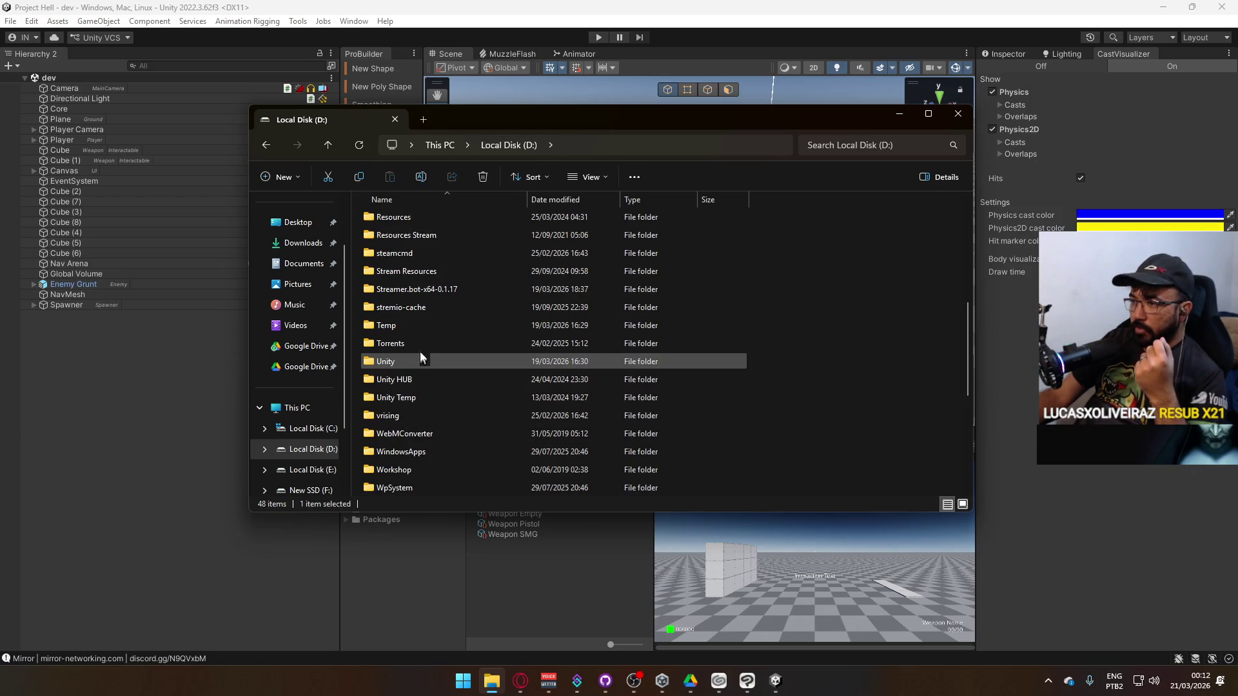
{"action": "double_click", "coordinate": [420, 359]}
{"action": "scroll", "coordinate": [412, 387], "scroll_direction": "down", "scroll_amount": 5}
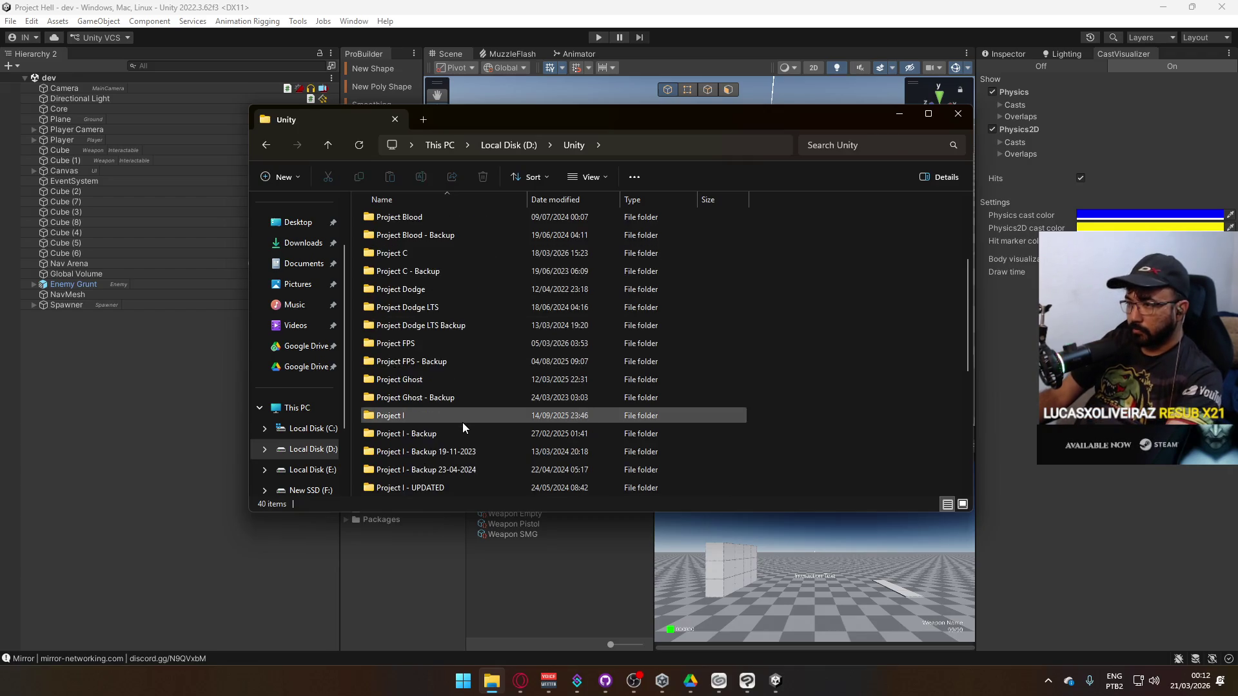
{"action": "scroll", "coordinate": [412, 429], "scroll_direction": "down", "scroll_amount": 1}
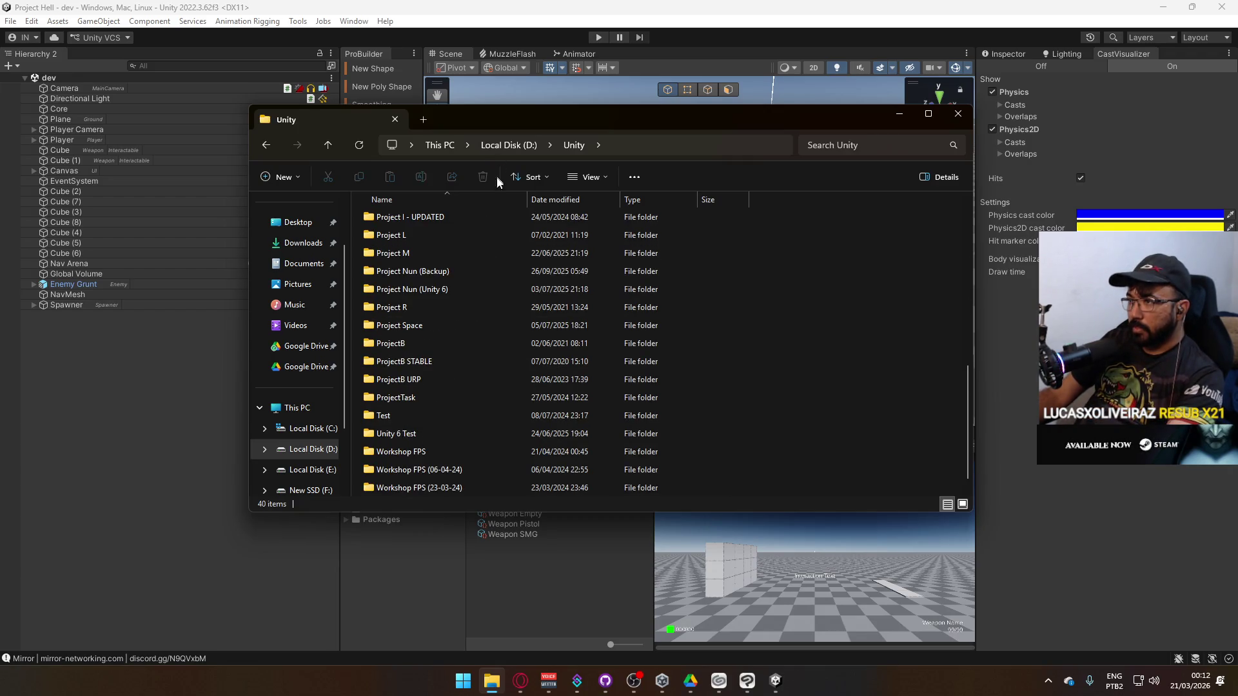
{"action": "left_click", "coordinate": [505, 149]}
{"action": "left_click", "coordinate": [437, 147]}
Open F:\Unity and try to delete the Test project folder.
{"action": "double_click", "coordinate": [439, 266]}
{"action": "double_click", "coordinate": [428, 346]}
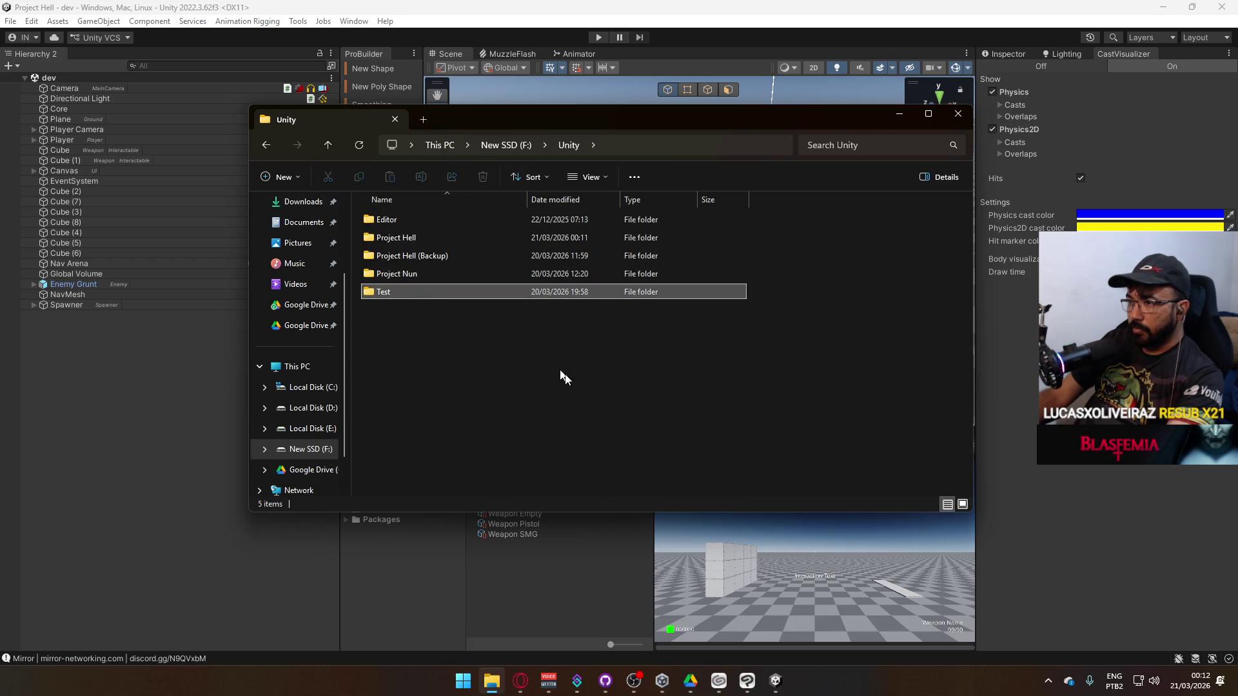
{"action": "key", "text": "Delete"}
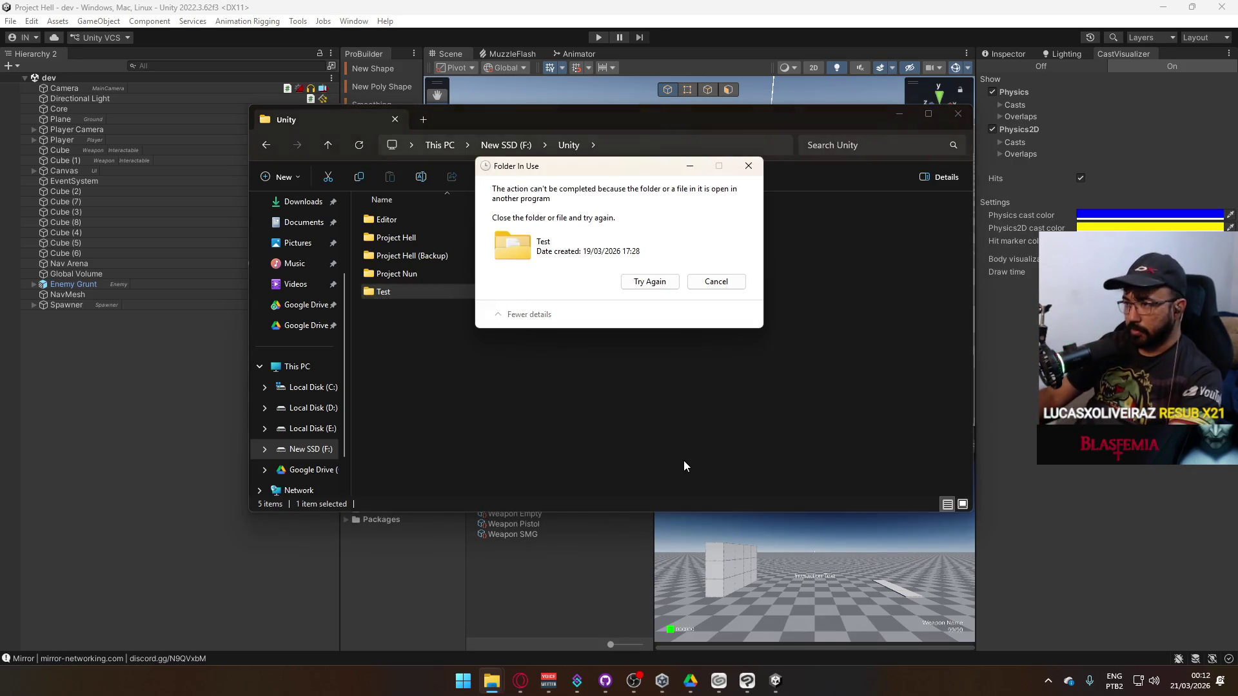
Remove the Test project from Unity Hub's list, then minimize Unity Hub.
{"action": "left_click", "coordinate": [774, 675]}
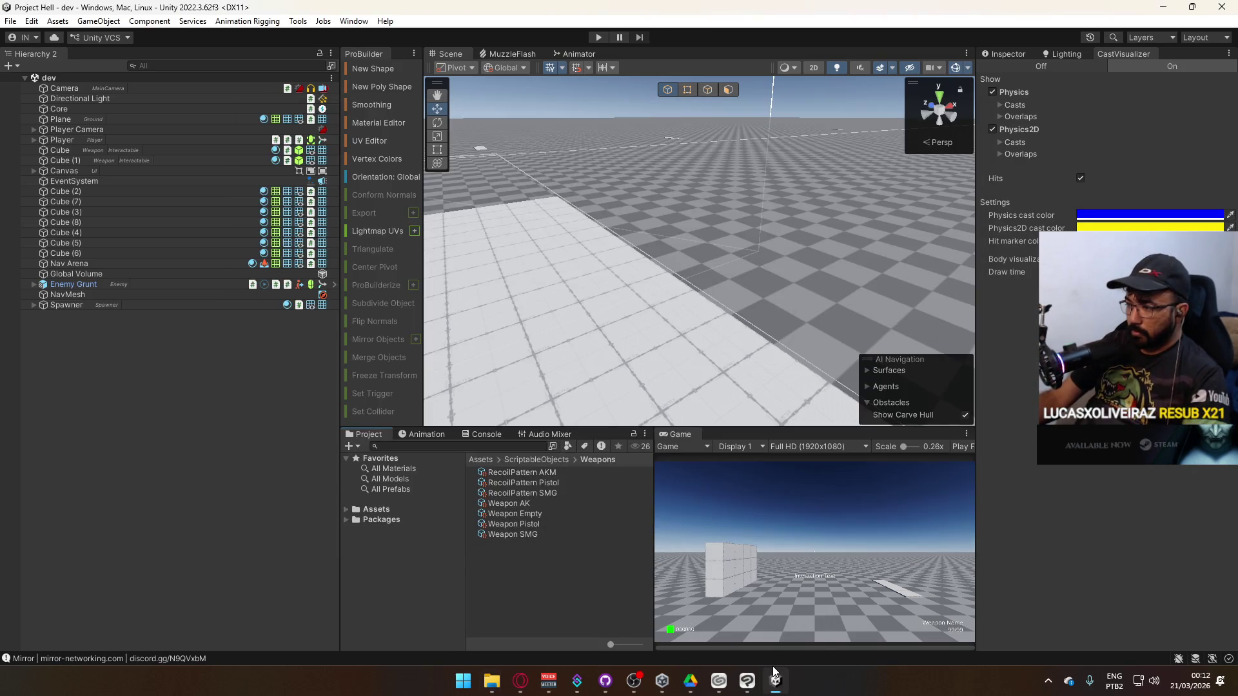
{"action": "left_click", "coordinate": [1053, 681]}
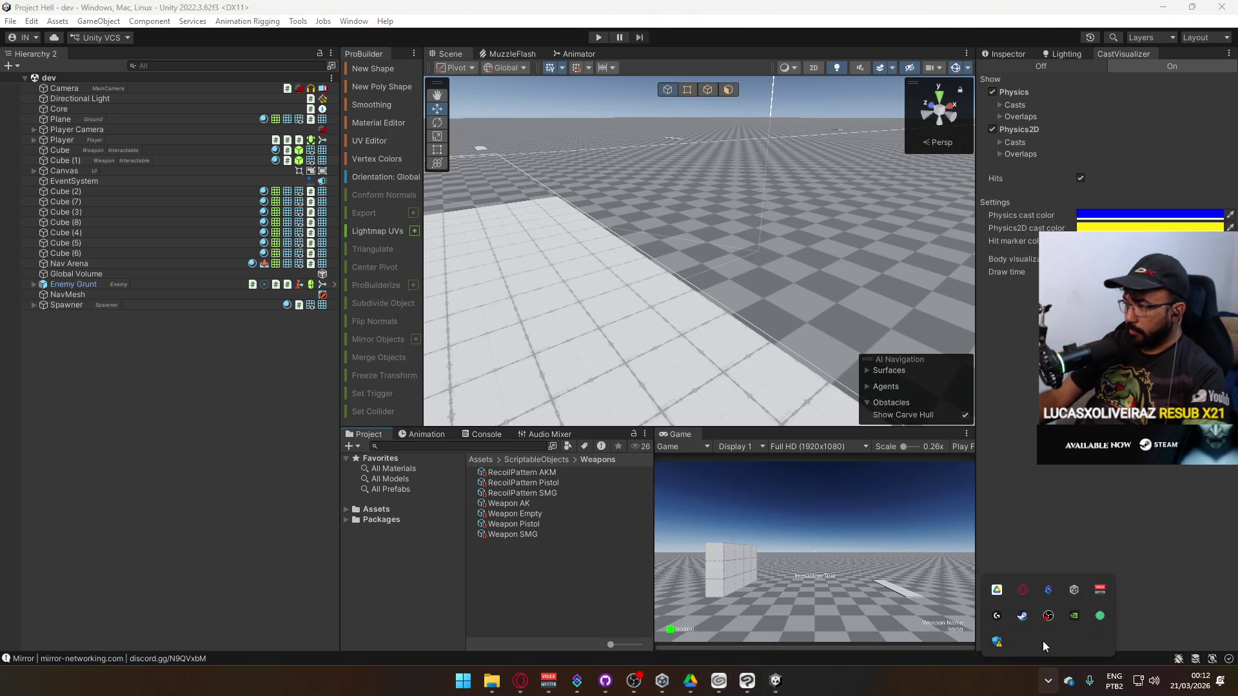
{"action": "left_click", "coordinate": [662, 681]}
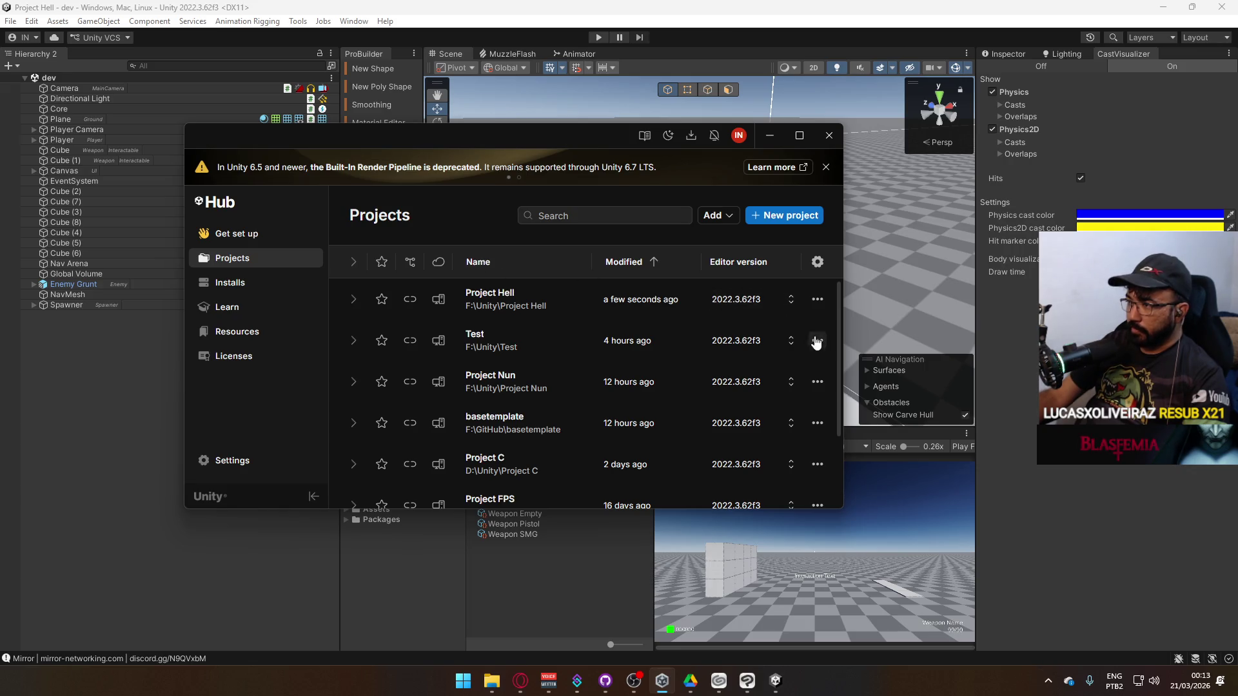
{"action": "left_click", "coordinate": [817, 341]}
{"action": "left_click", "coordinate": [736, 485]}
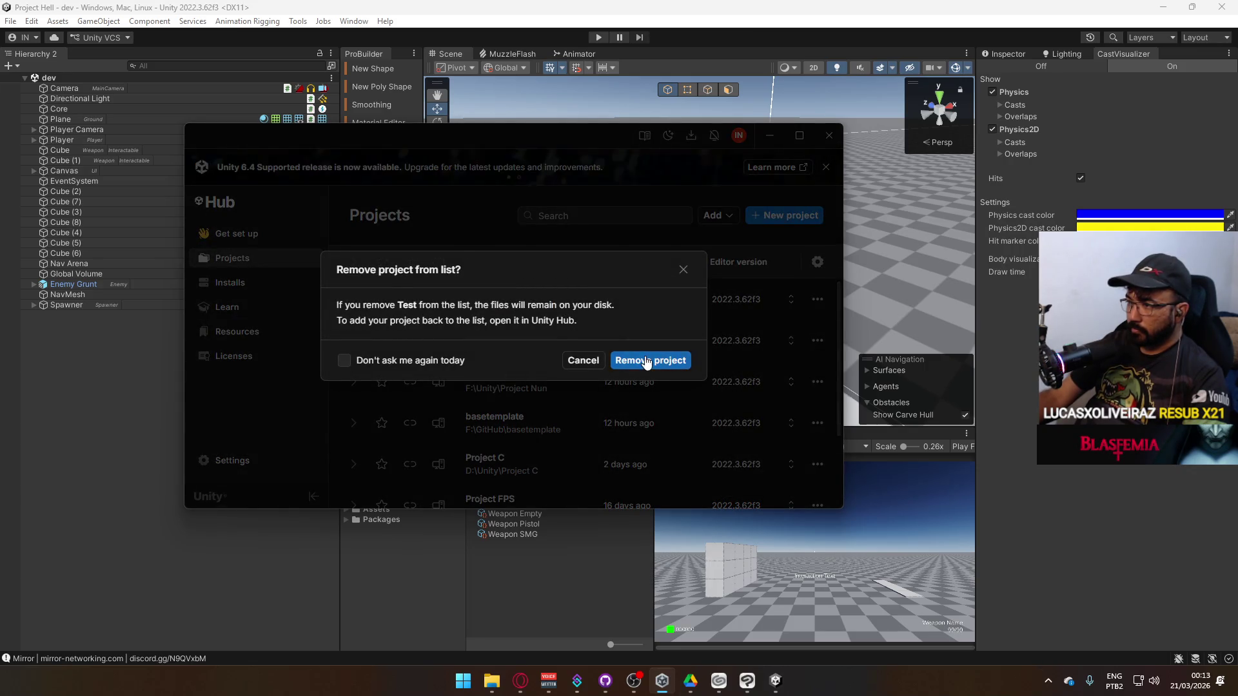
{"action": "left_click", "coordinate": [647, 360]}
{"action": "left_click", "coordinate": [776, 134]}
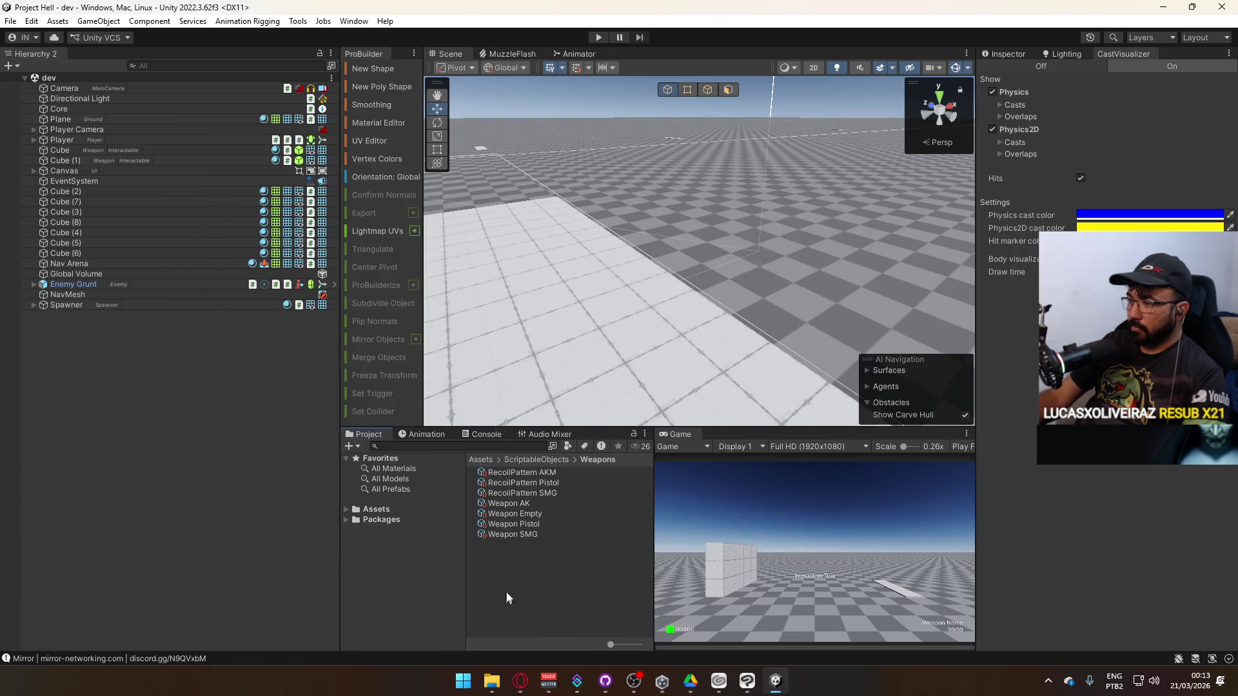
Quit Unity Hub from the system tray and retry deleting the Test folder.
{"action": "mouse_move", "coordinate": [491, 681]}
{"action": "left_click", "coordinate": [561, 590]}
{"action": "left_click", "coordinate": [661, 289]}
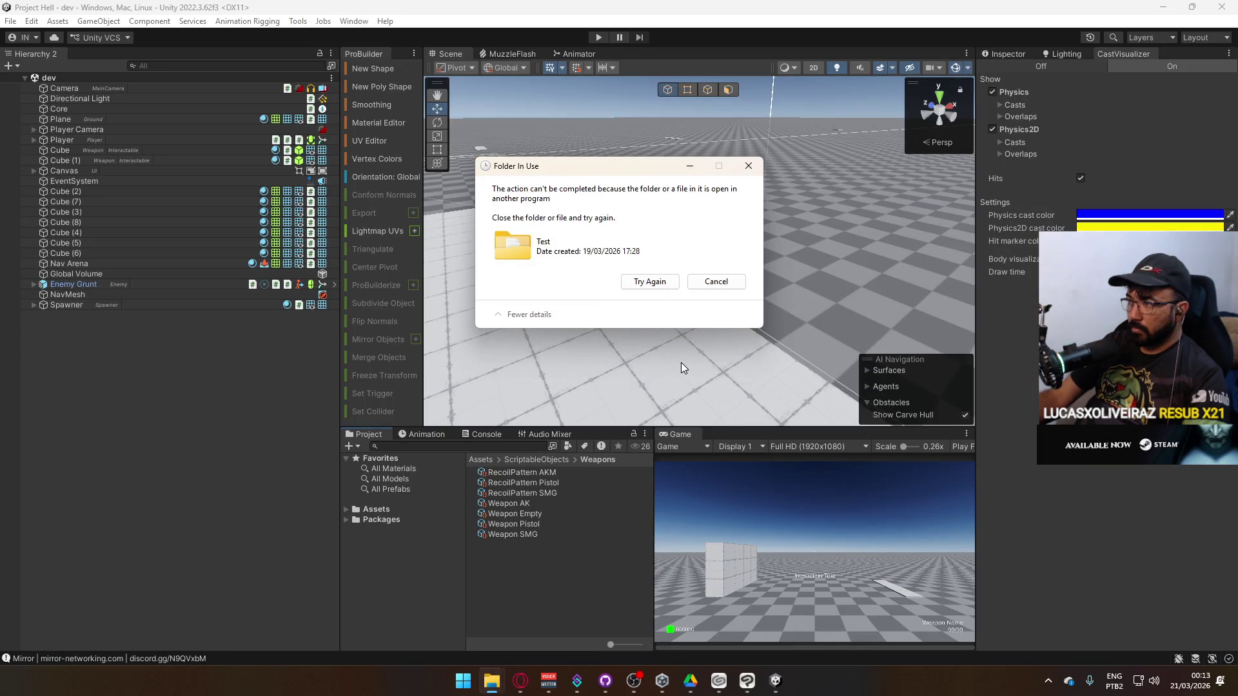
{"action": "left_click", "coordinate": [1048, 681]}
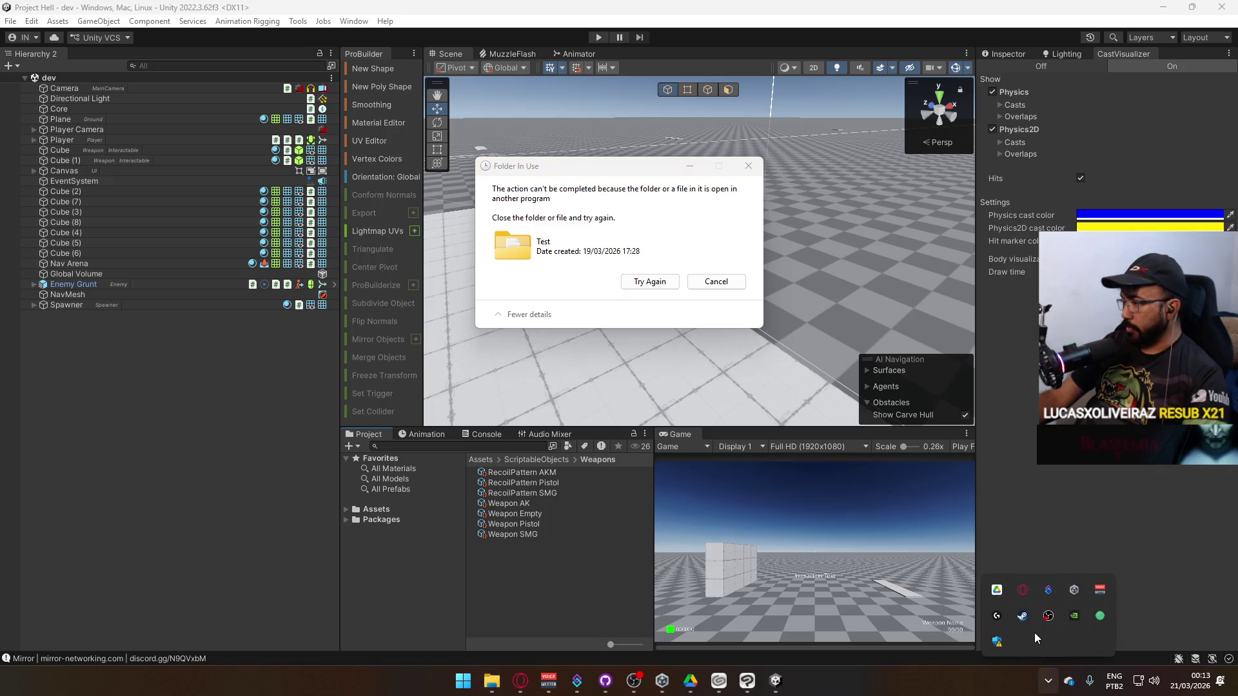
{"action": "right_click", "coordinate": [1075, 590]}
{"action": "left_click", "coordinate": [1096, 576]}
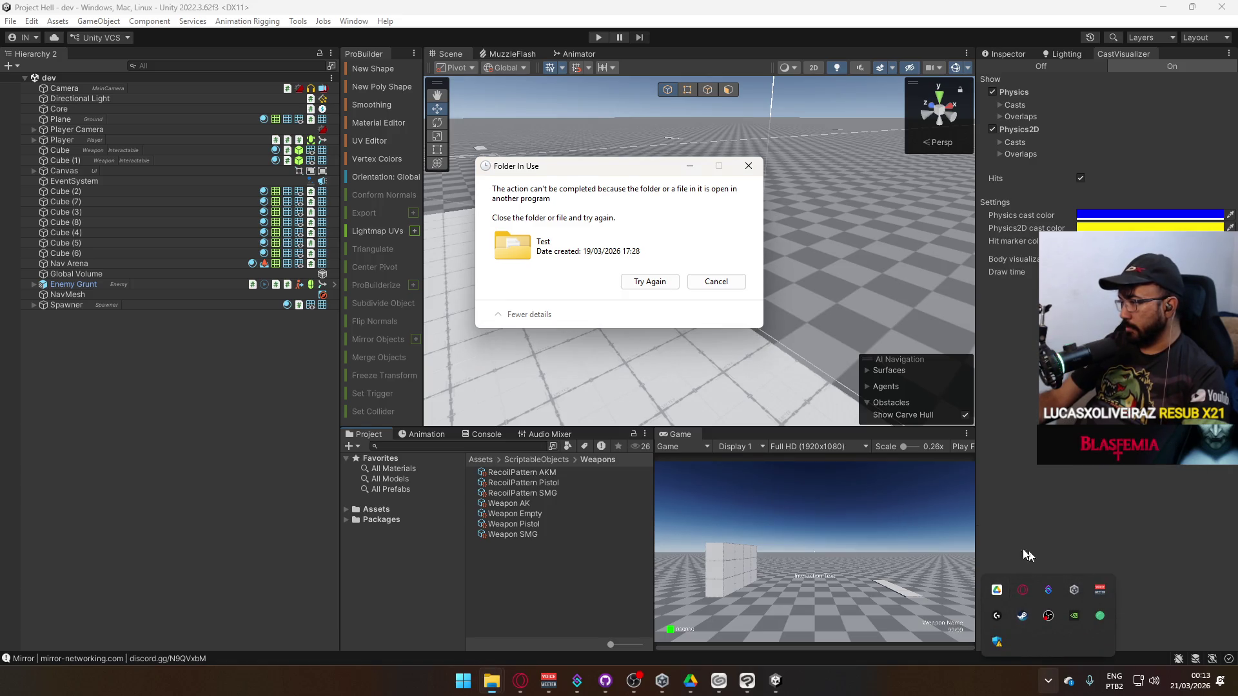
{"action": "left_click", "coordinate": [626, 281]}
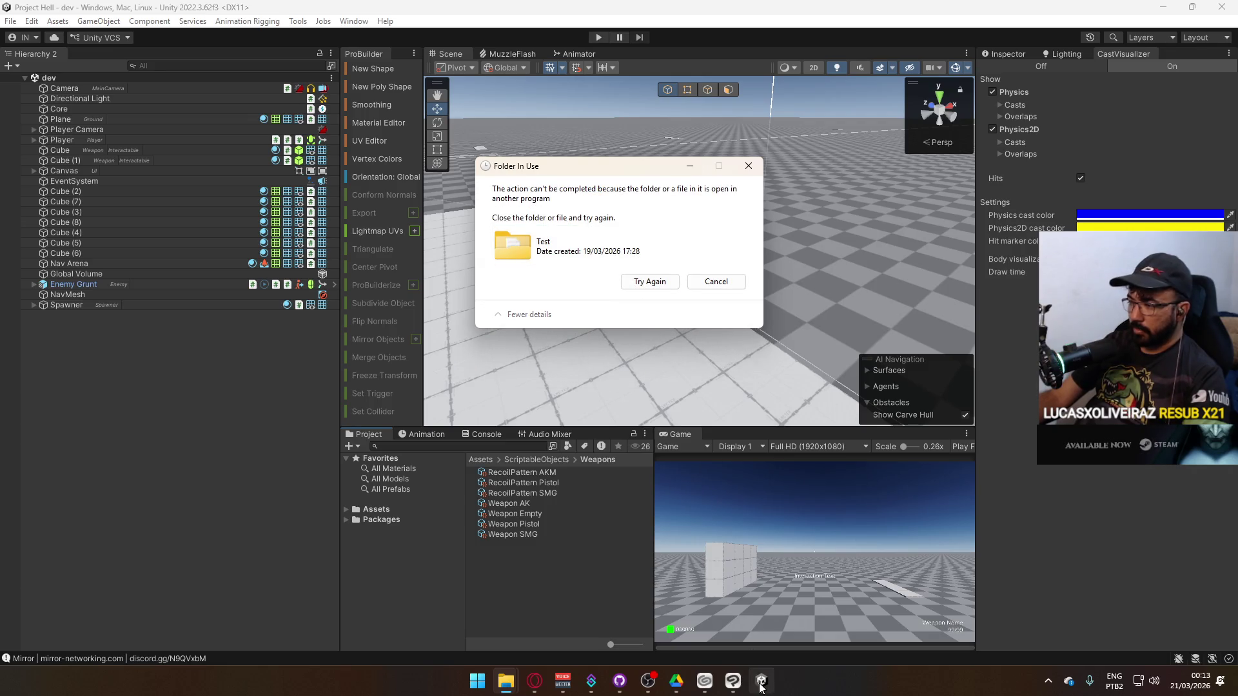
Close GitHub Desktop and retry the Test folder deletion.
{"action": "mouse_move", "coordinate": [762, 687]}
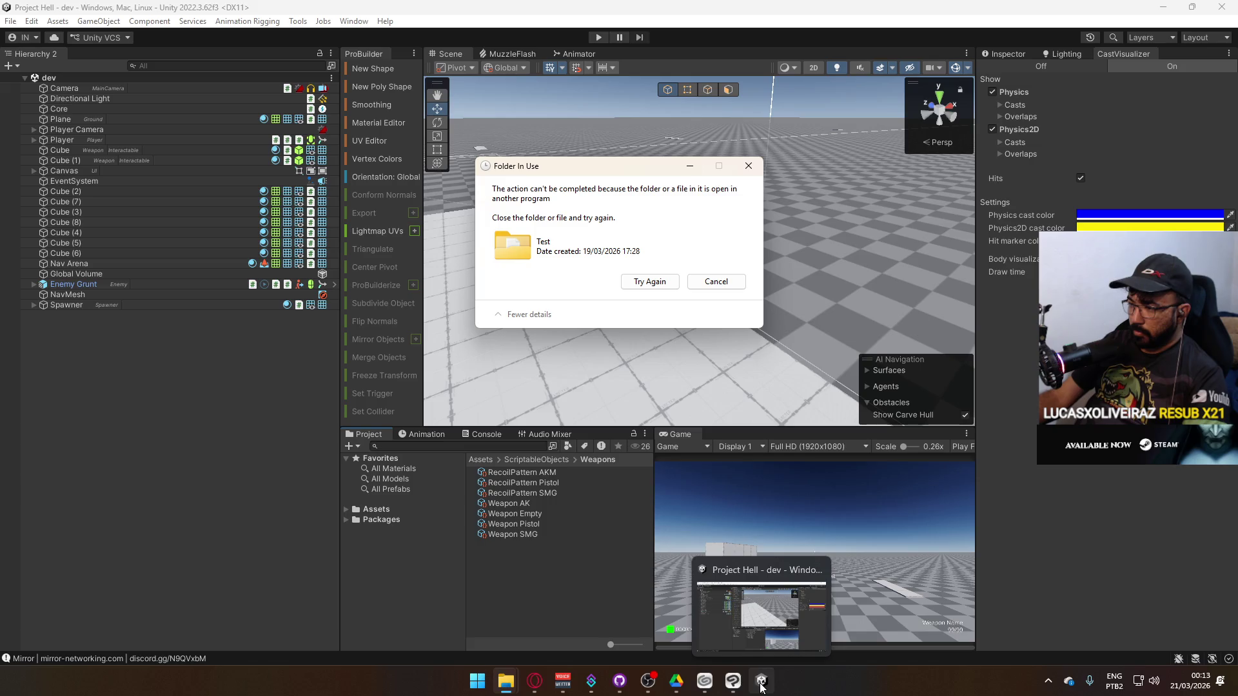
{"action": "mouse_move", "coordinate": [508, 677]}
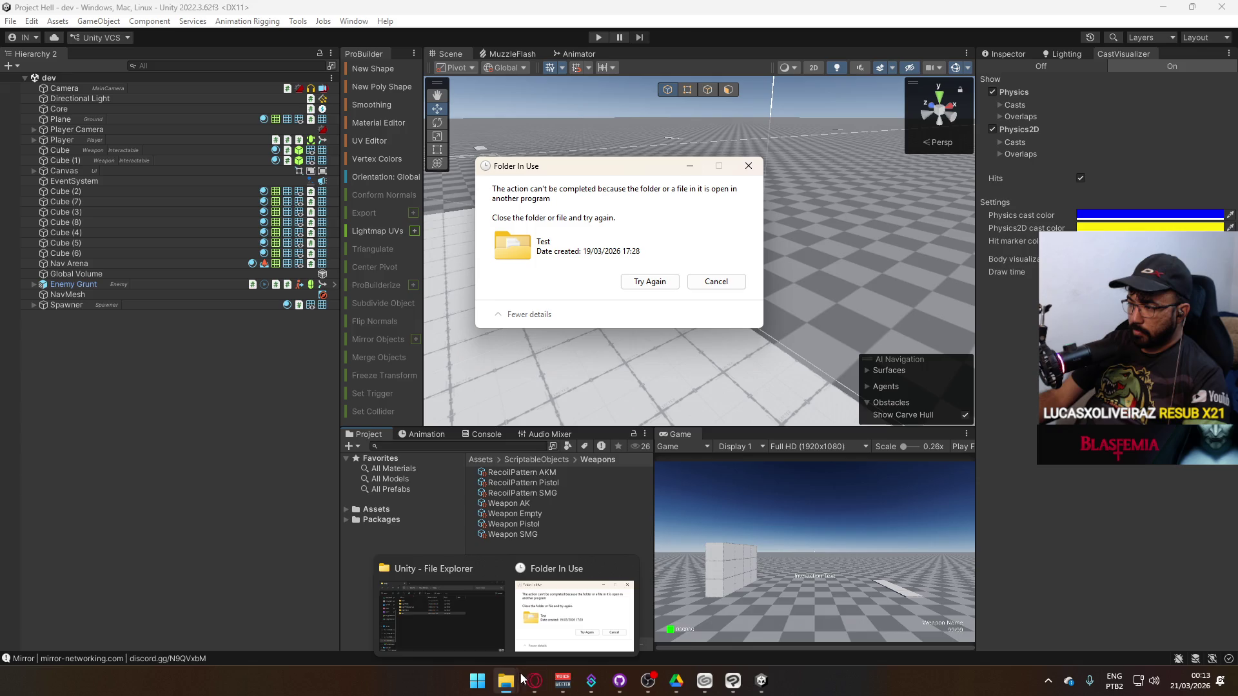
{"action": "mouse_move", "coordinate": [617, 684]}
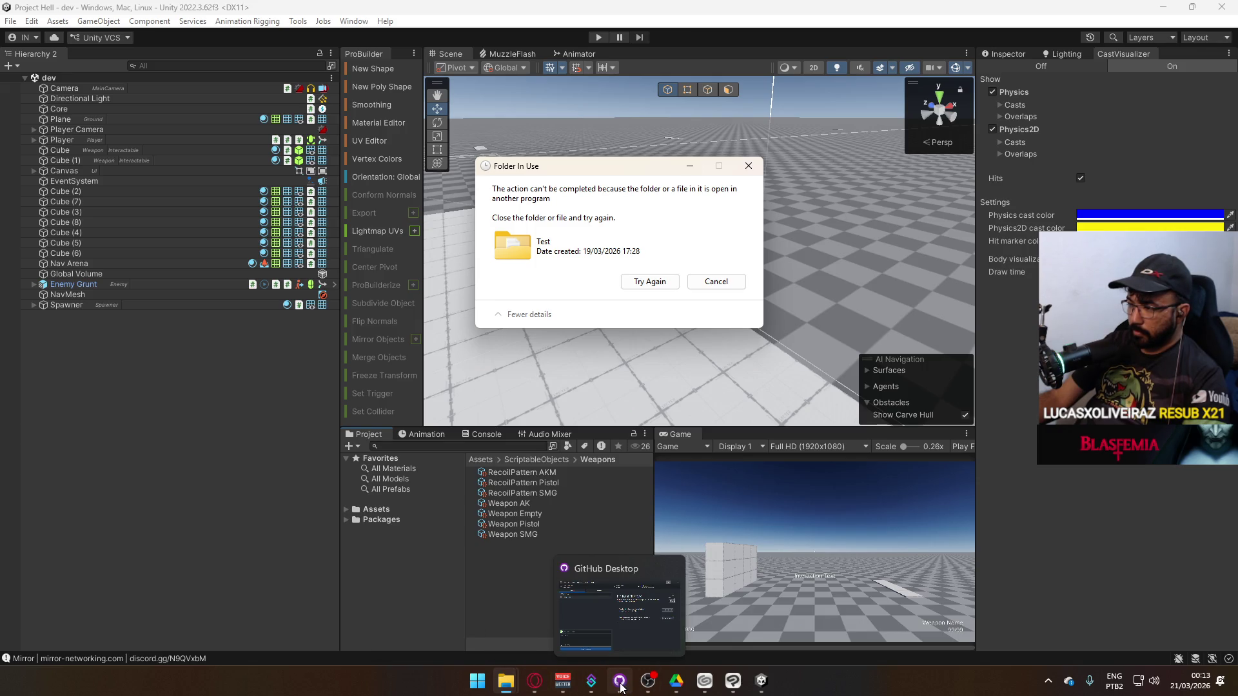
{"action": "left_click", "coordinate": [621, 689]}
{"action": "left_click", "coordinate": [937, 192]}
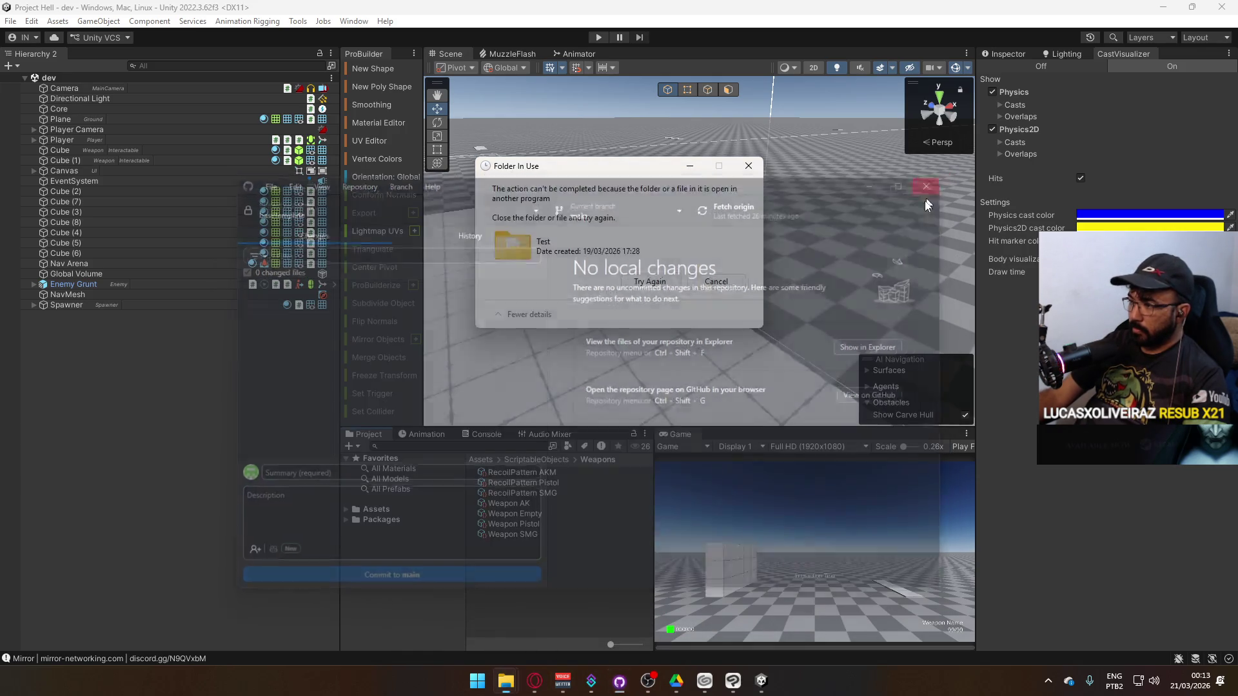
{"action": "left_click", "coordinate": [650, 282]}
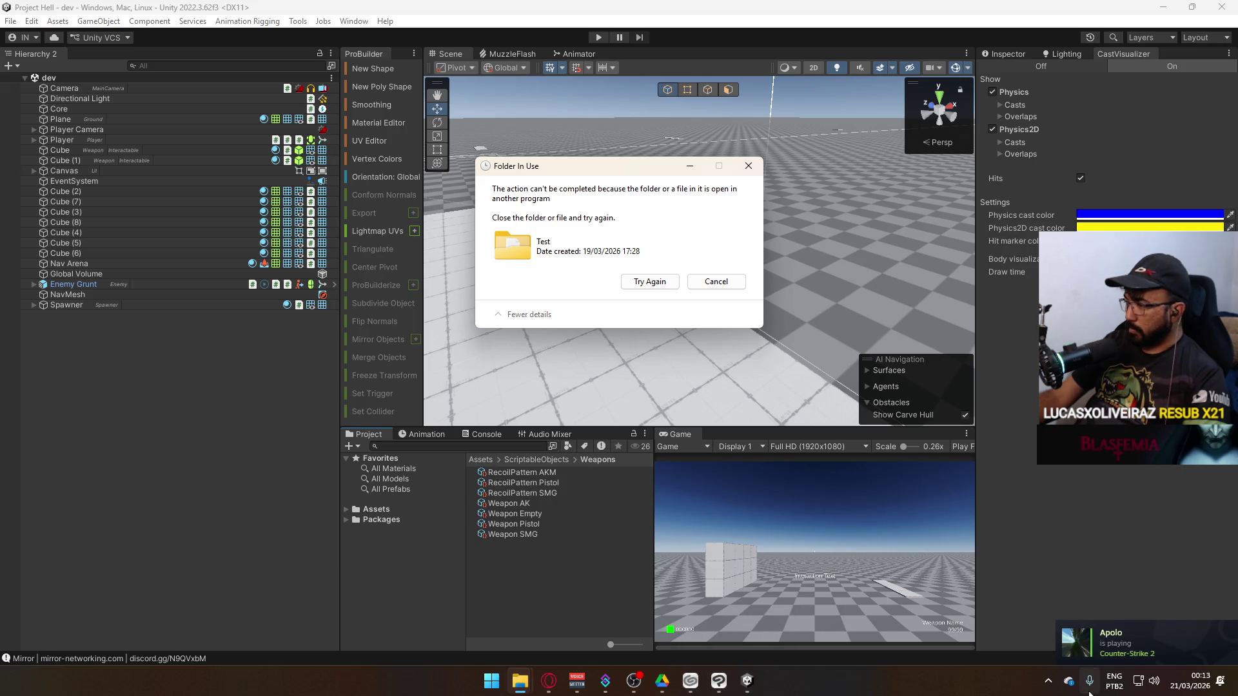
Close Google Drive and retry until the Test folder deletion starts.
{"action": "left_click", "coordinate": [1051, 687]}
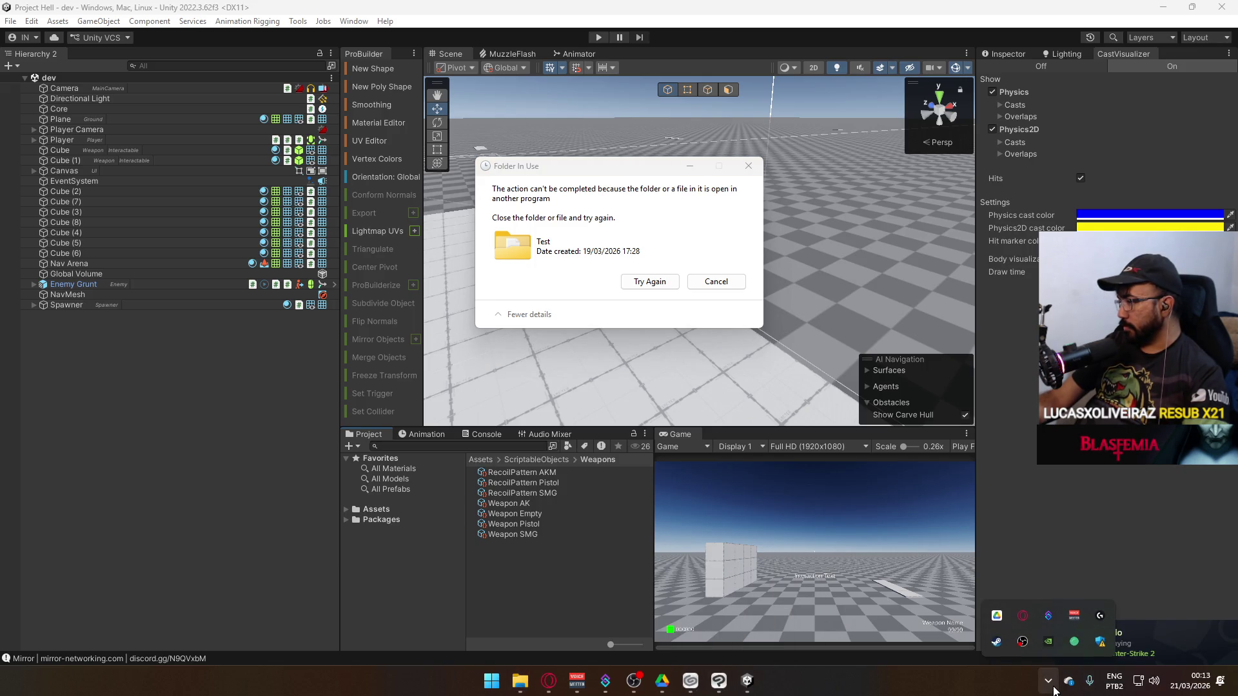
{"action": "left_click", "coordinate": [668, 286]}
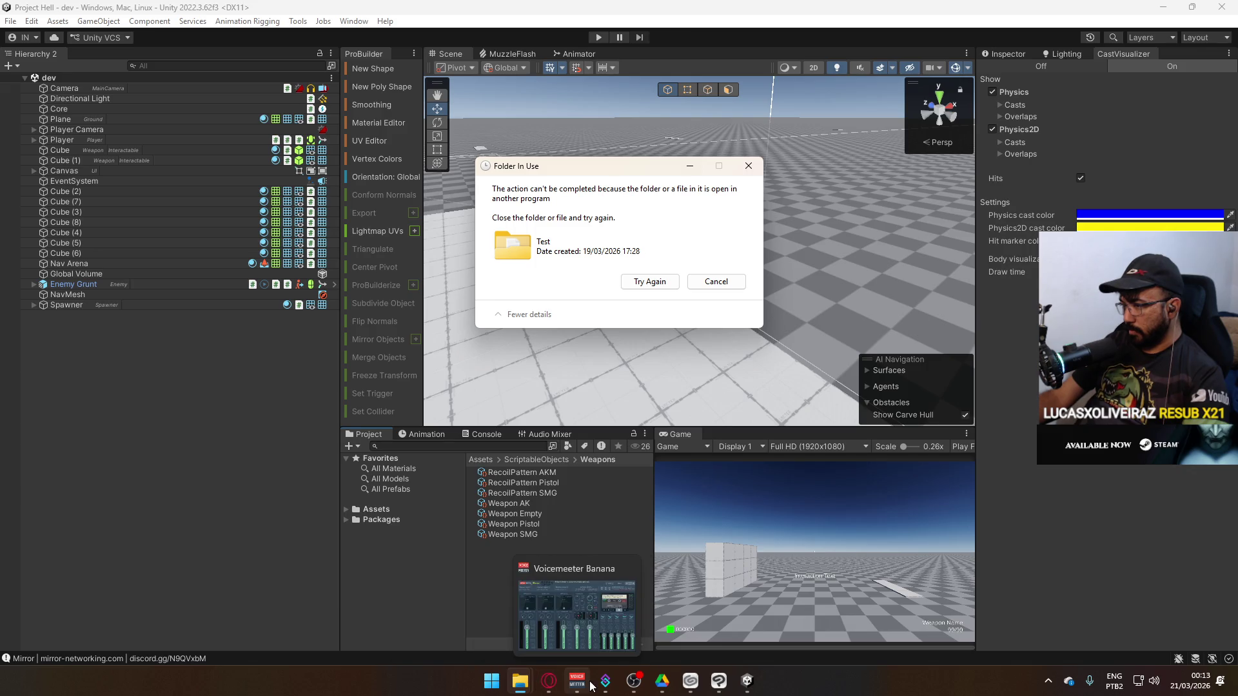
{"action": "mouse_move", "coordinate": [614, 690]}
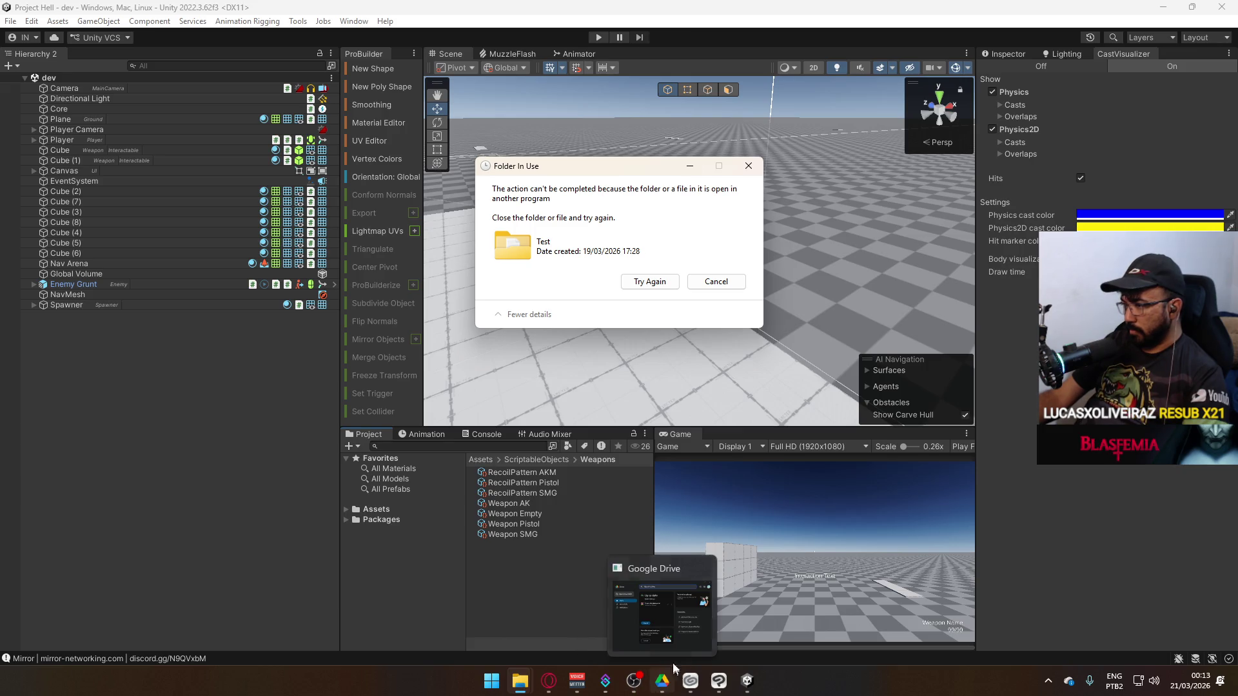
{"action": "left_click", "coordinate": [705, 568]}
{"action": "left_click", "coordinate": [650, 281]}
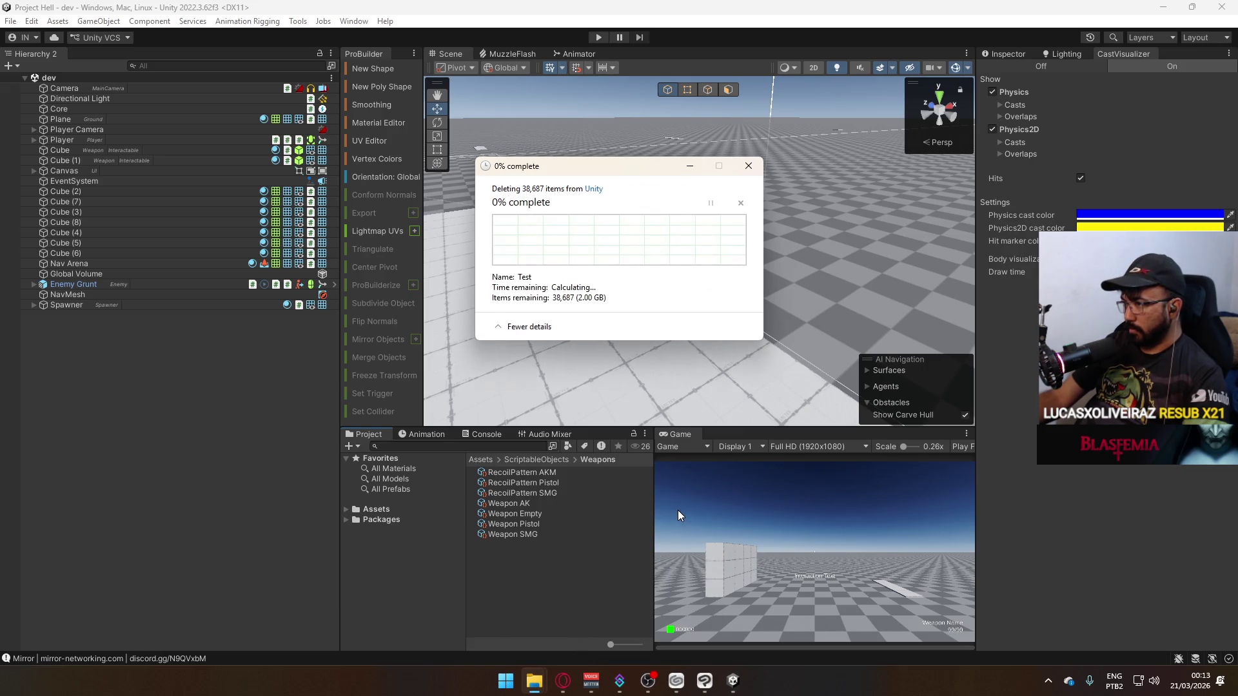
Try to permanently delete the Test folder, dismissing the Folder In Use error.
{"action": "mouse_move", "coordinate": [677, 682]}
{"action": "left_click", "coordinate": [716, 282]}
{"action": "left_click", "coordinate": [534, 681]}
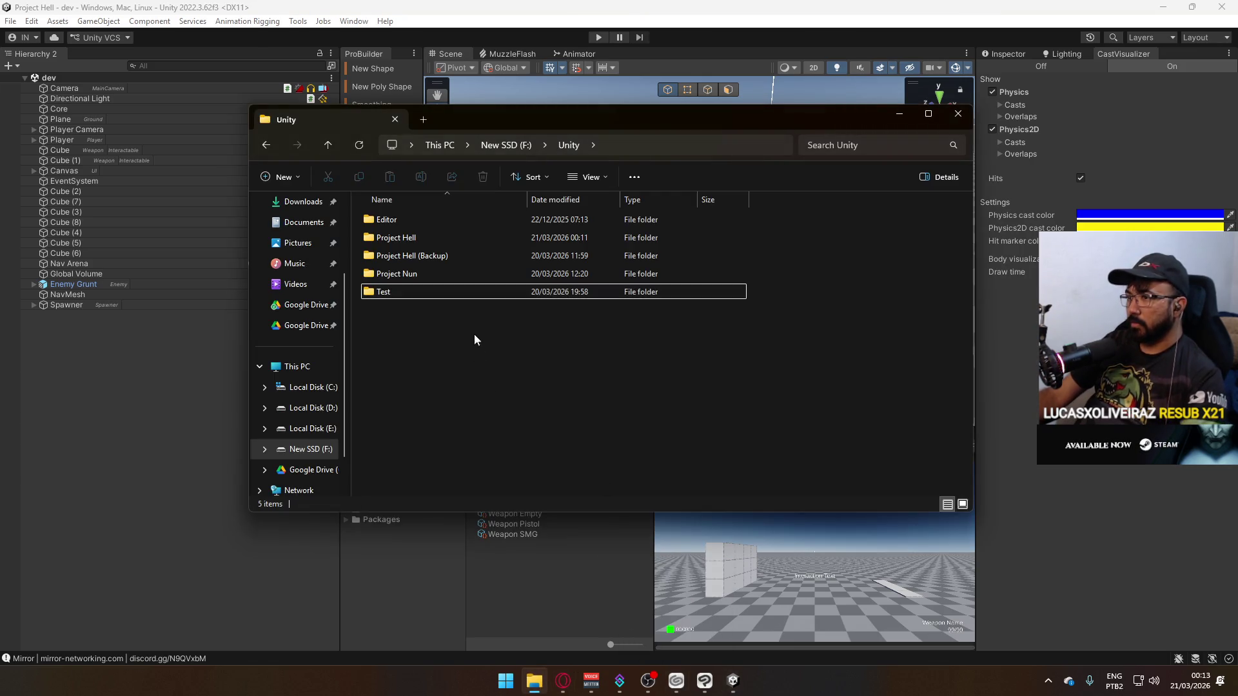
{"action": "left_click", "coordinate": [485, 295]}
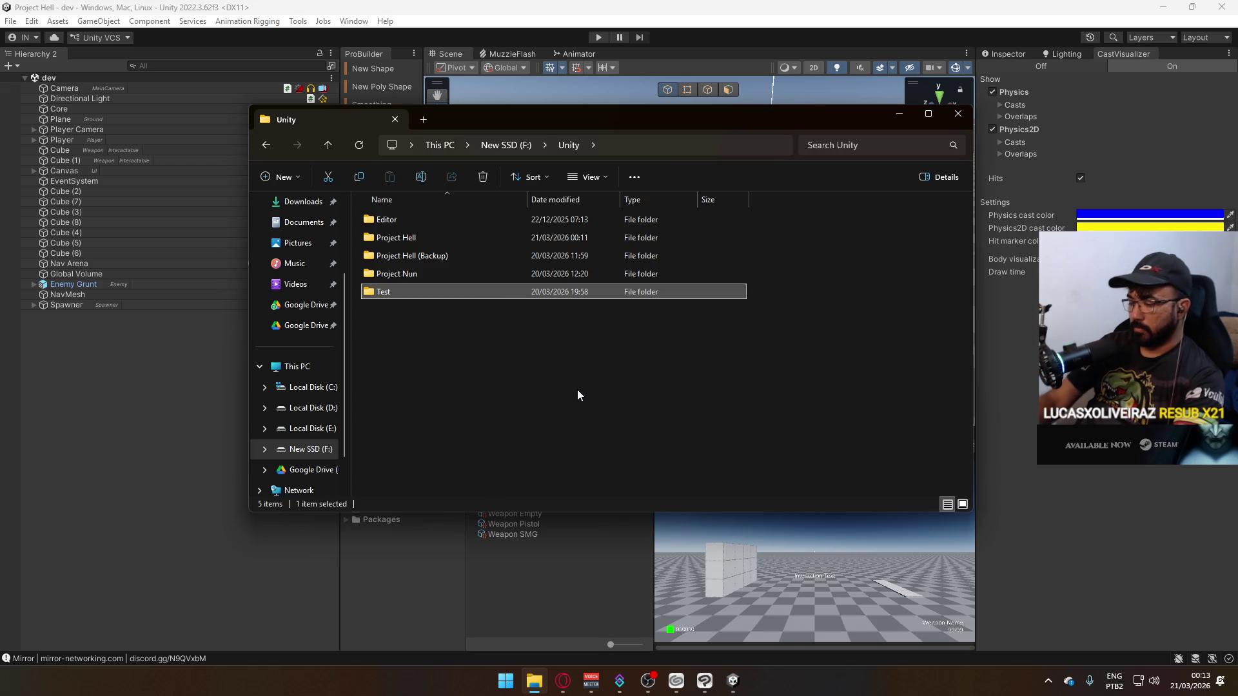
{"action": "key", "text": "shift+Delete"}
{"action": "key", "text": "Return"}
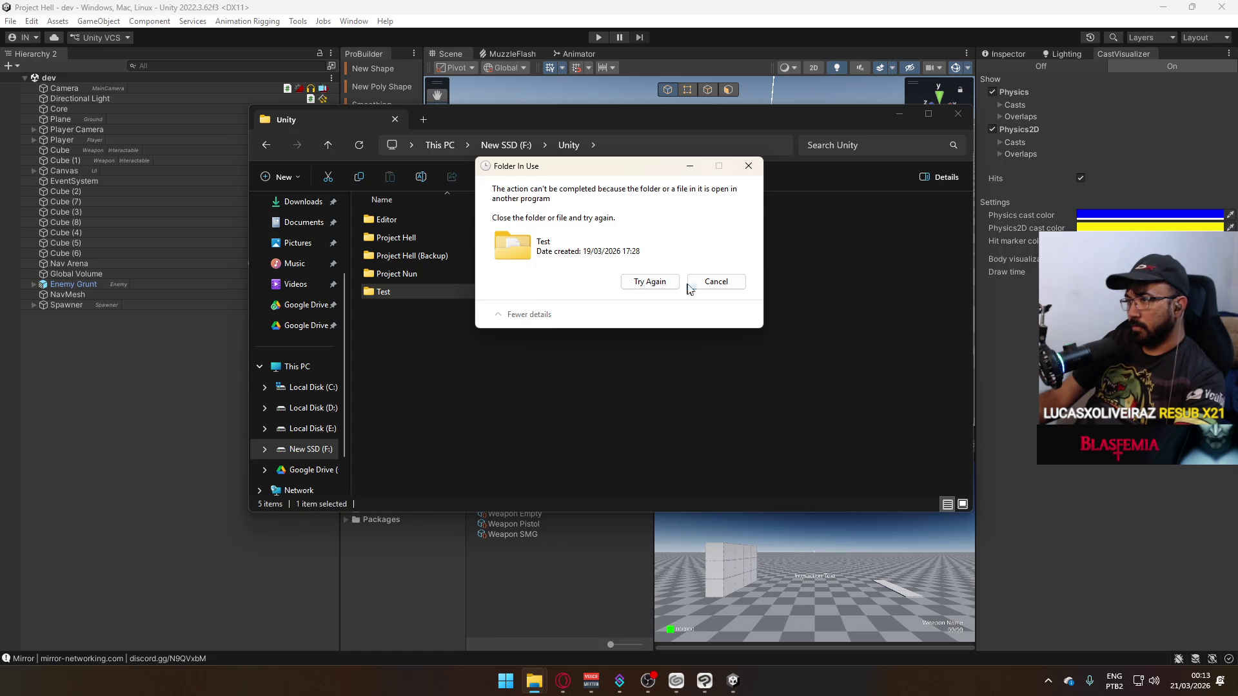
{"action": "left_click", "coordinate": [707, 282]}
Close Clip Studio Paint, its CLIP STUDIO launcher and the Unity Editor from the taskbar.
{"action": "right_click", "coordinate": [705, 681]}
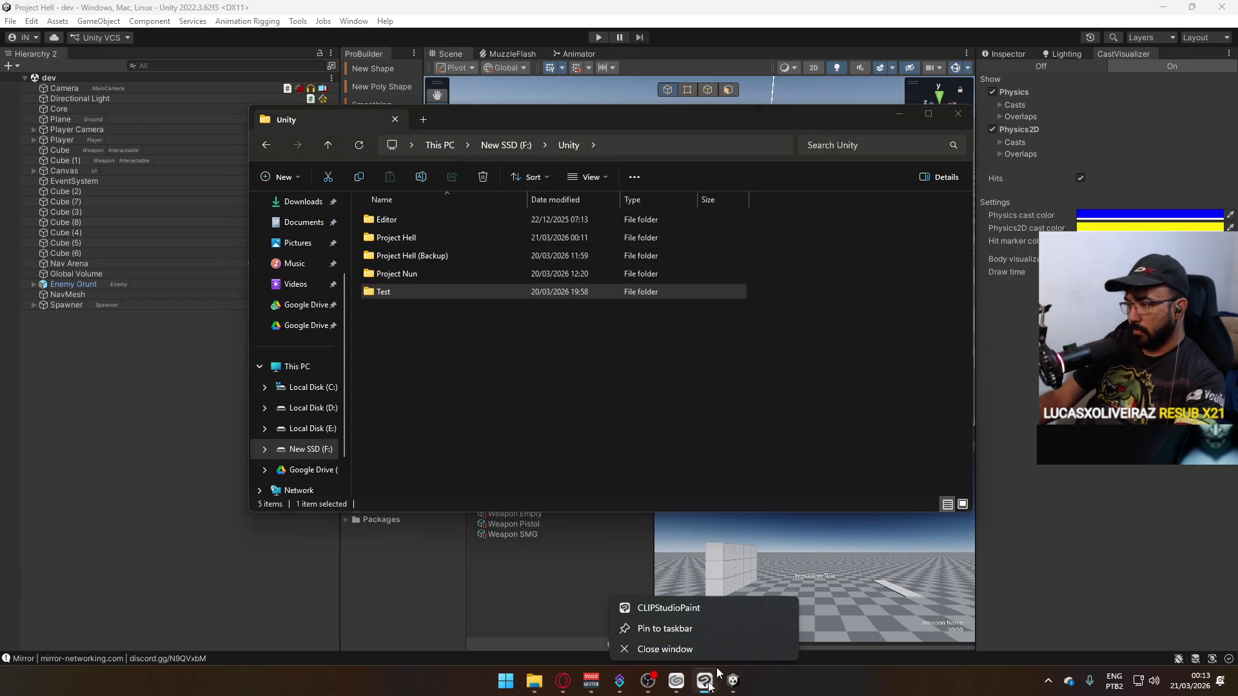
{"action": "left_click", "coordinate": [721, 645]}
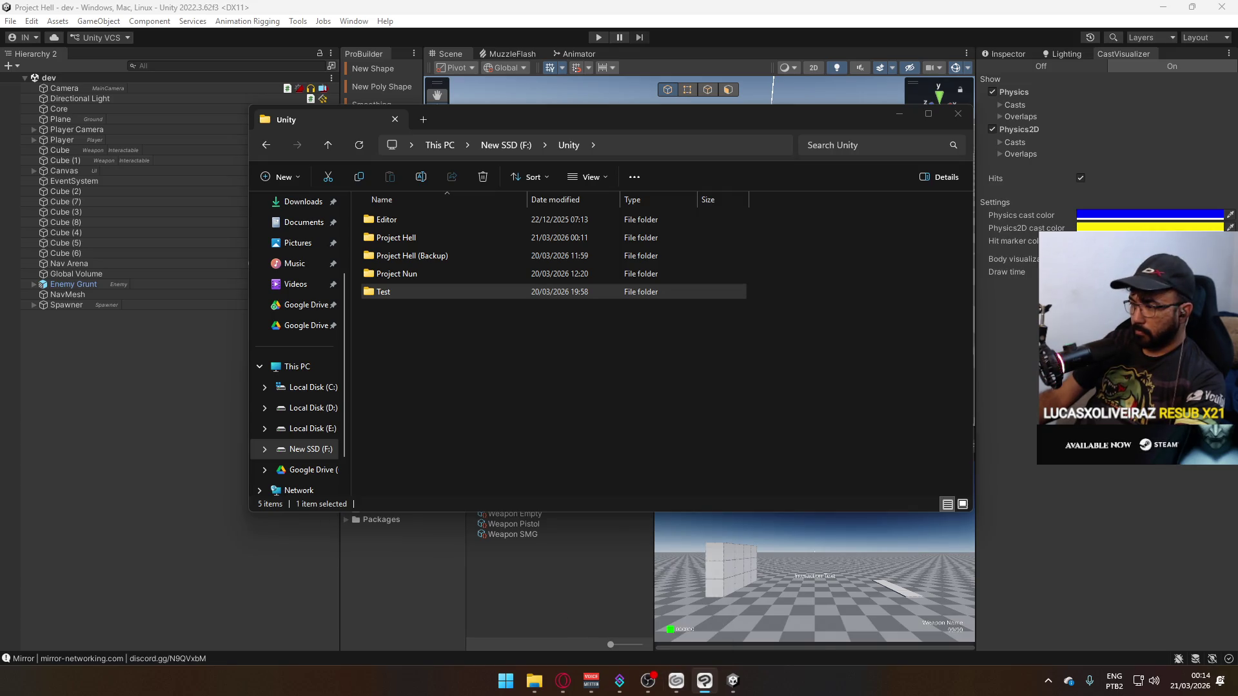
{"action": "right_click", "coordinate": [691, 681]}
{"action": "left_click", "coordinate": [714, 645]}
{"action": "right_click", "coordinate": [722, 681]}
{"action": "right_click", "coordinate": [705, 681]}
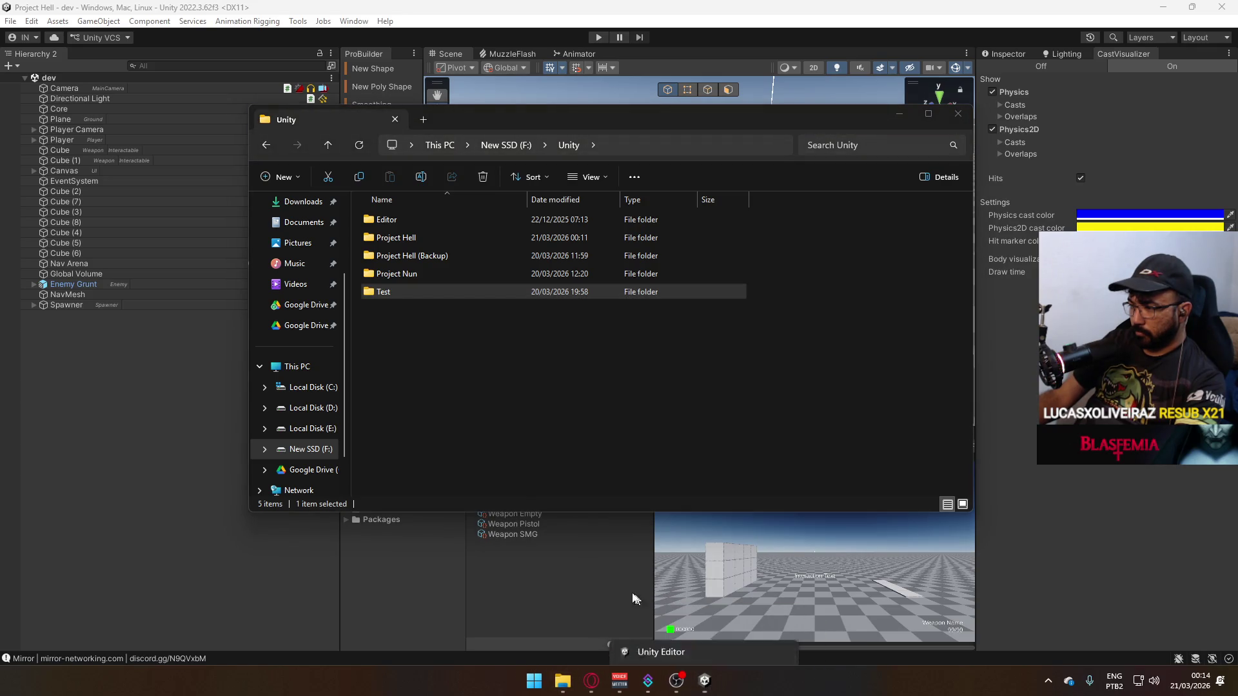
{"action": "left_click", "coordinate": [652, 645]}
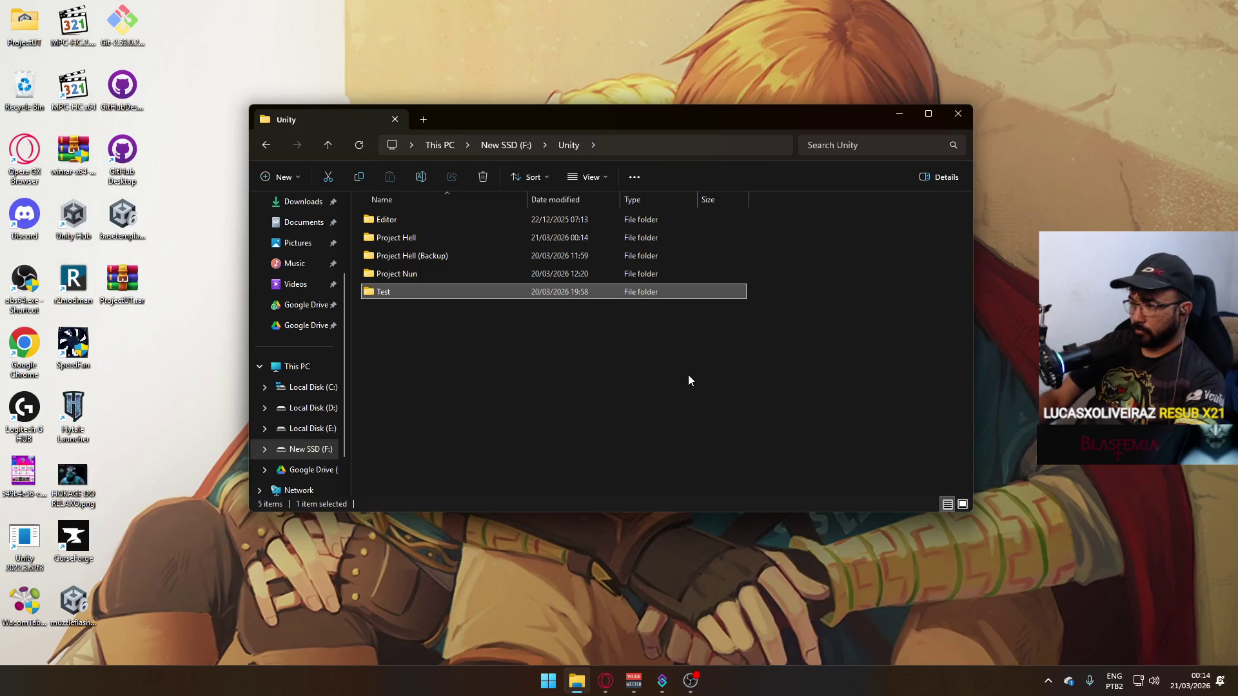
Permanently delete the Test folder from F:\Unity, then launch Unity Hub via Start search 'hu'.
{"action": "key", "text": "shift+Delete"}
{"action": "key", "text": "Escape"}
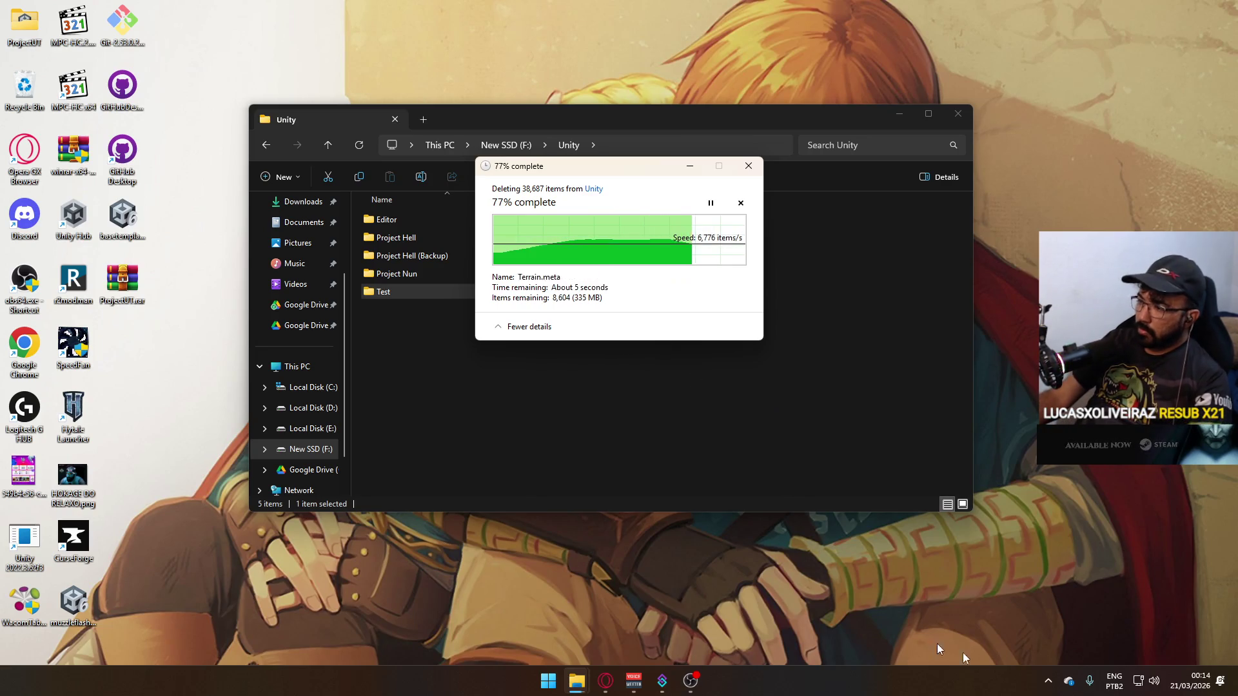
{"action": "left_click", "coordinate": [1048, 681]}
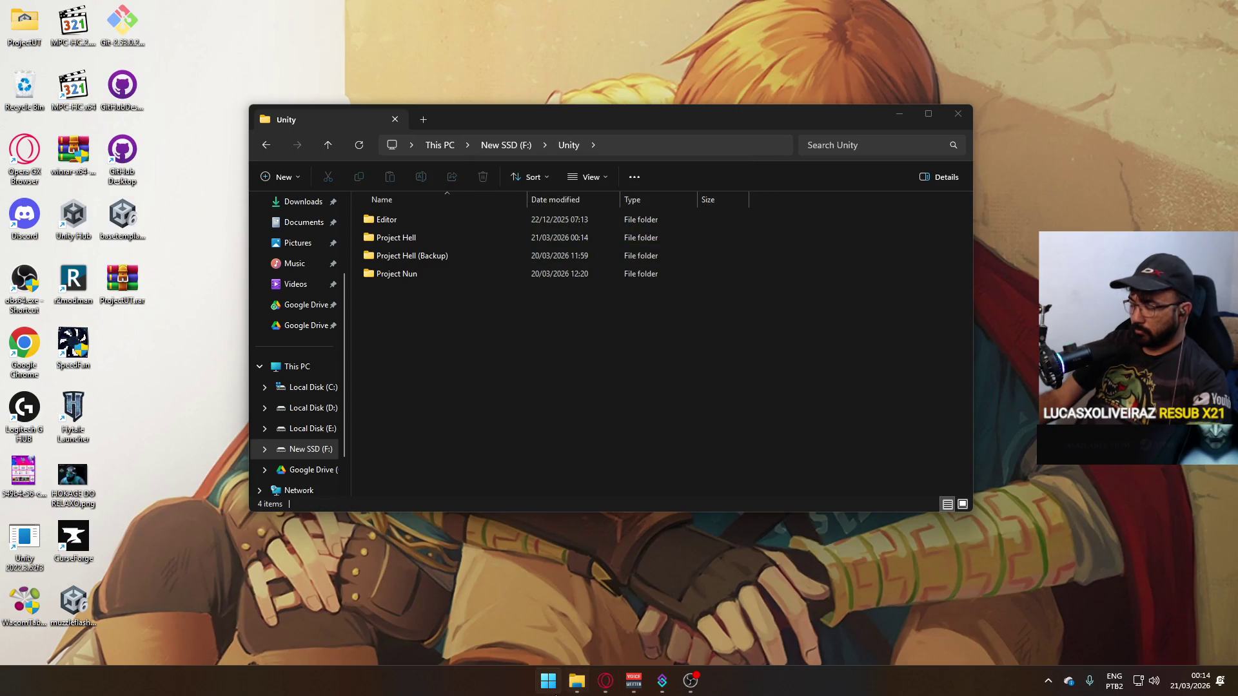
{"action": "left_click", "coordinate": [558, 695]}
{"action": "type", "text": "hu"}
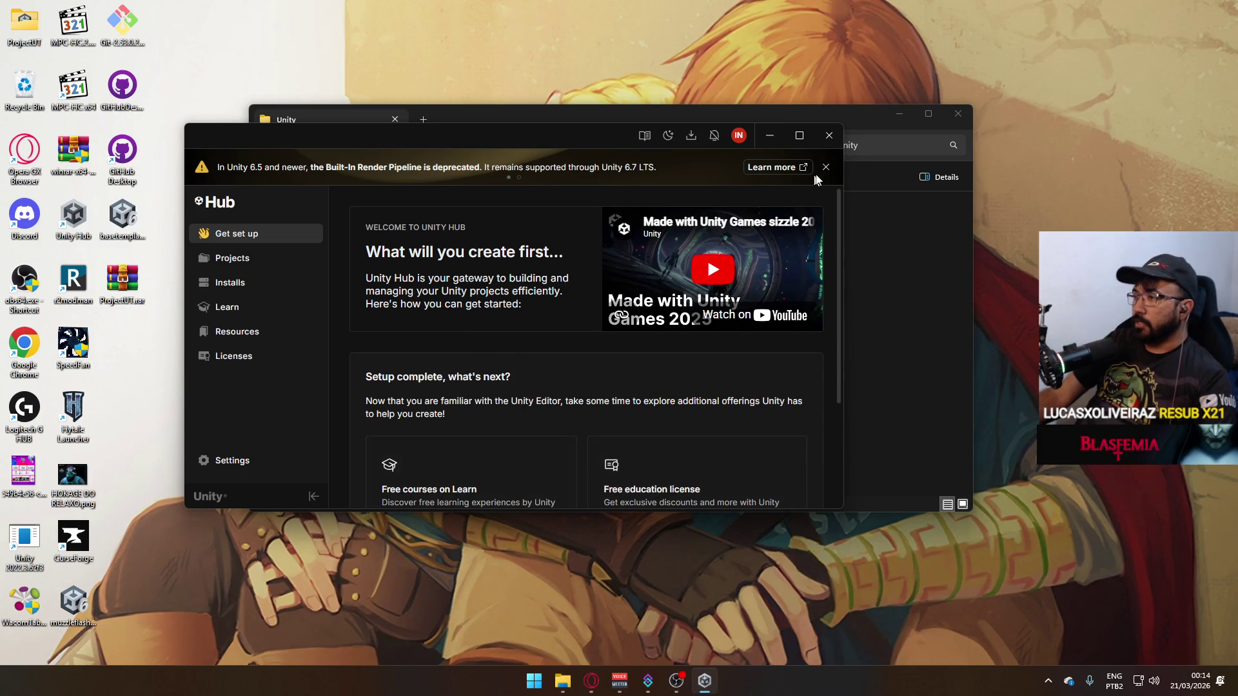
Create a local Universal 3D project named Test in F:\Unity on 6000.3.11f1.
{"action": "left_click", "coordinate": [826, 167]}
{"action": "left_click_drag", "start_coordinate": [485, 134], "coordinate": [565, 119]}
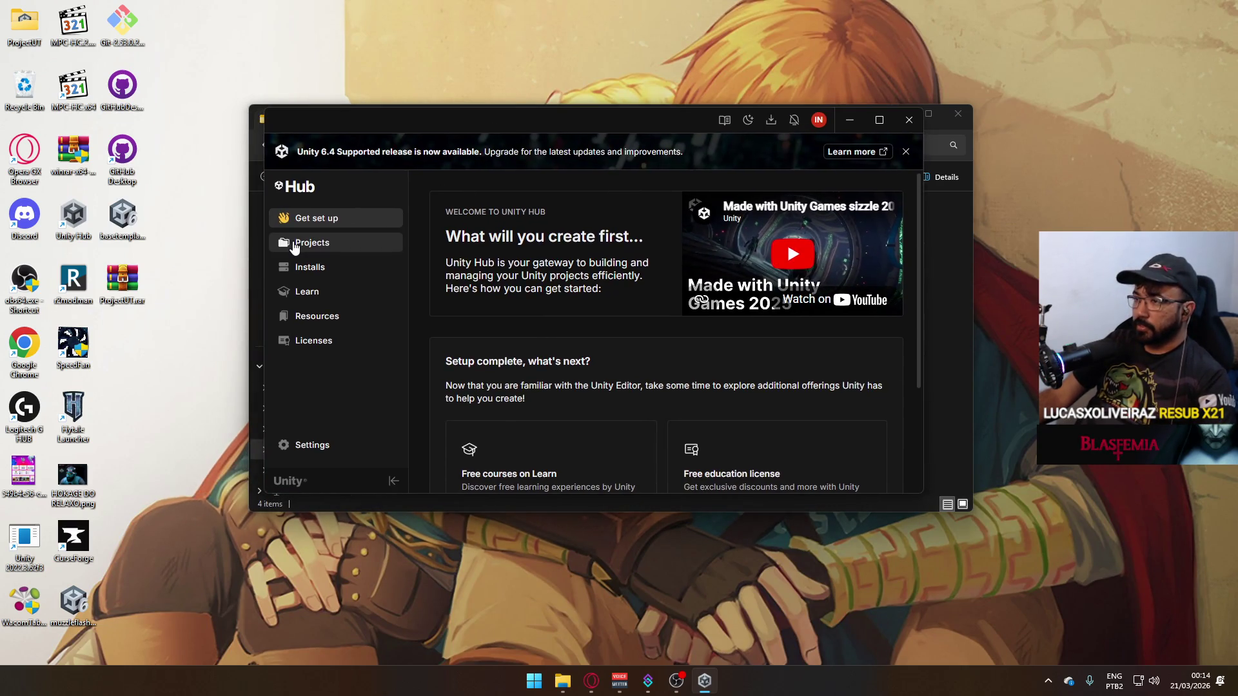
{"action": "left_click", "coordinate": [287, 242]}
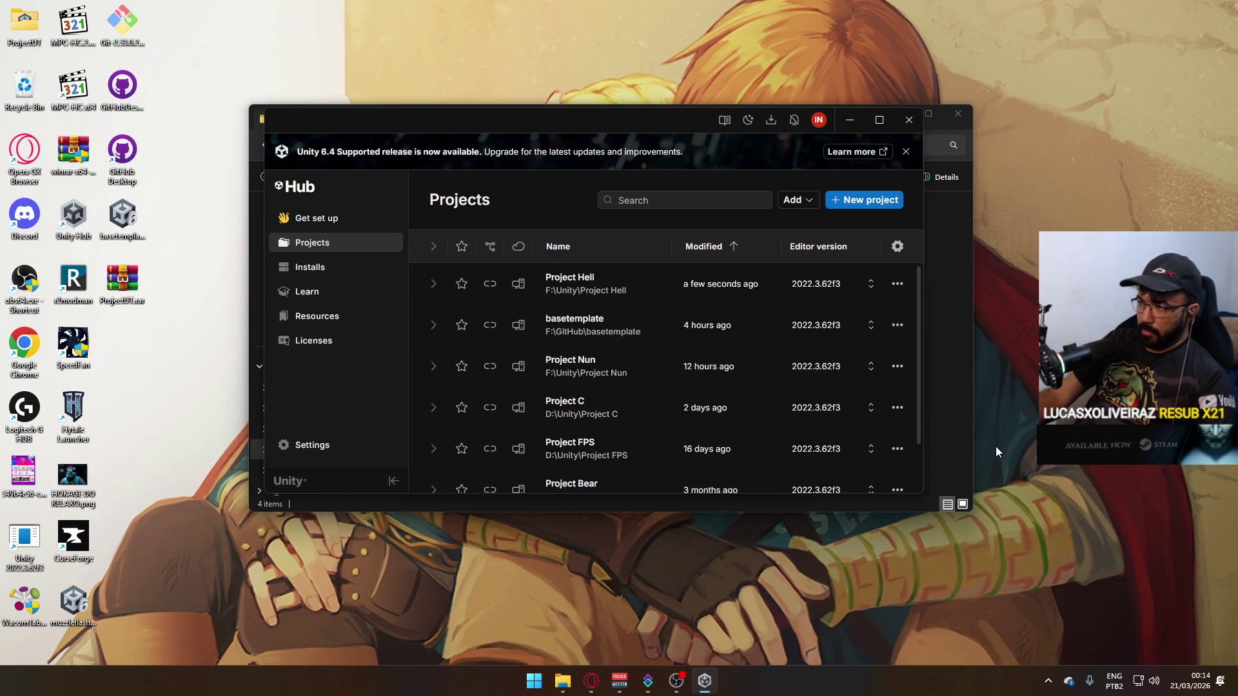
{"action": "left_click", "coordinate": [876, 207]}
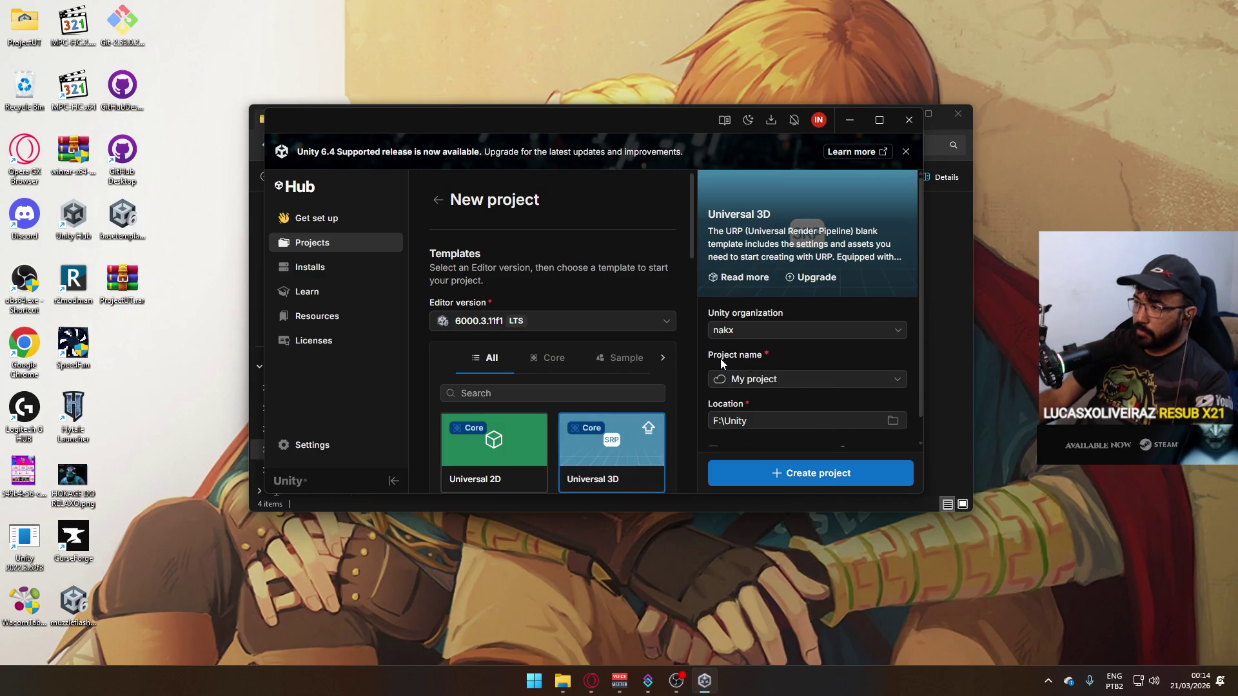
{"action": "left_click", "coordinate": [792, 379]}
{"action": "left_click", "coordinate": [781, 351]}
{"action": "type", "text": "Test"}
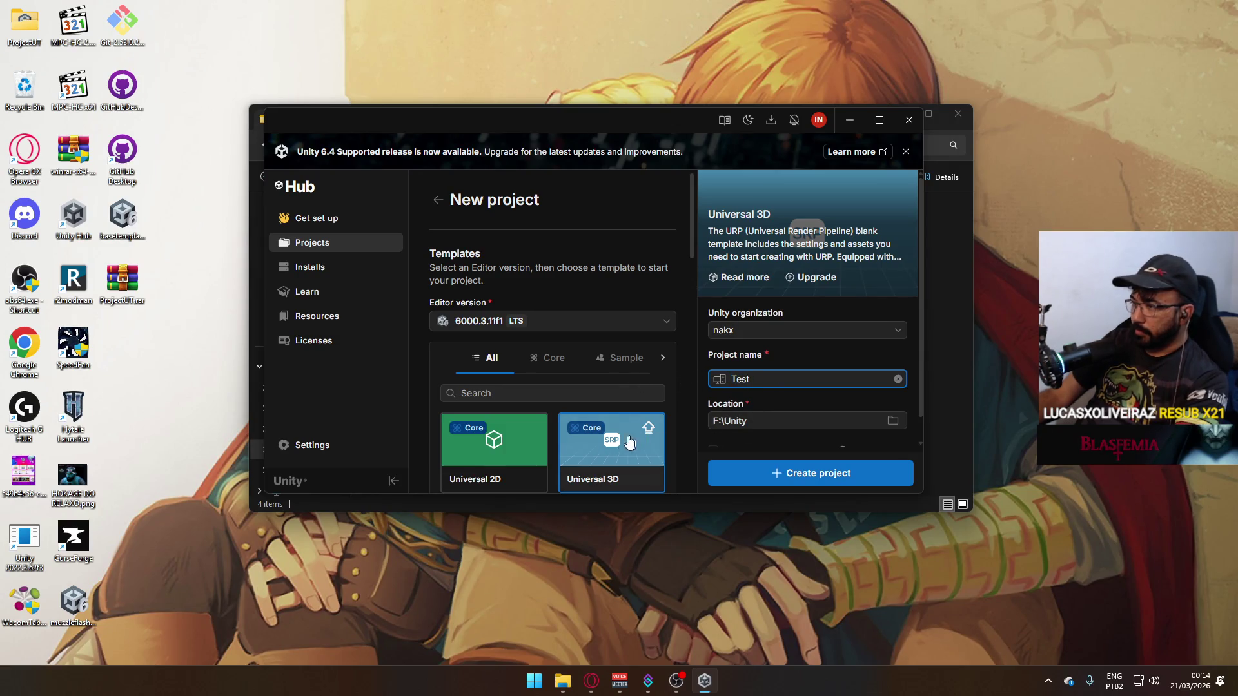
{"action": "scroll", "coordinate": [628, 444], "scroll_direction": "down", "scroll_amount": 3}
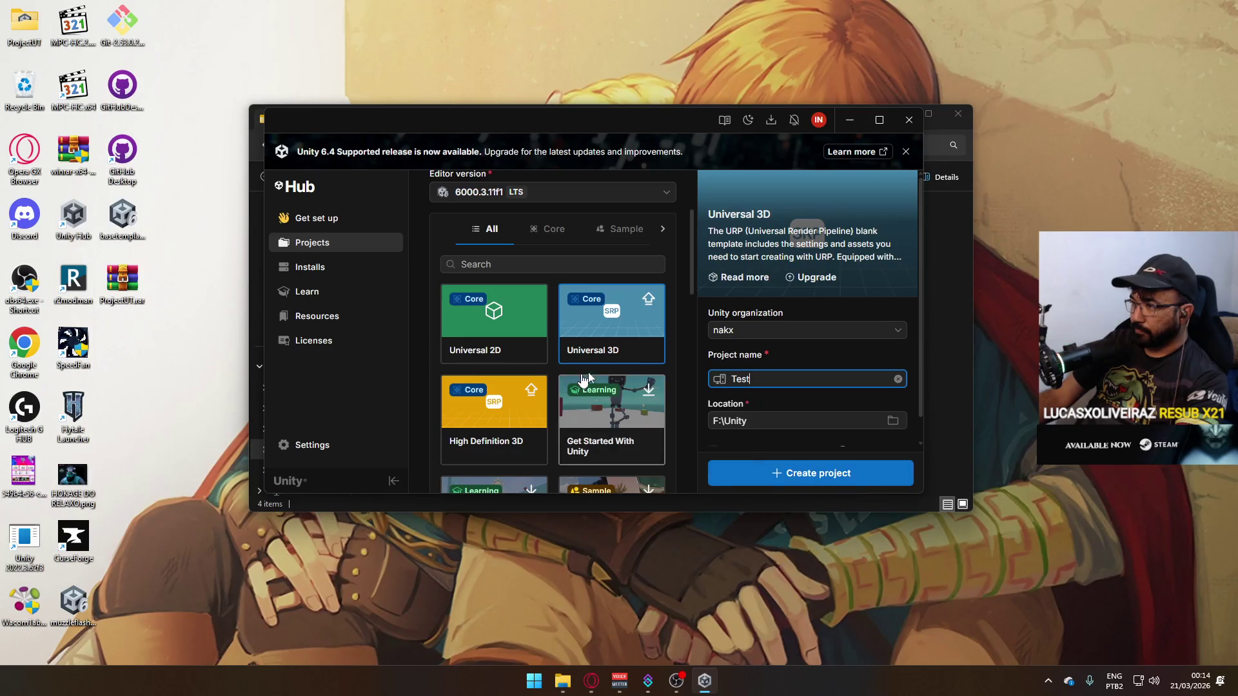
{"action": "left_click", "coordinate": [839, 477]}
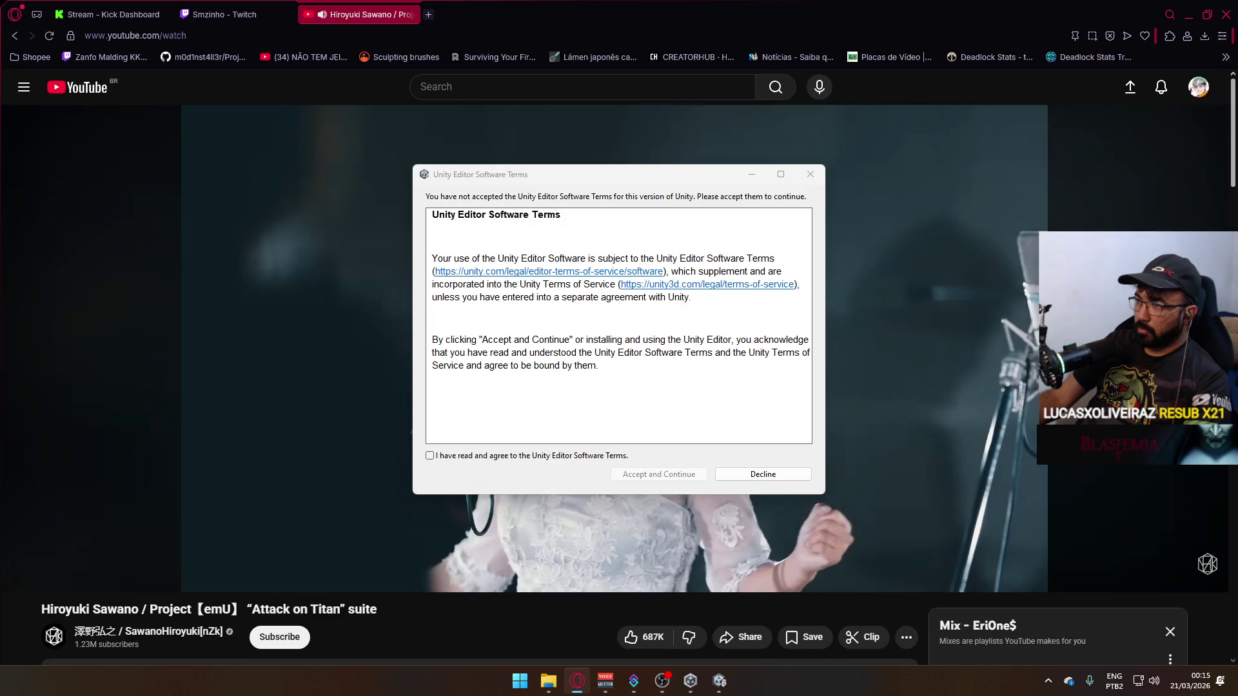
Decline the Unity Editor terms and start a new project on editor 2022.3.62f3.
{"action": "left_click", "coordinate": [765, 476]}
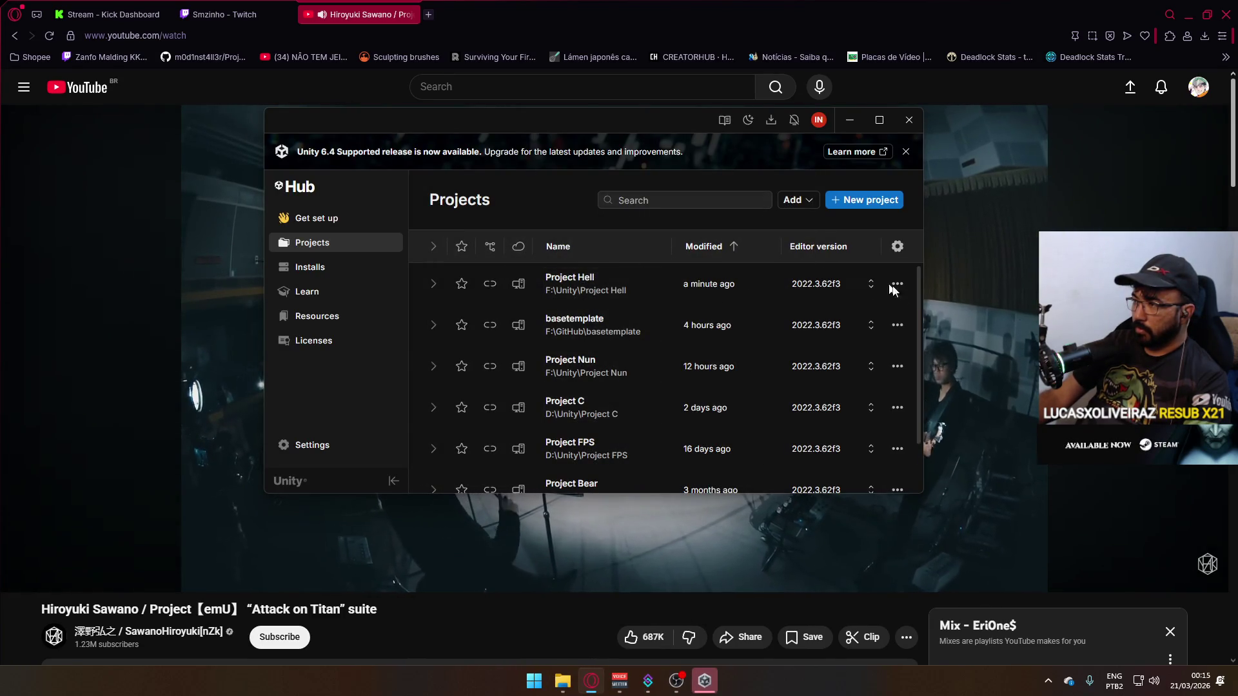
{"action": "left_click", "coordinate": [843, 207]}
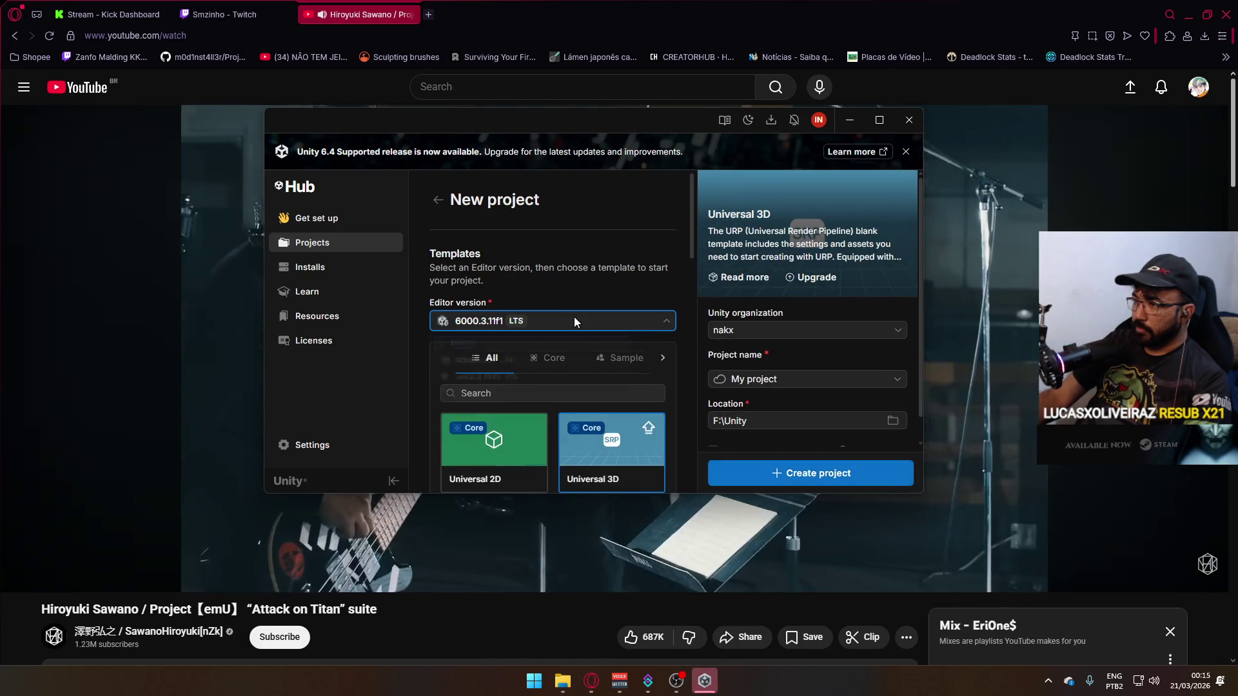
{"action": "left_click", "coordinate": [574, 321]}
{"action": "left_click", "coordinate": [624, 394]}
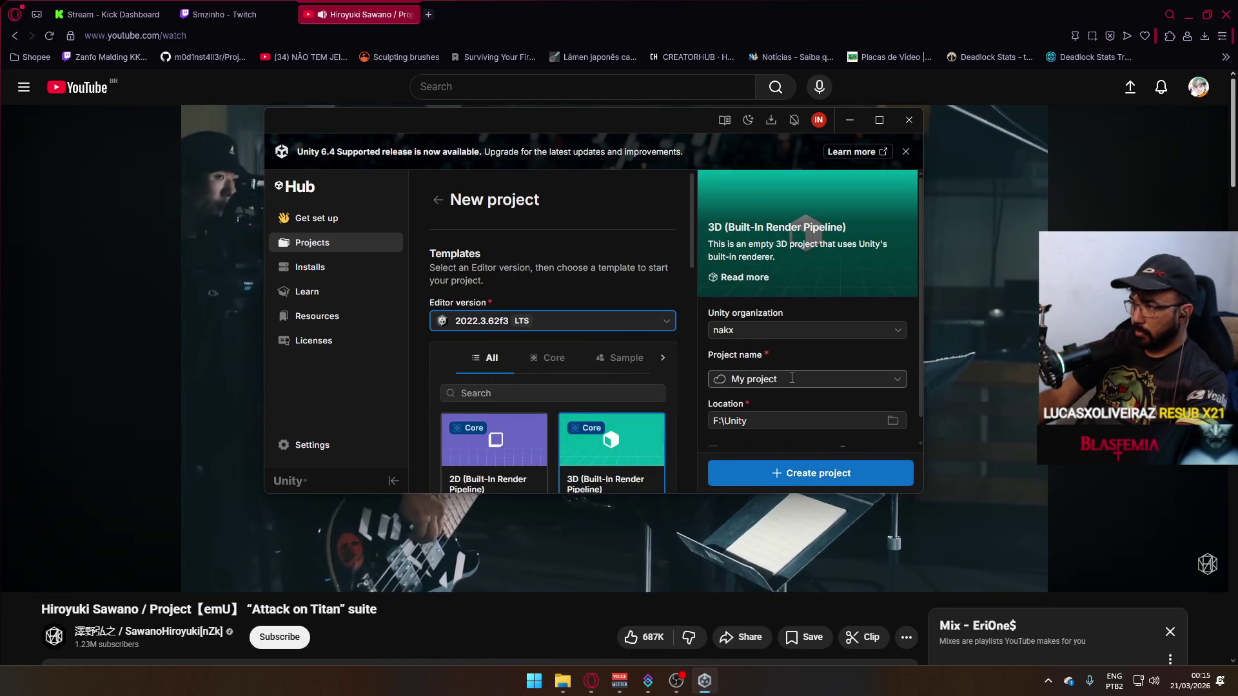
Create the local 3D (Built-In Render Pipeline) project 'Test', minimizing Hub and browser.
{"action": "left_click", "coordinate": [806, 379]}
{"action": "left_click", "coordinate": [759, 345]}
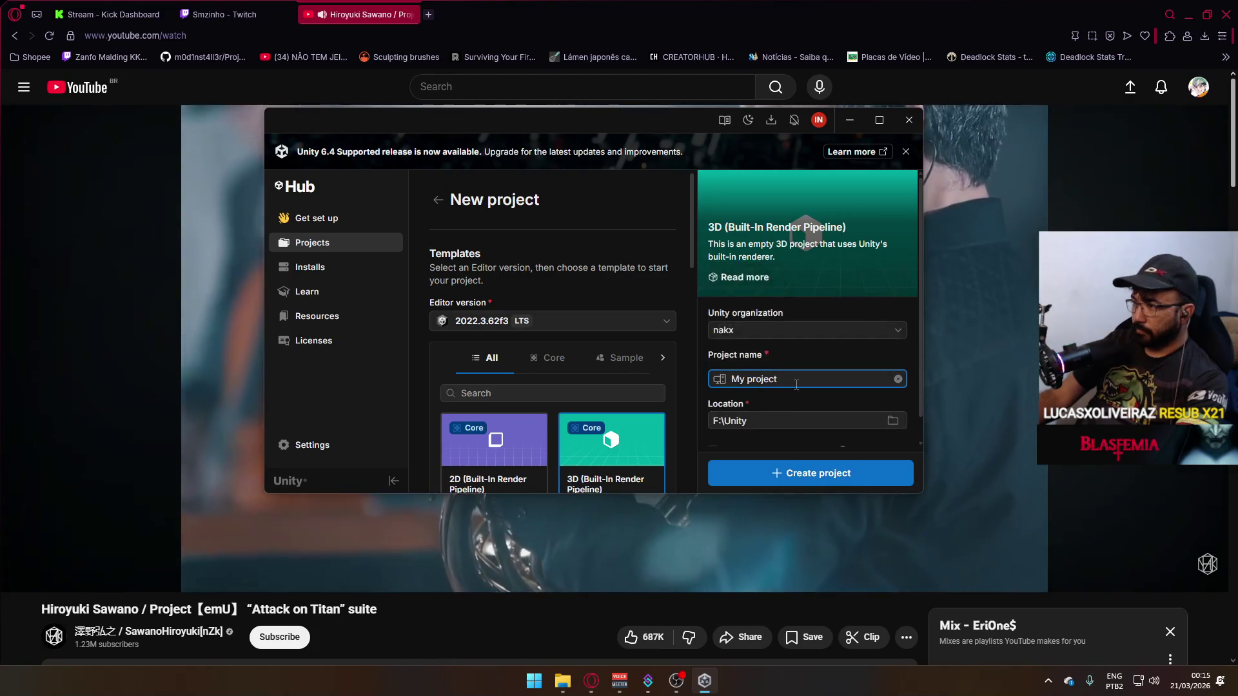
{"action": "type", "text": "Test"}
{"action": "left_click", "coordinate": [795, 476]}
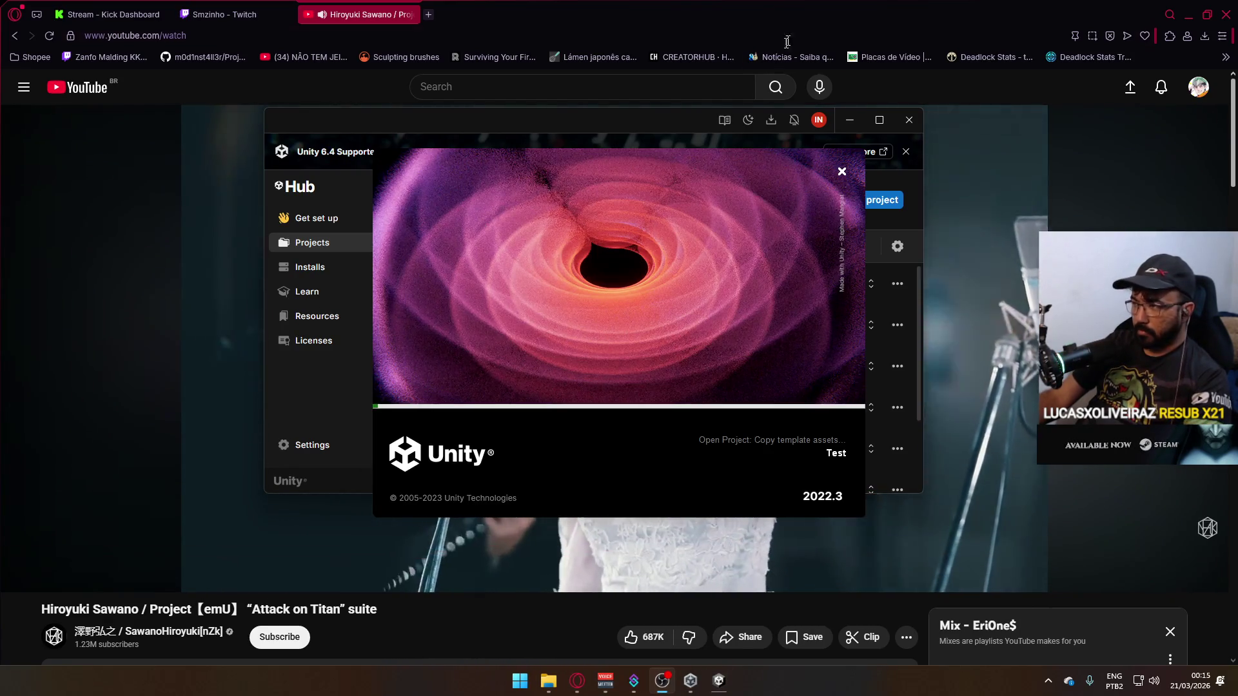
{"action": "left_click", "coordinate": [849, 125]}
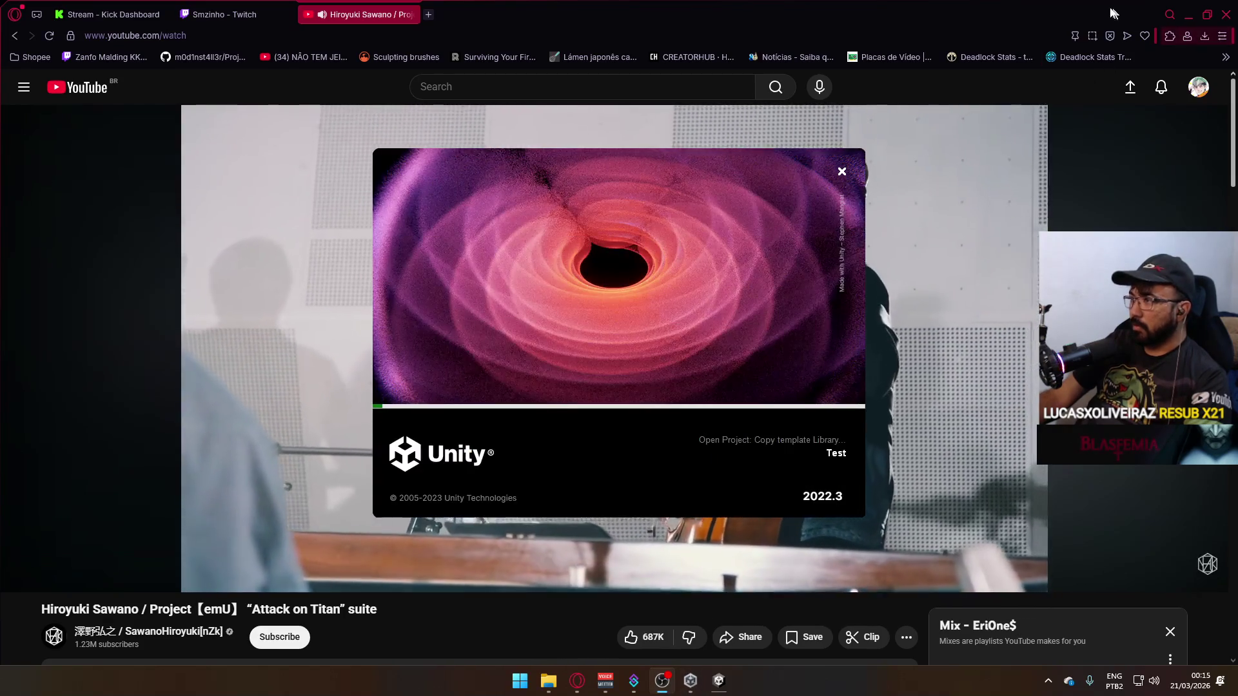
{"action": "left_click", "coordinate": [1190, 14]}
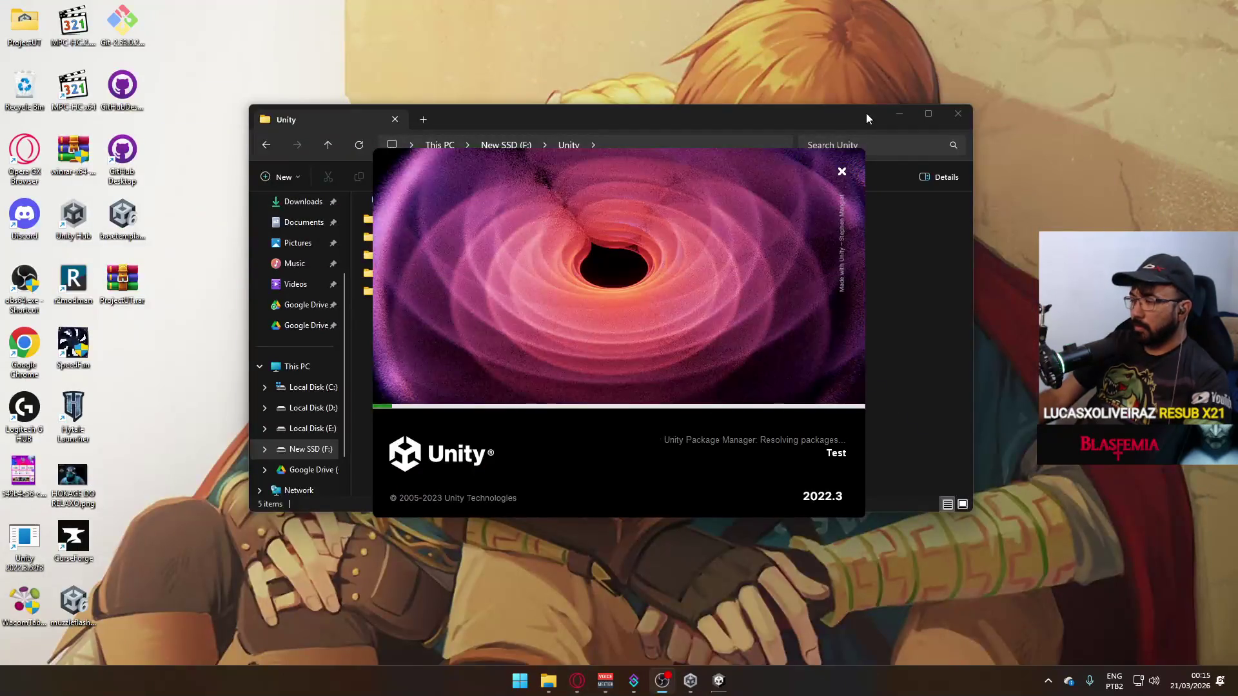
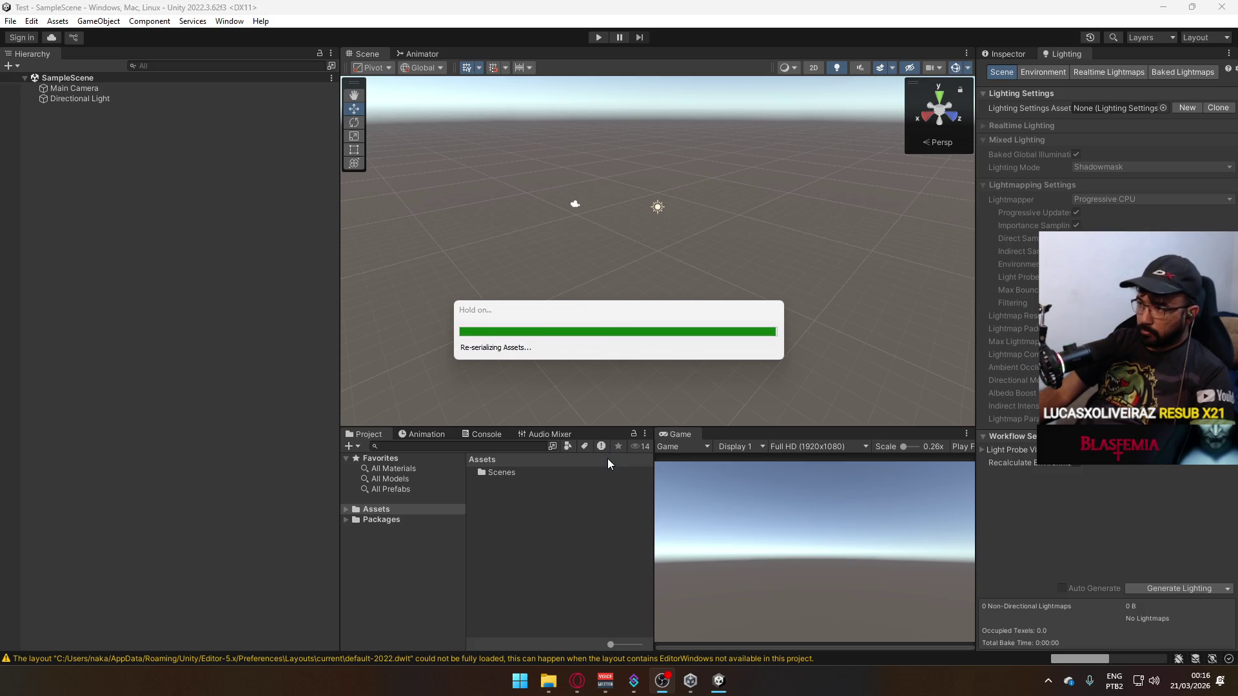
Delete the Scenes folder from Assets.
{"action": "left_click", "coordinate": [522, 473]}
{"action": "key", "text": "Delete"}
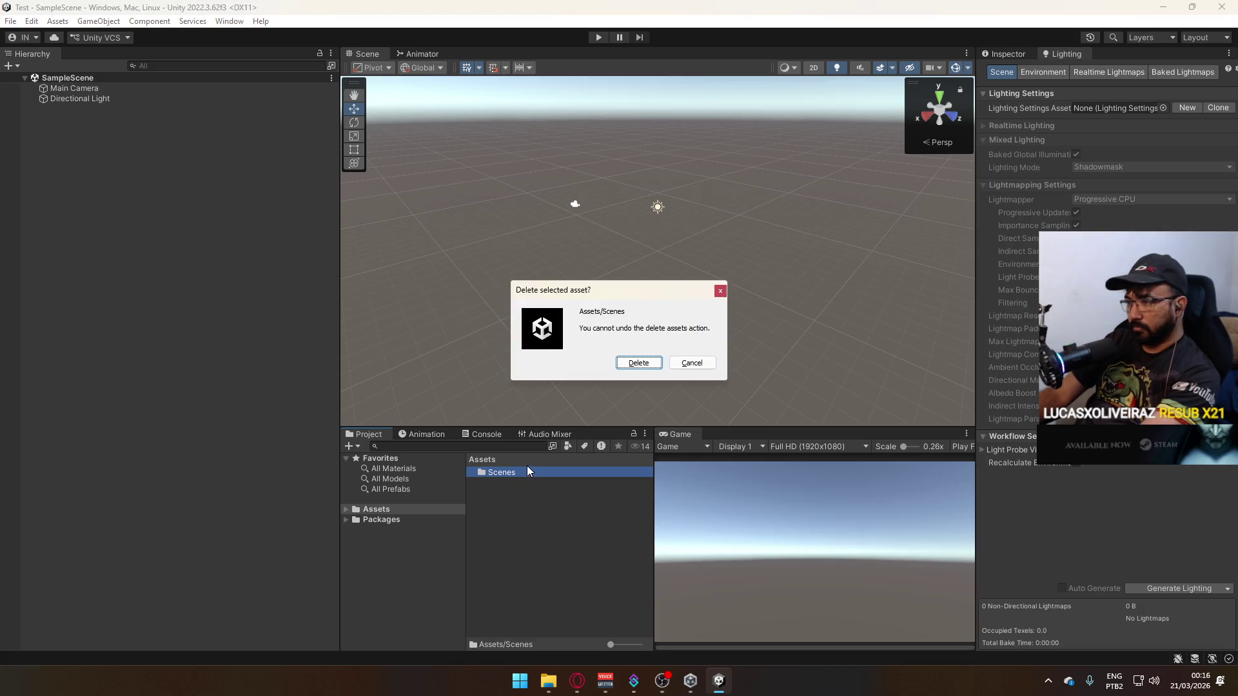
{"action": "key", "text": "Return"}
Open Package Manager on the Unity Registry and start adding a package from a git URL.
{"action": "left_click", "coordinate": [230, 22]}
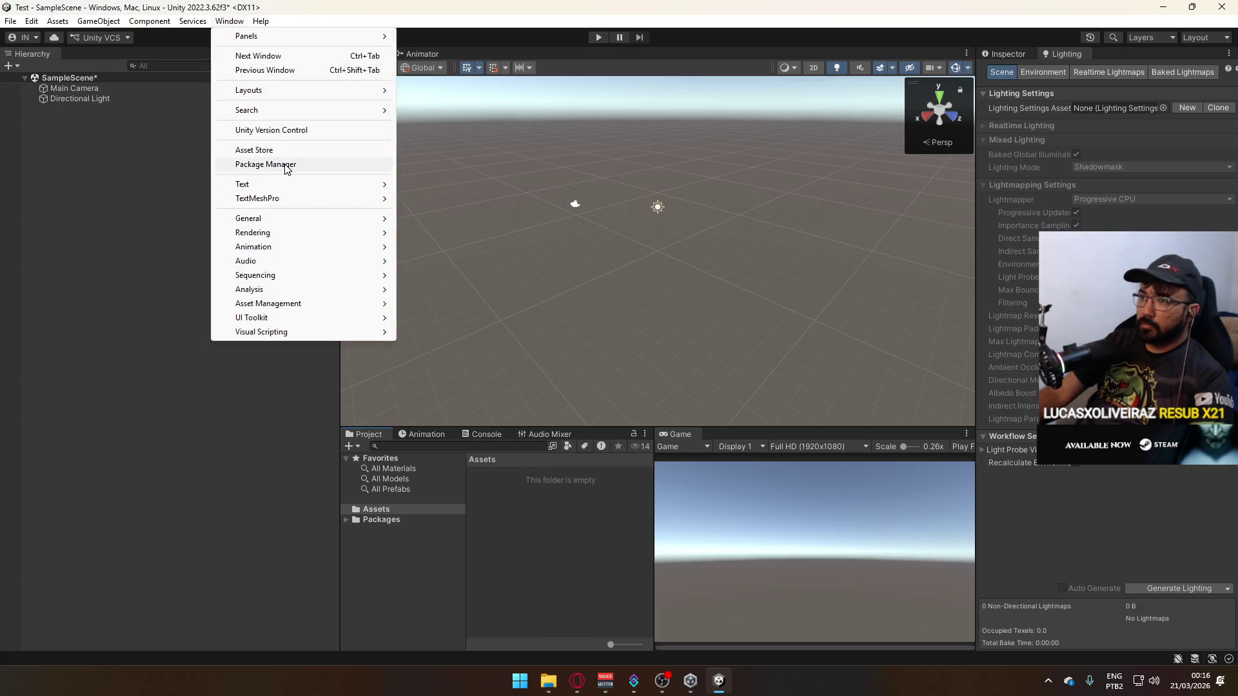
{"action": "left_click", "coordinate": [341, 163]}
{"action": "left_click", "coordinate": [381, 214]}
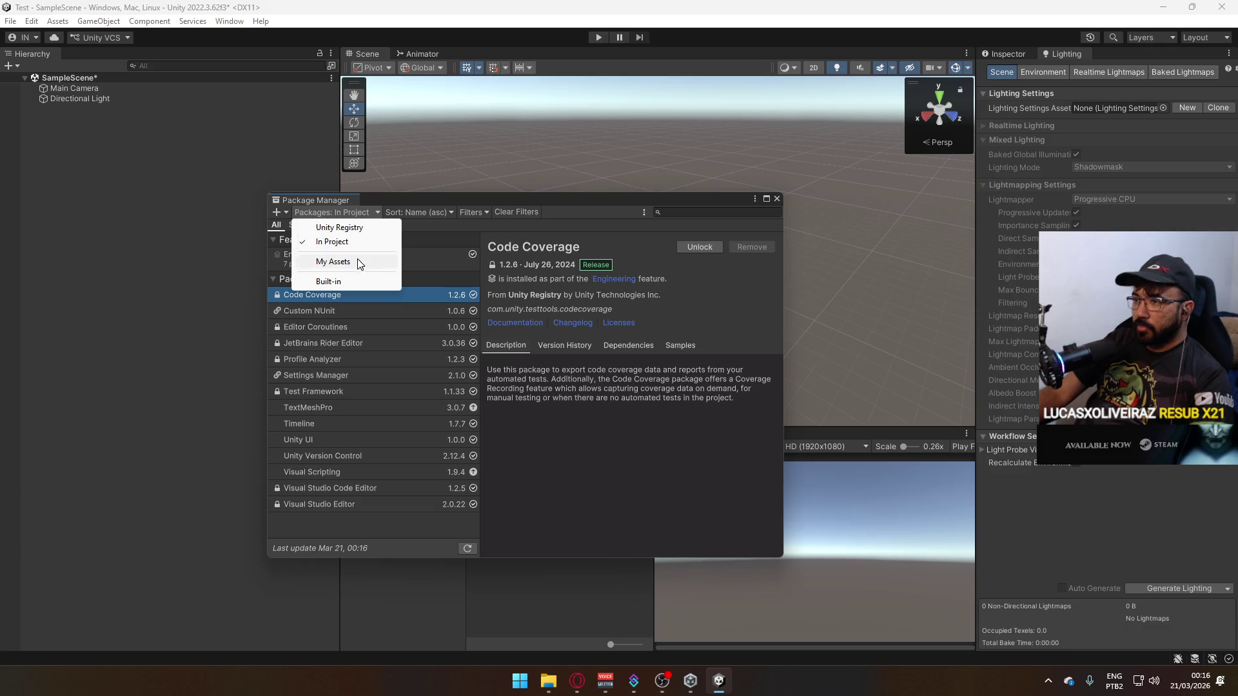
{"action": "left_click", "coordinate": [361, 230]}
{"action": "left_click", "coordinate": [281, 214]}
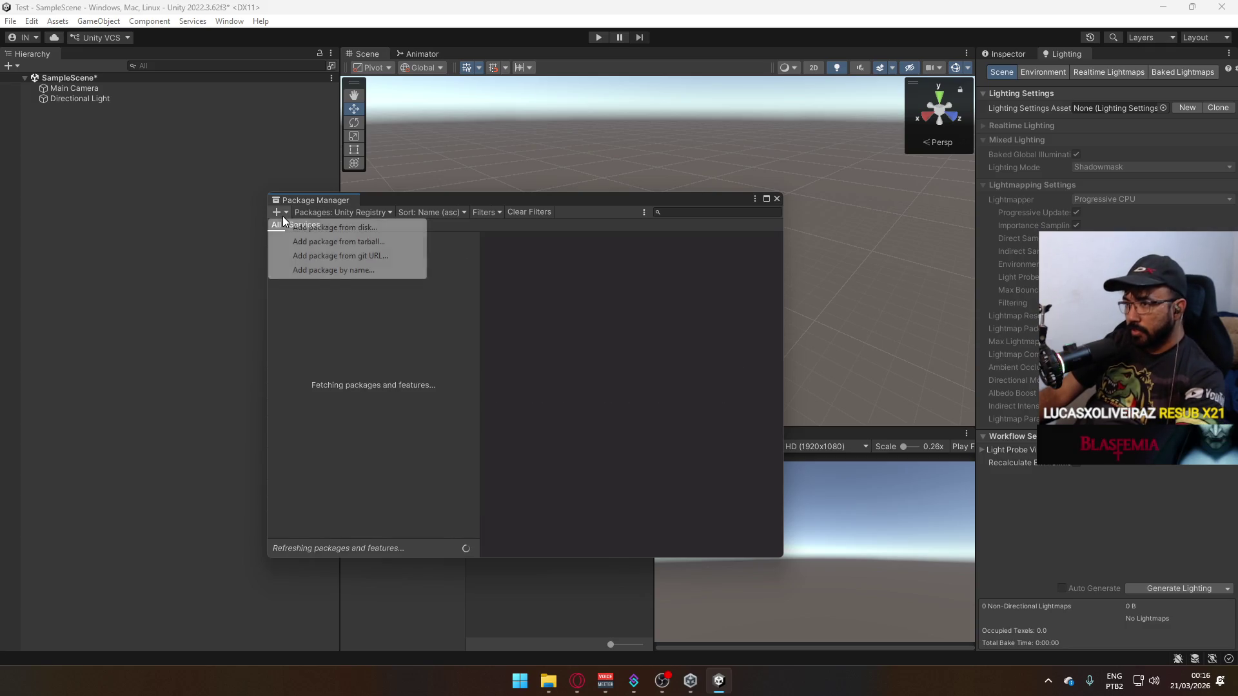
{"action": "left_click", "coordinate": [359, 256]}
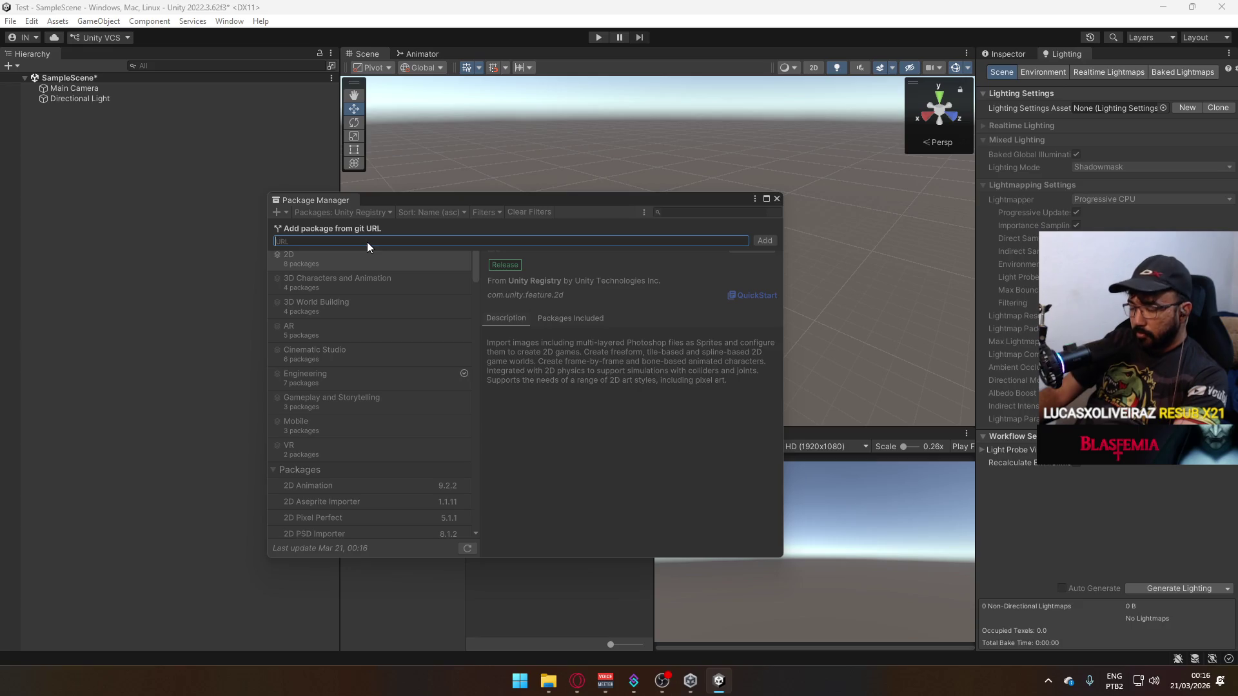
{"action": "type", "text": "www.git."}
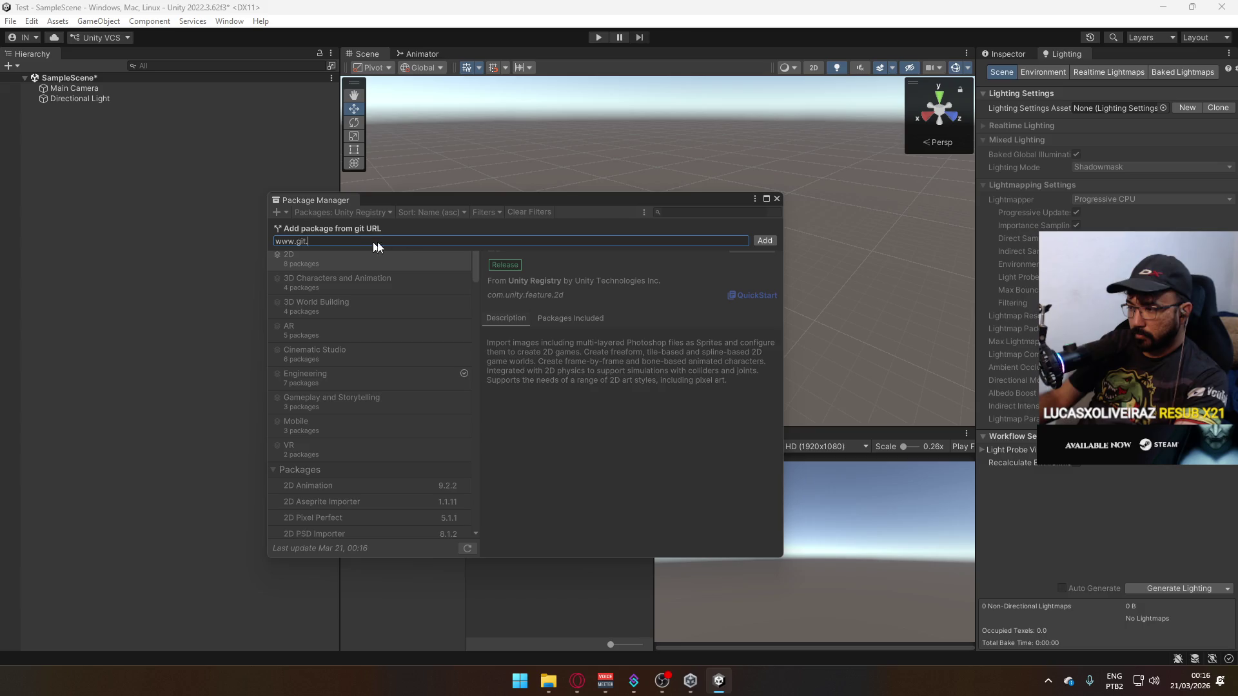
{"action": "left_click", "coordinate": [577, 681]}
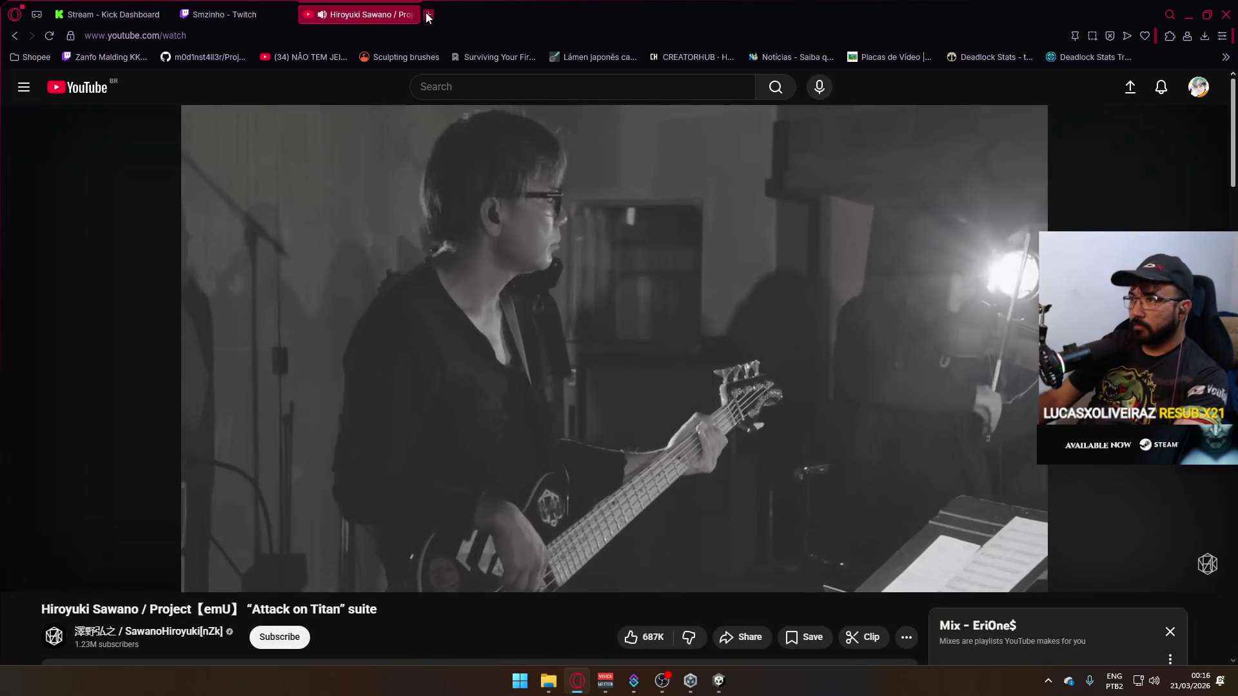
Visit the BaseTemplate GitHub repository in a new tab, then close it and return to Unity.
{"action": "left_click", "coordinate": [429, 14]}
{"action": "type", "text": "github.com/nakassaur/BaseTemplate"}
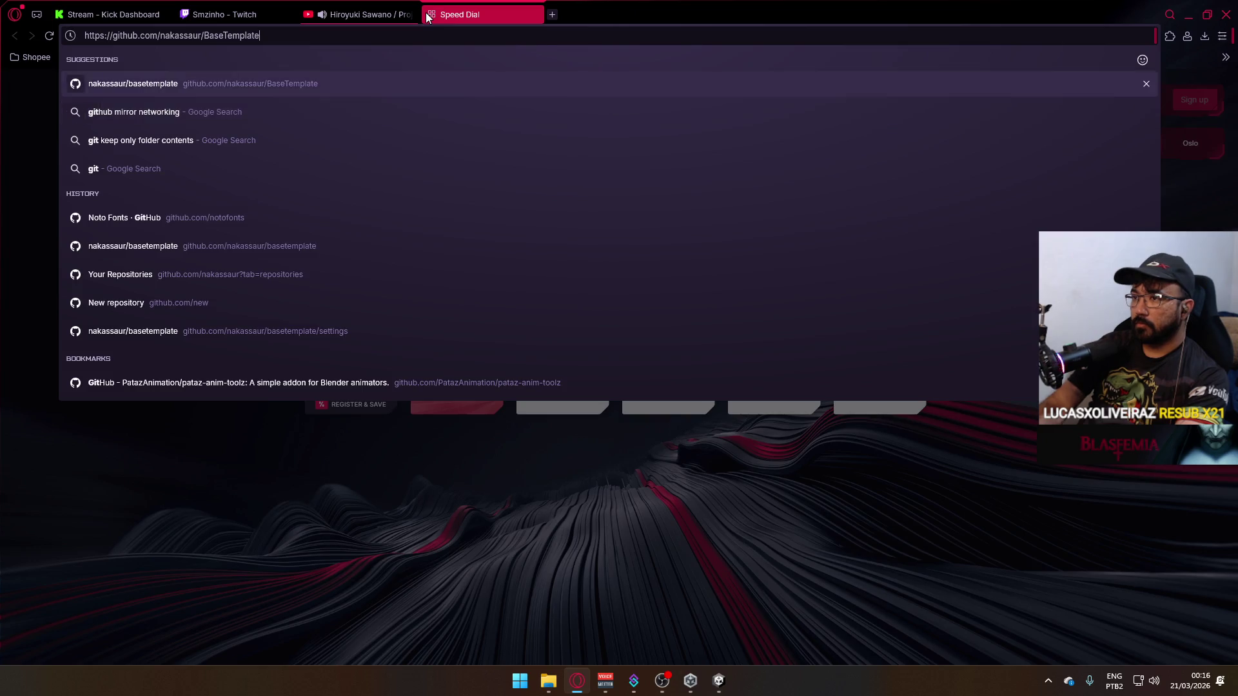
{"action": "key", "text": "Return"}
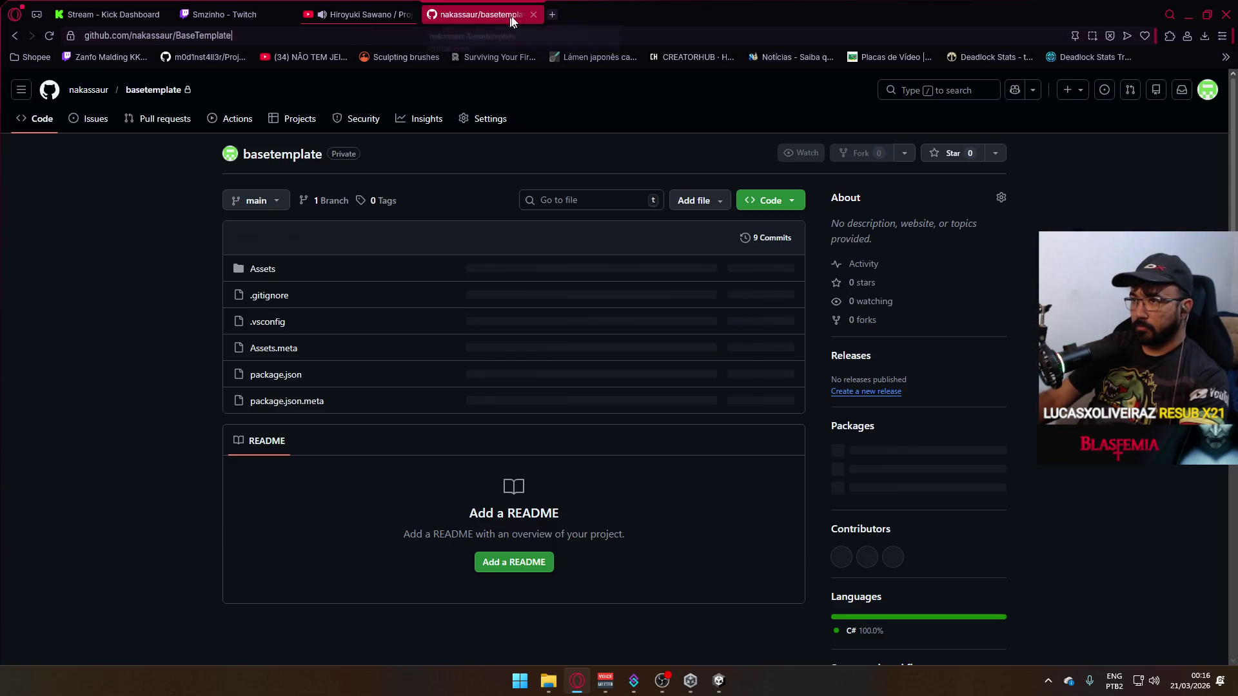
{"action": "left_click", "coordinate": [533, 14]}
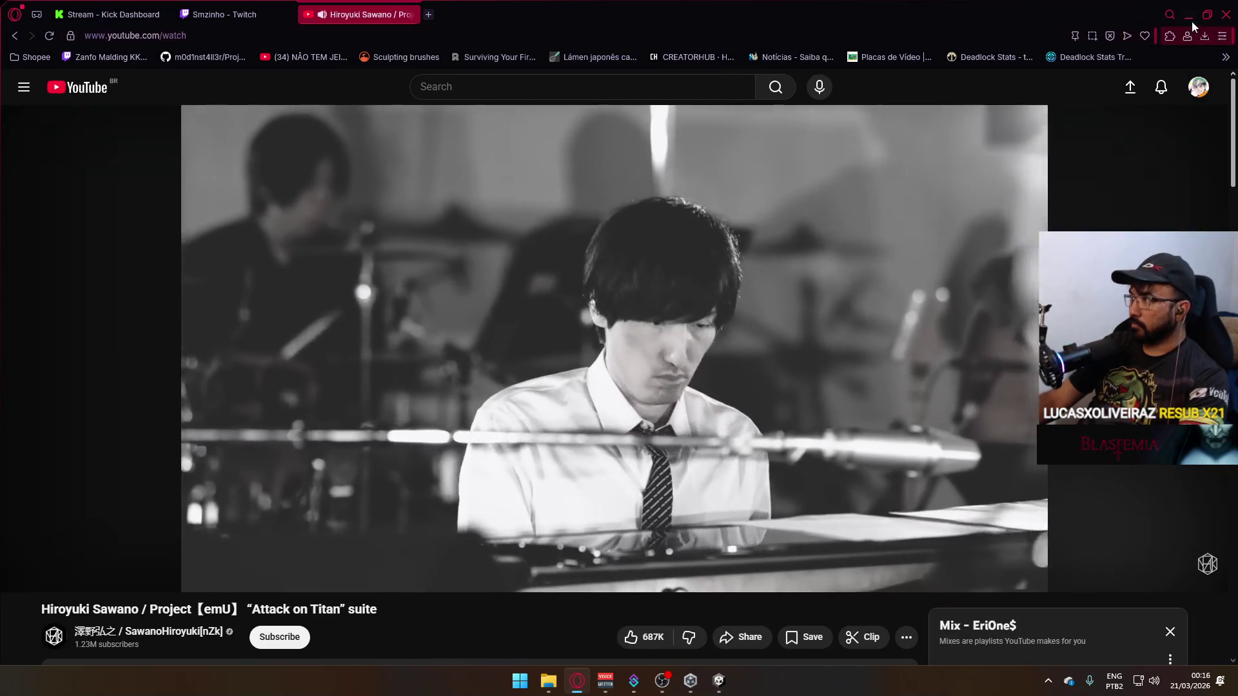
{"action": "left_click", "coordinate": [1189, 16]}
{"action": "left_click", "coordinate": [279, 212]}
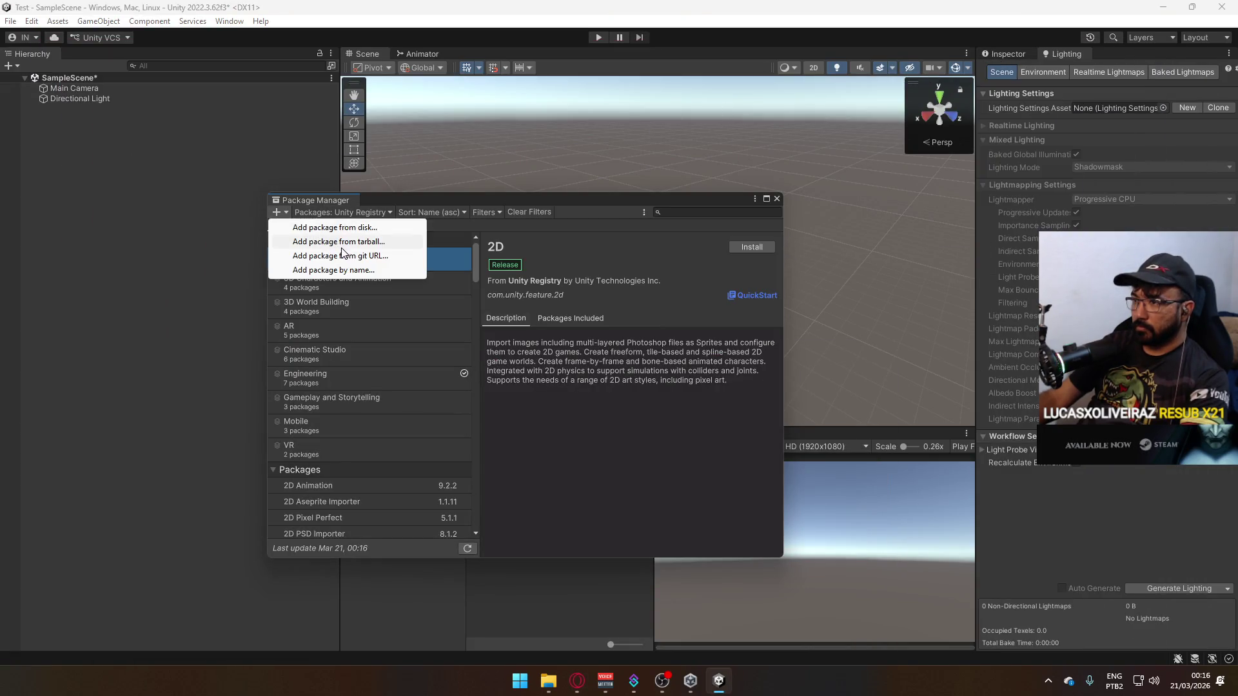
Paste the BaseTemplate repository URL into Add package from git URL and install it.
{"action": "left_click", "coordinate": [401, 249]}
{"action": "type", "text": "https://github.com/nakassaur/BaseTemplate"}
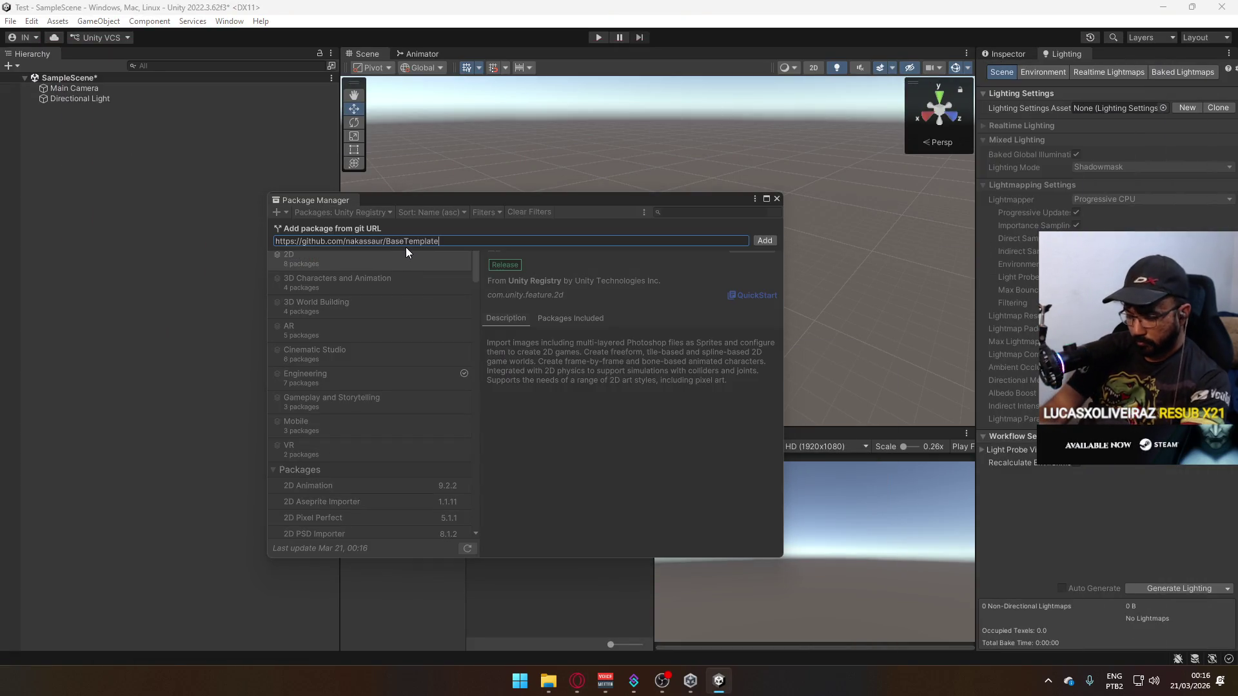
{"action": "key", "text": "Return"}
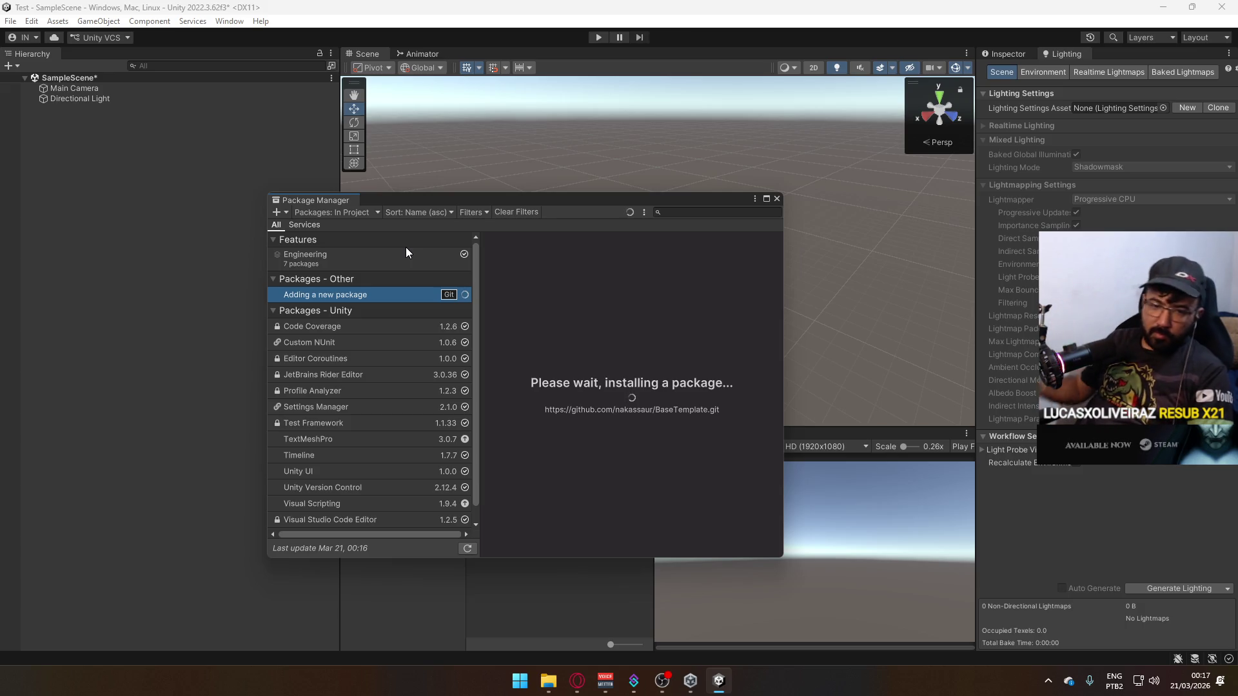
{"action": "left_click", "coordinate": [577, 680]}
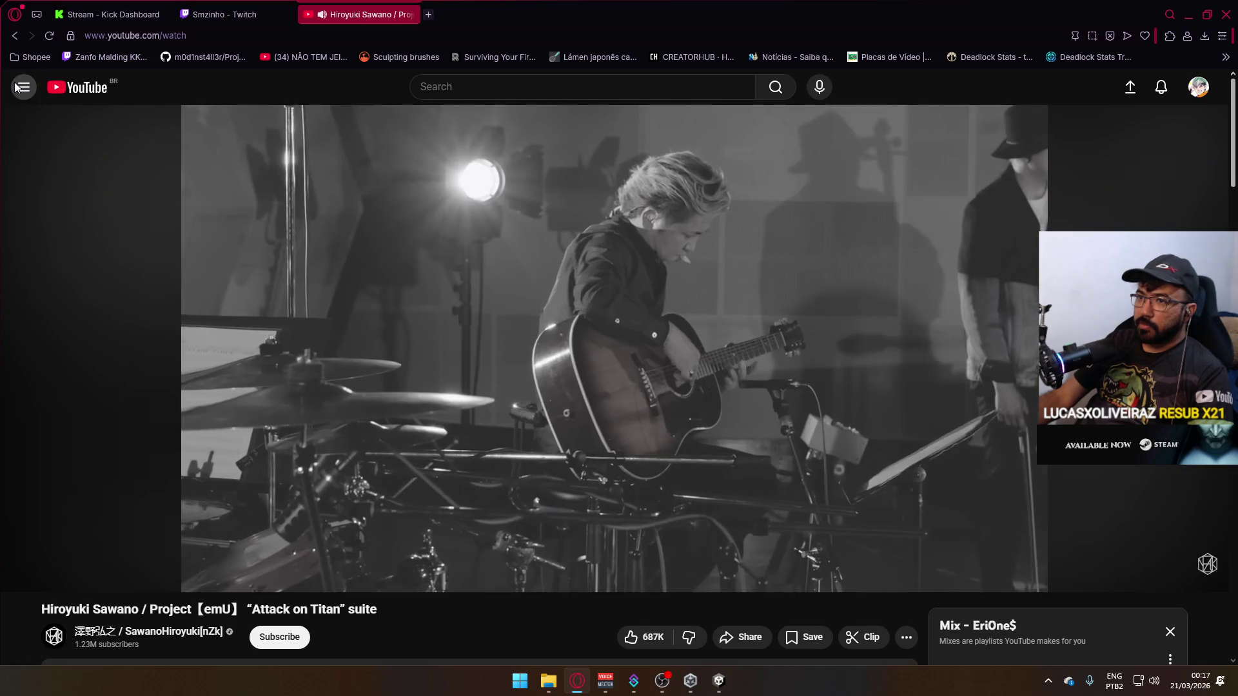
Open YouTube home in a new browser tab.
{"action": "right_click", "coordinate": [16, 87]}
{"action": "left_click", "coordinate": [83, 87]}
{"action": "right_click", "coordinate": [82, 87]}
{"action": "left_click", "coordinate": [109, 90]}
{"action": "left_click", "coordinate": [476, 6]}
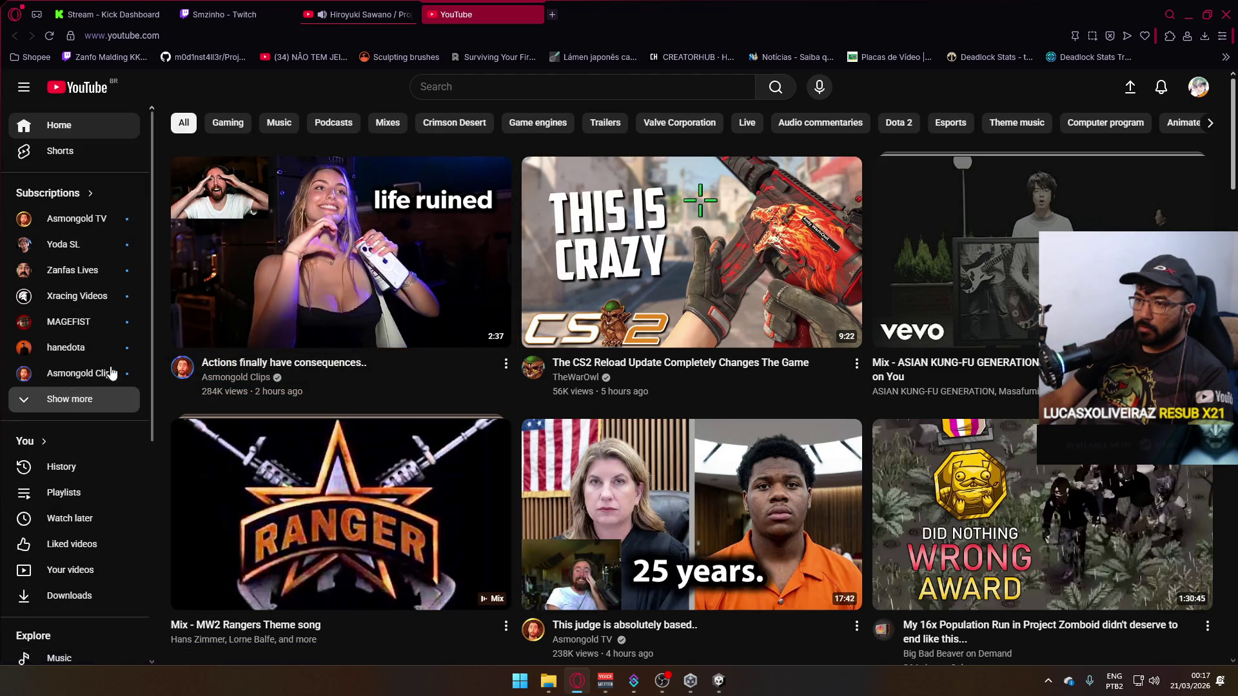
Open the Game Dev Guide channel from the subscriptions list.
{"action": "left_click", "coordinate": [81, 399]}
{"action": "scroll", "coordinate": [86, 314], "scroll_direction": "down", "scroll_amount": 2}
{"action": "left_click", "coordinate": [81, 296]}
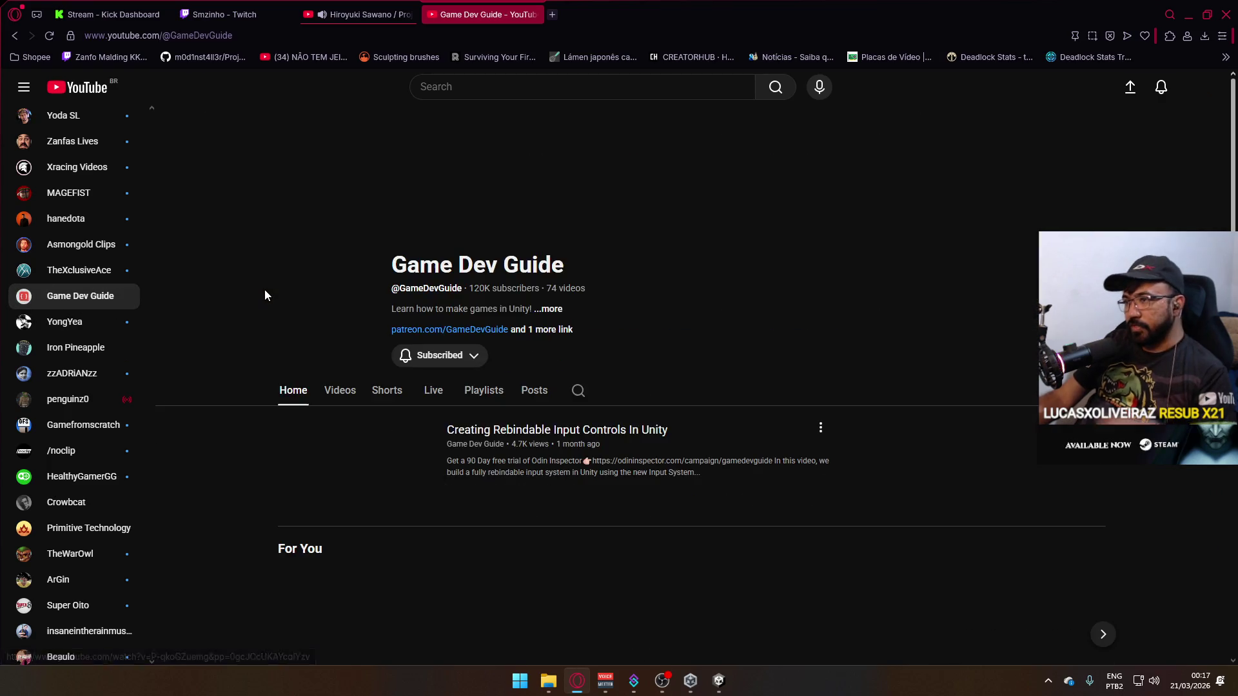
{"action": "scroll", "coordinate": [342, 411], "scroll_direction": "down", "scroll_amount": 2}
{"action": "scroll", "coordinate": [342, 410], "scroll_direction": "down", "scroll_amount": 2}
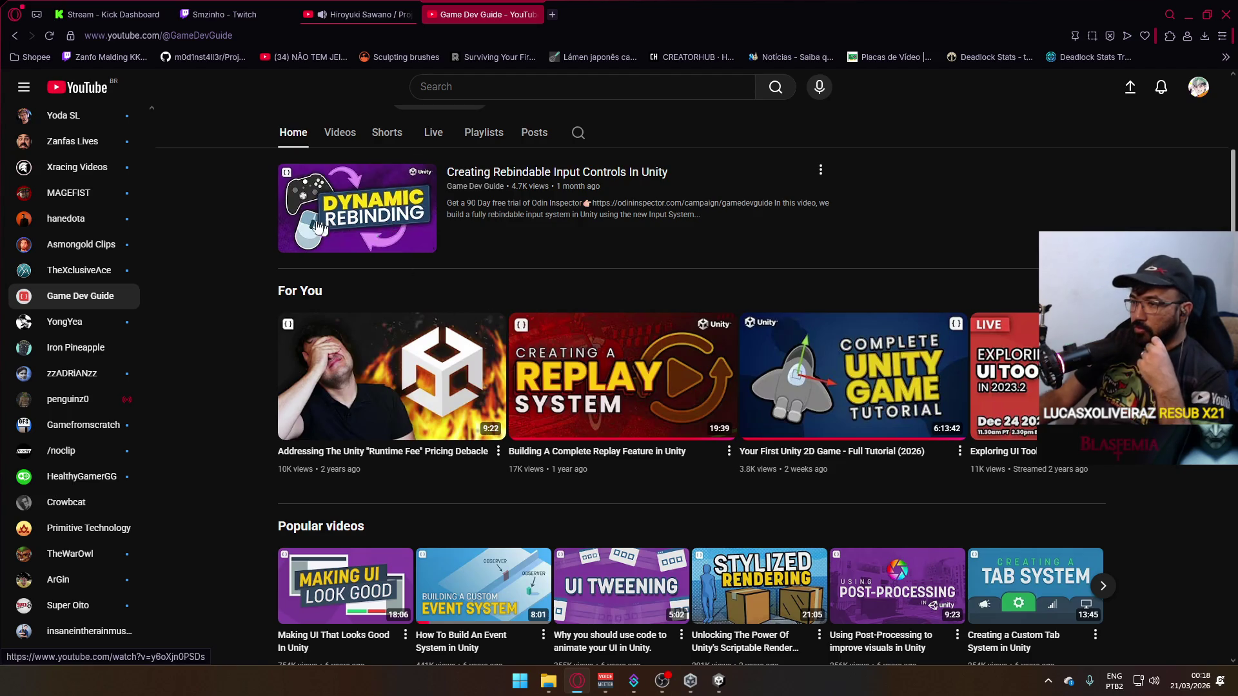
{"action": "scroll", "coordinate": [354, 357], "scroll_direction": "up", "scroll_amount": 5}
Browse the channel's Videos list and open the Assembly Definitions video.
{"action": "left_click", "coordinate": [340, 261]}
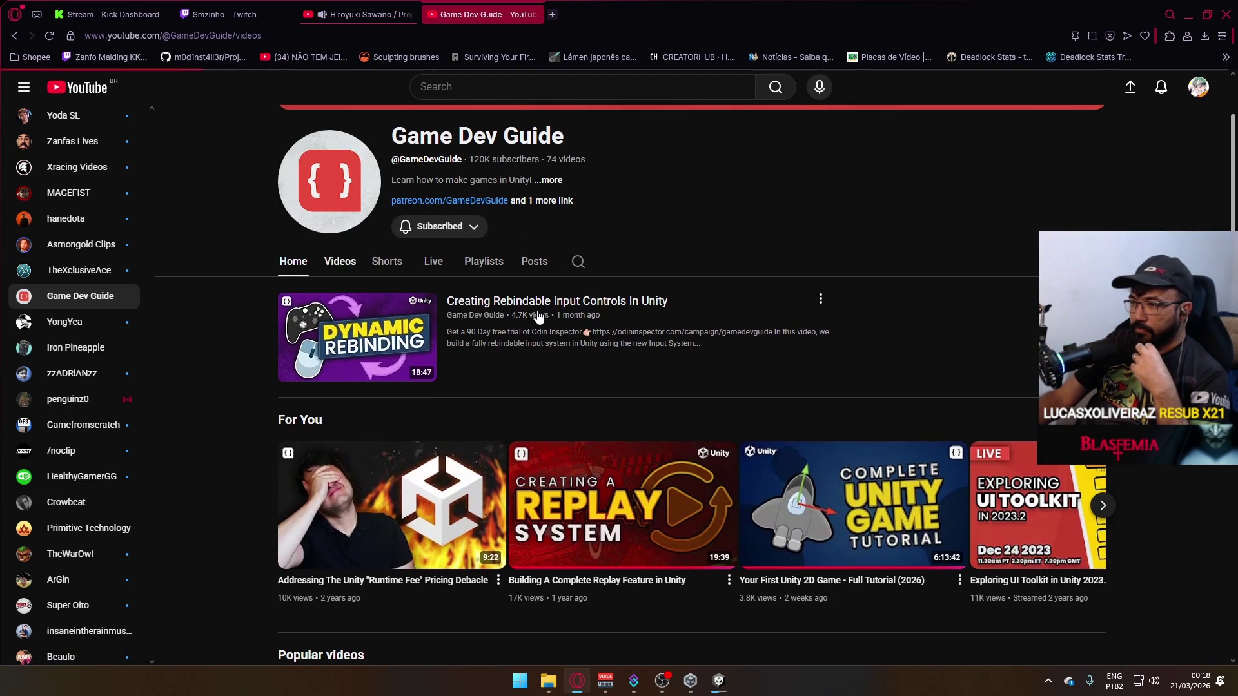
{"action": "scroll", "coordinate": [577, 392], "scroll_direction": "down", "scroll_amount": 2}
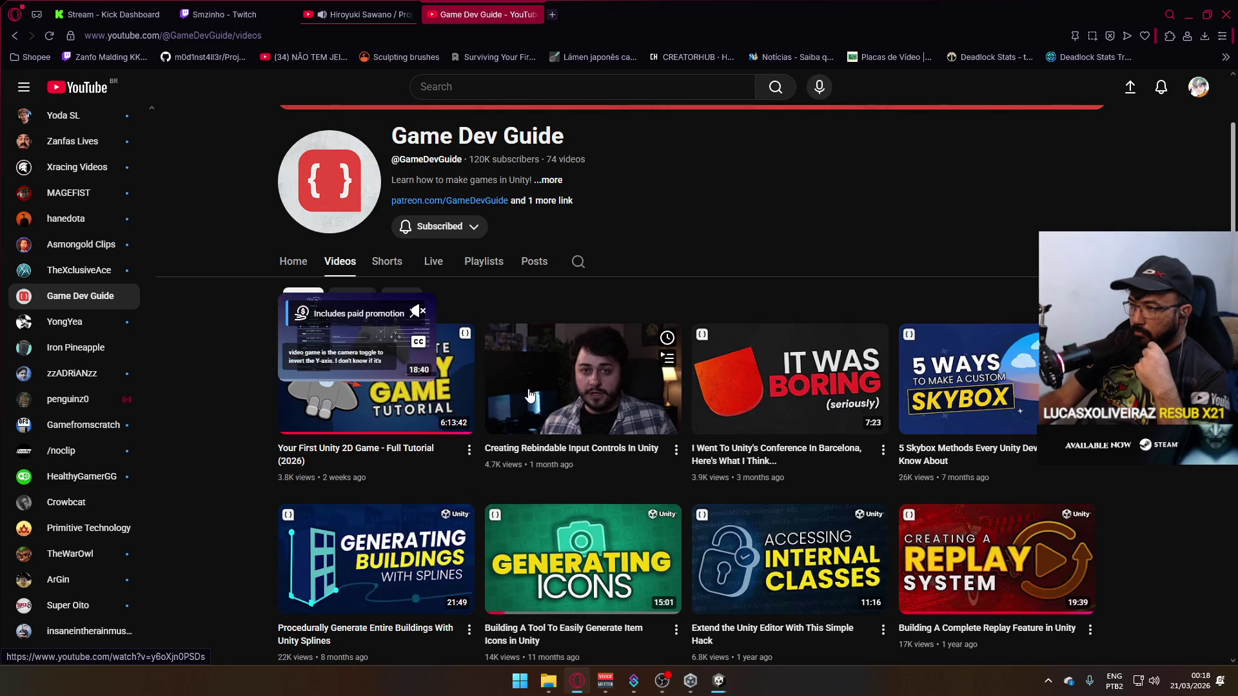
{"action": "scroll", "coordinate": [517, 403], "scroll_direction": "down", "scroll_amount": 4}
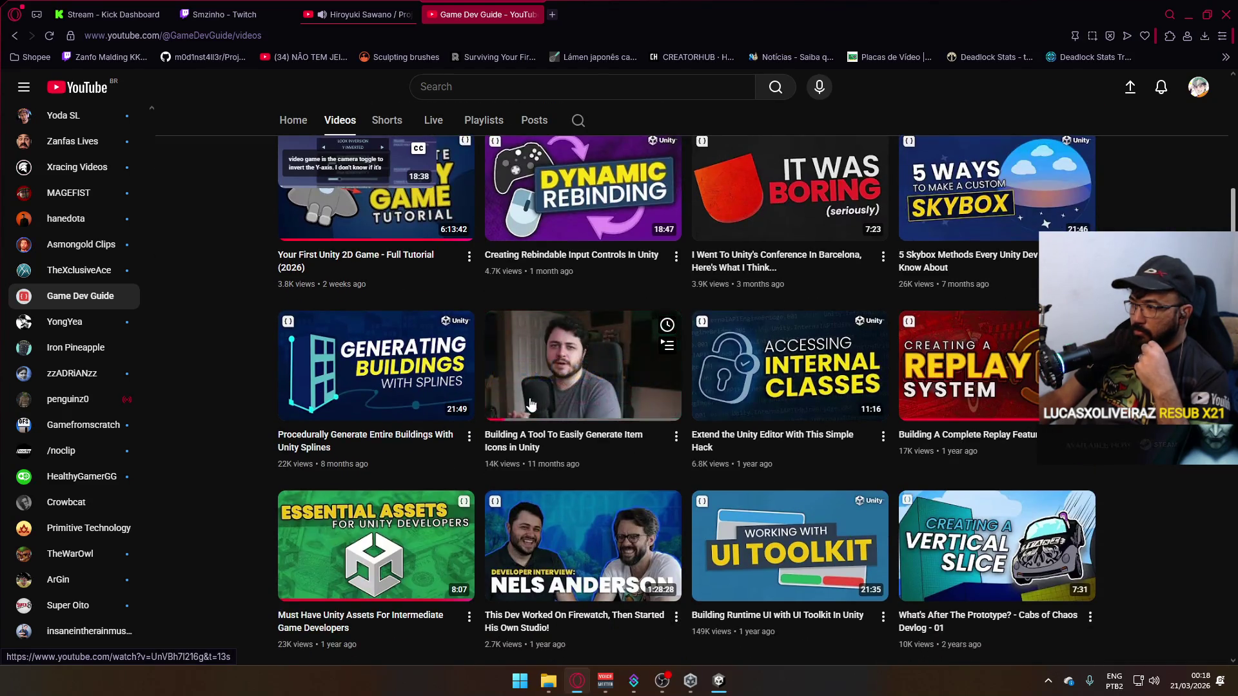
{"action": "scroll", "coordinate": [516, 405], "scroll_direction": "down", "scroll_amount": 2}
{"action": "scroll", "coordinate": [509, 404], "scroll_direction": "down", "scroll_amount": 5}
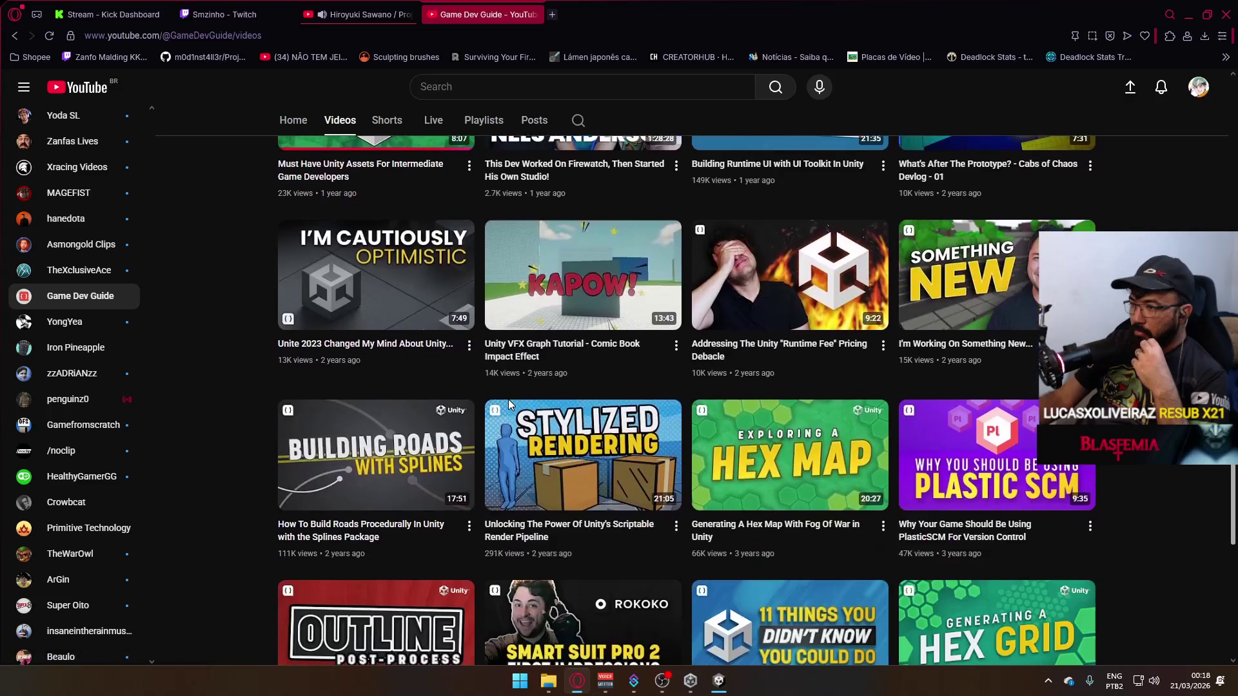
{"action": "scroll", "coordinate": [508, 400], "scroll_direction": "up", "scroll_amount": 5}
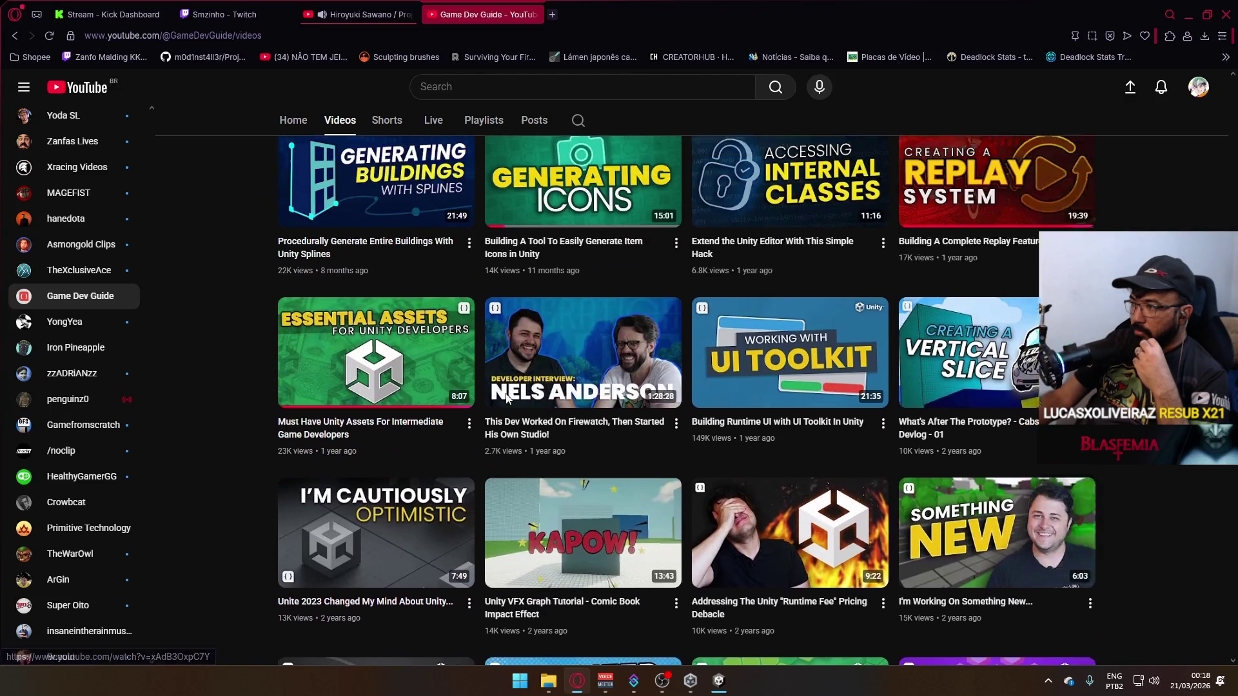
{"action": "scroll", "coordinate": [507, 400], "scroll_direction": "up", "scroll_amount": 3}
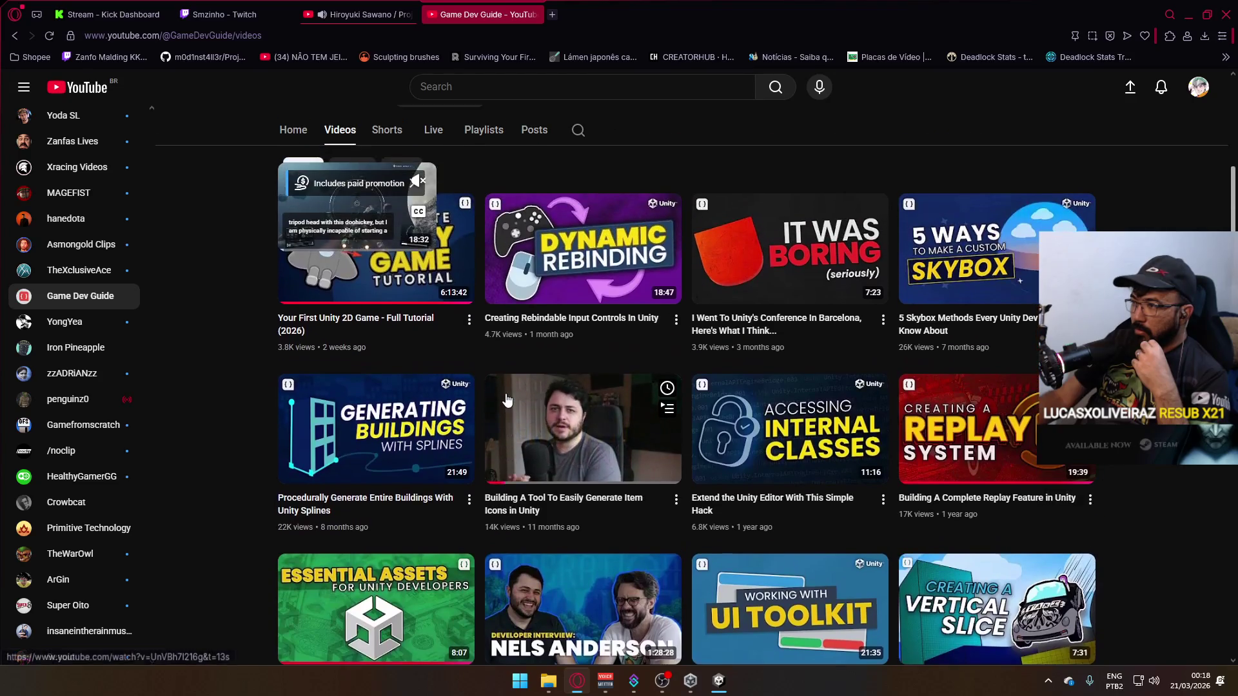
{"action": "scroll", "coordinate": [507, 399], "scroll_direction": "down", "scroll_amount": 10}
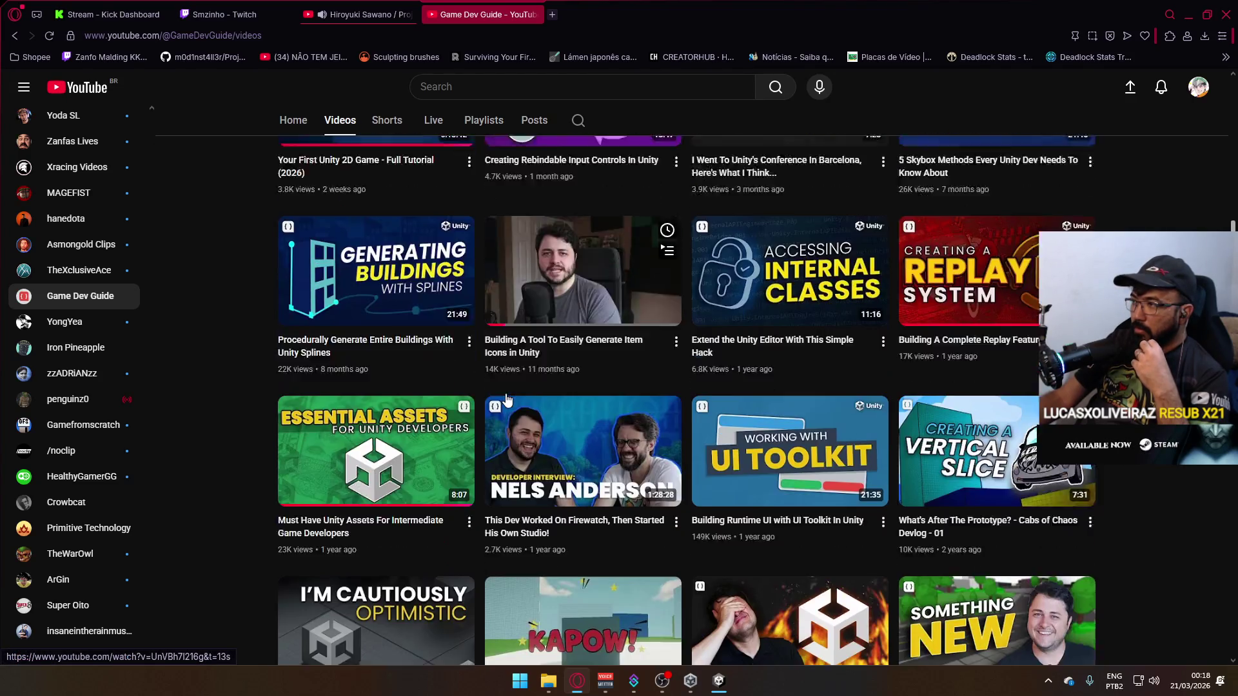
{"action": "scroll", "coordinate": [507, 397], "scroll_direction": "down", "scroll_amount": 7}
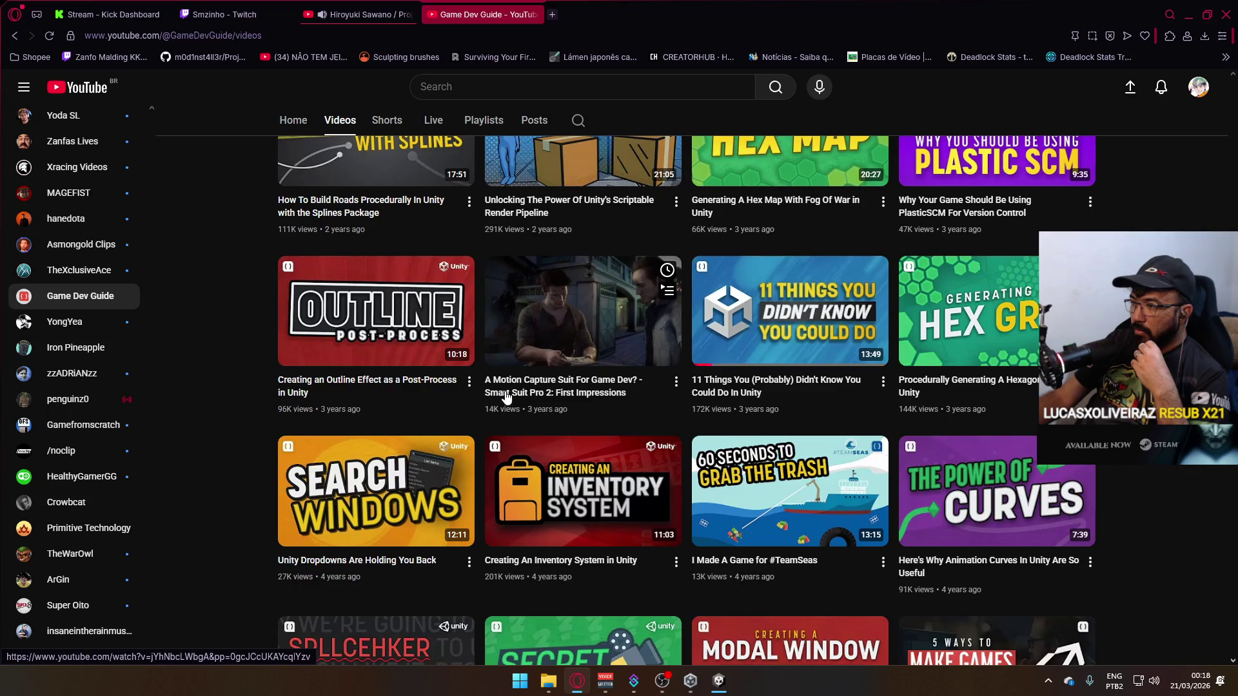
{"action": "scroll", "coordinate": [505, 391], "scroll_direction": "down", "scroll_amount": 3}
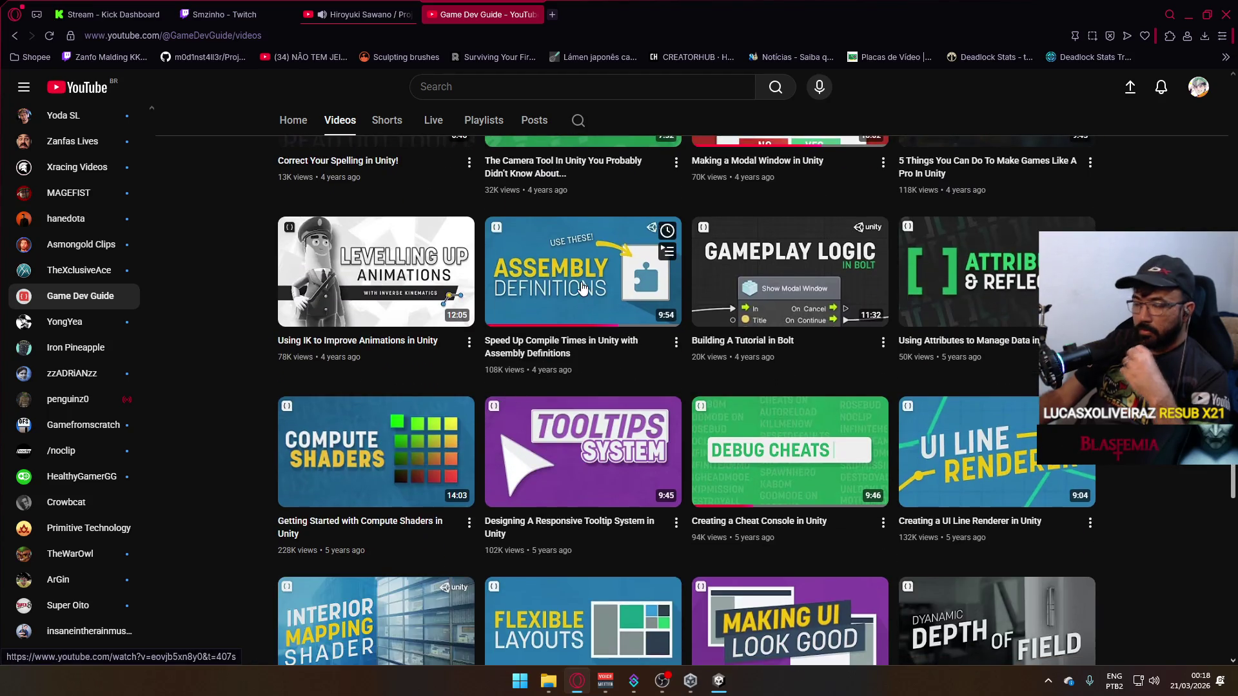
{"action": "left_click", "coordinate": [555, 276]}
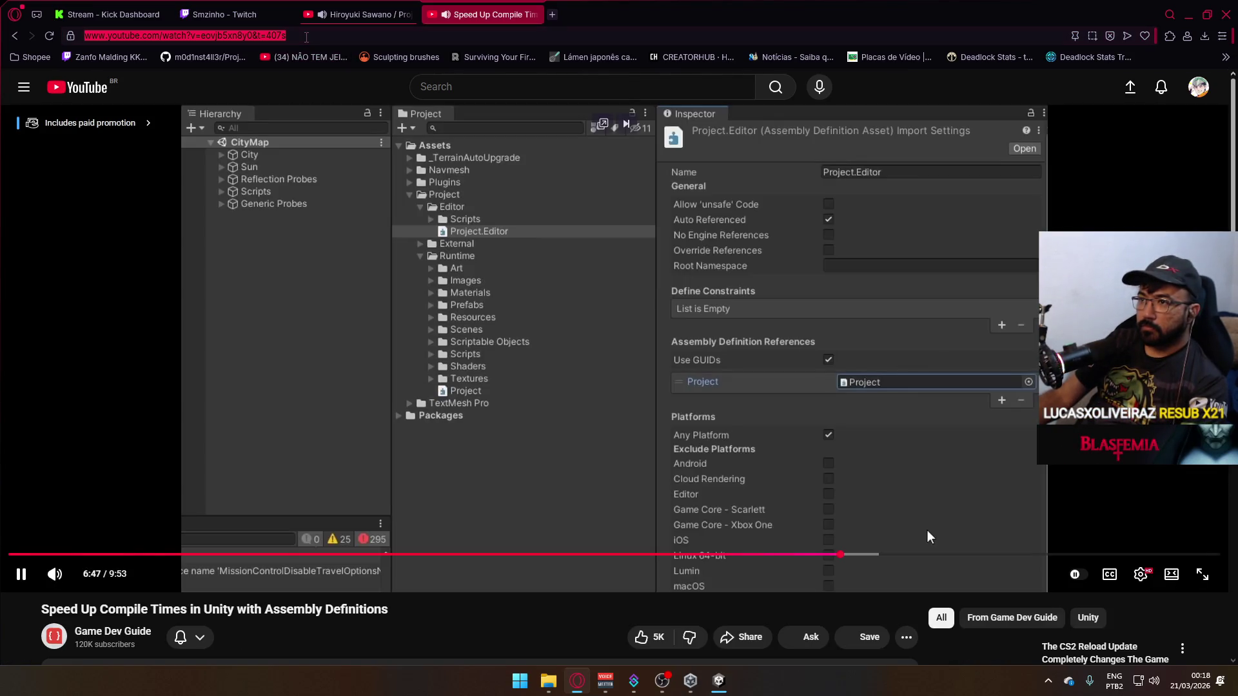
Select the video's web address and close the Assembly Definitions video tab.
{"action": "left_click_drag", "start_coordinate": [253, 35], "coordinate": [84, 35]}
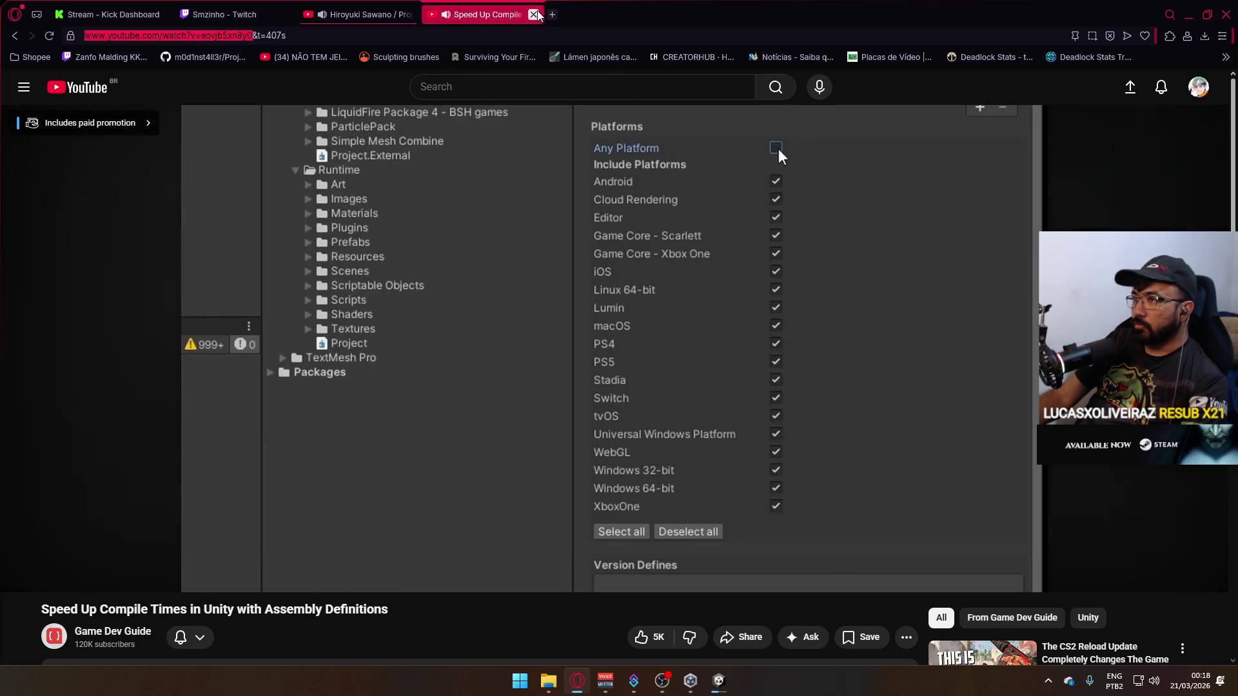
{"action": "left_click", "coordinate": [534, 14]}
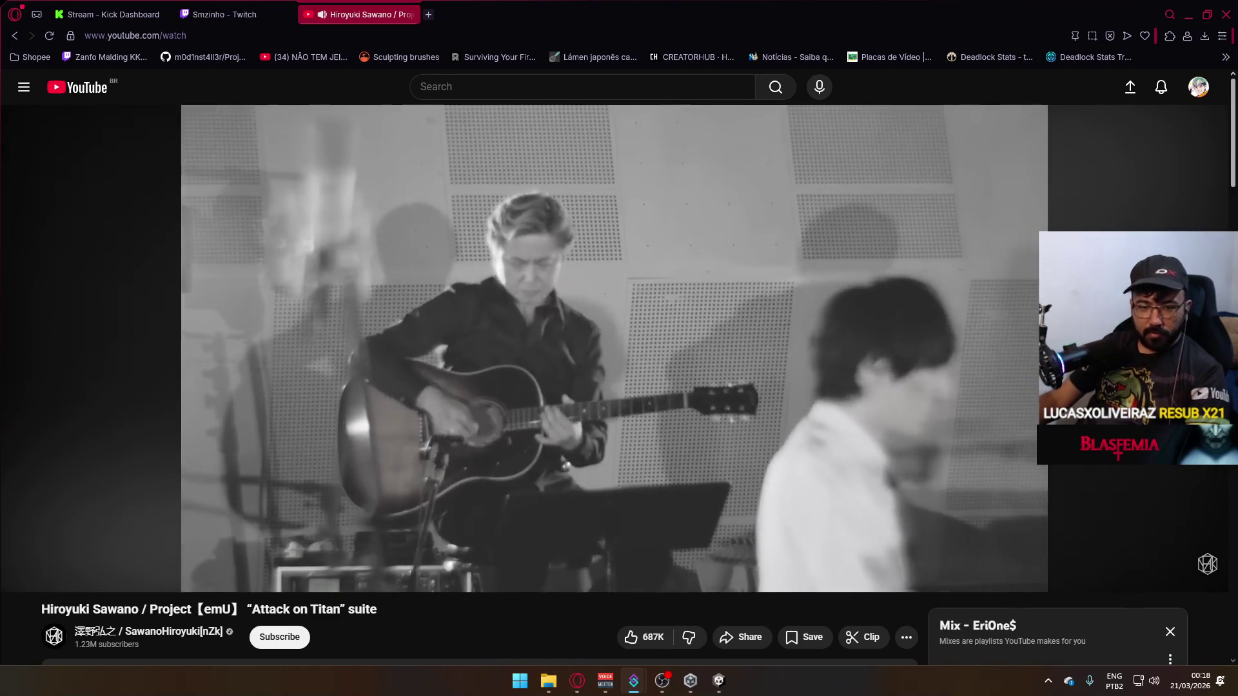
Close Package Manager and expand Packages > Base Template in the Project window.
{"action": "left_click", "coordinate": [718, 687]}
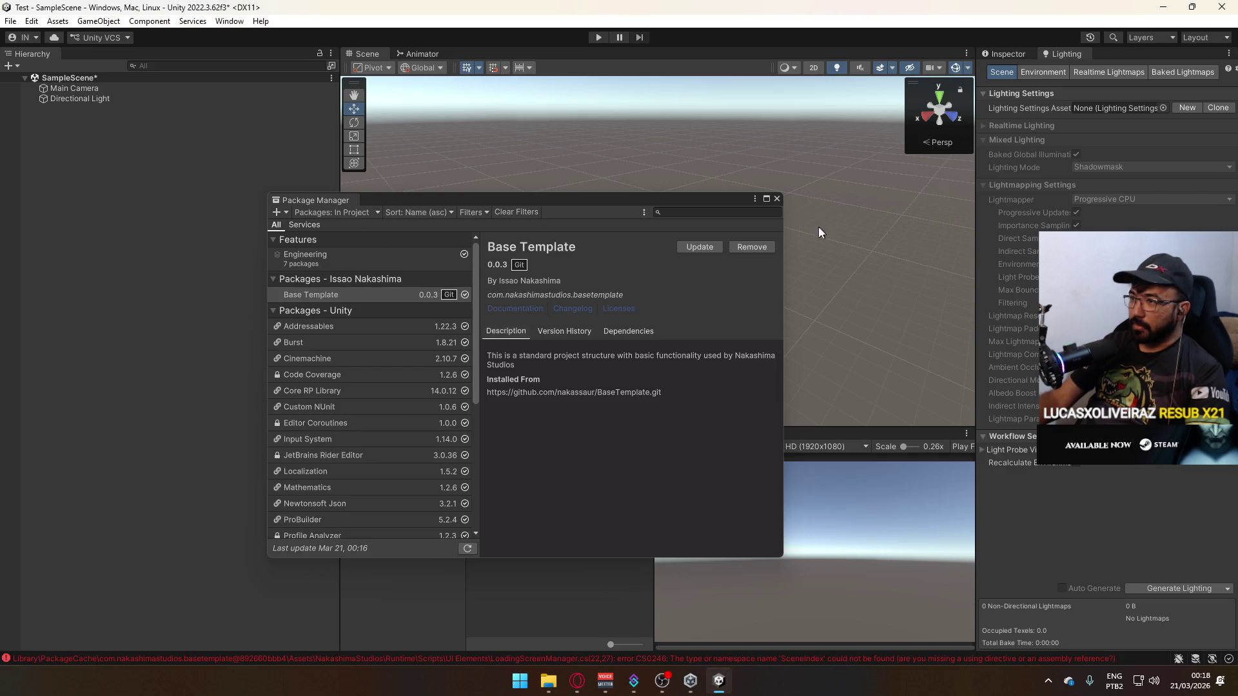
{"action": "left_click", "coordinate": [775, 200]}
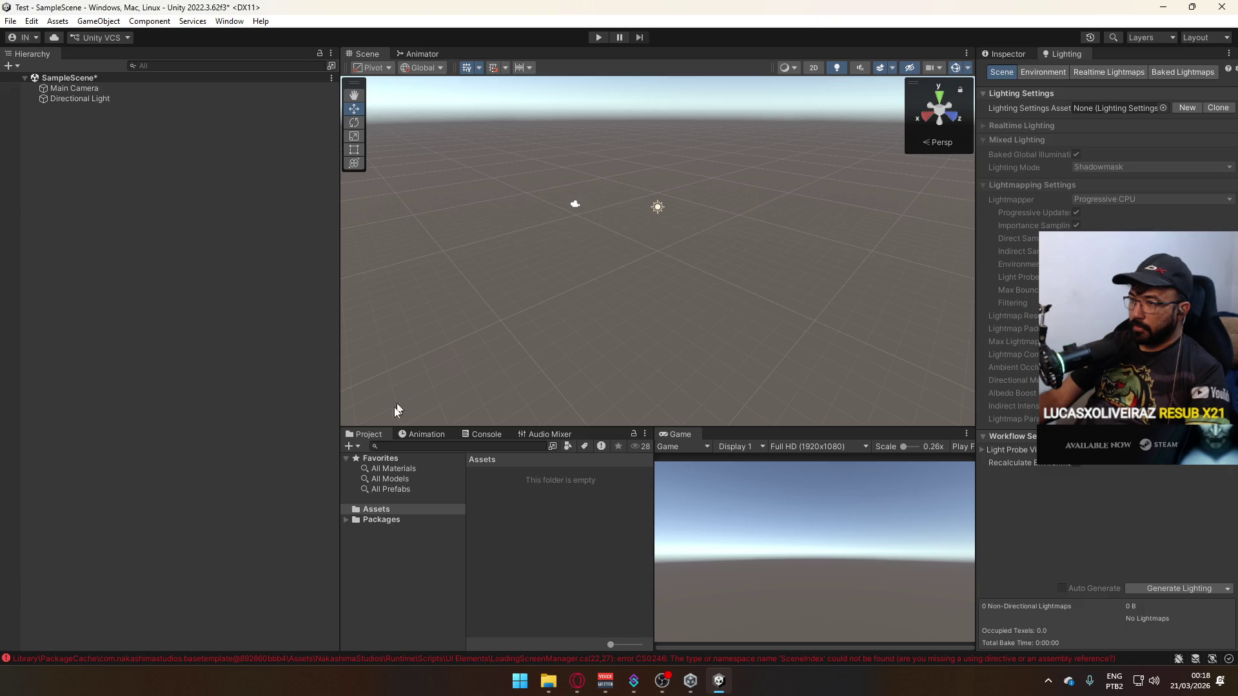
{"action": "left_click", "coordinate": [346, 520]}
{"action": "left_click", "coordinate": [347, 520]}
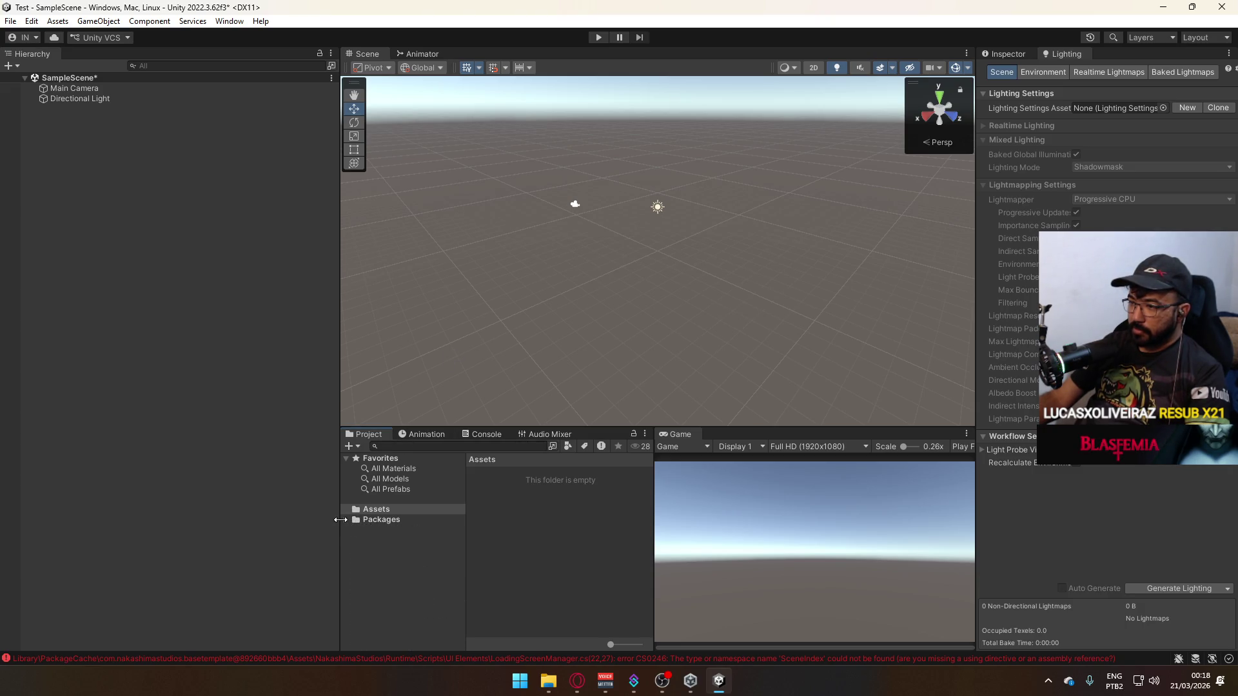
{"action": "left_click", "coordinate": [346, 520]}
{"action": "left_click", "coordinate": [378, 545]}
Import the First Time Setup package with its Core files from Base Template's Assets.
{"action": "double_click", "coordinate": [494, 473]}
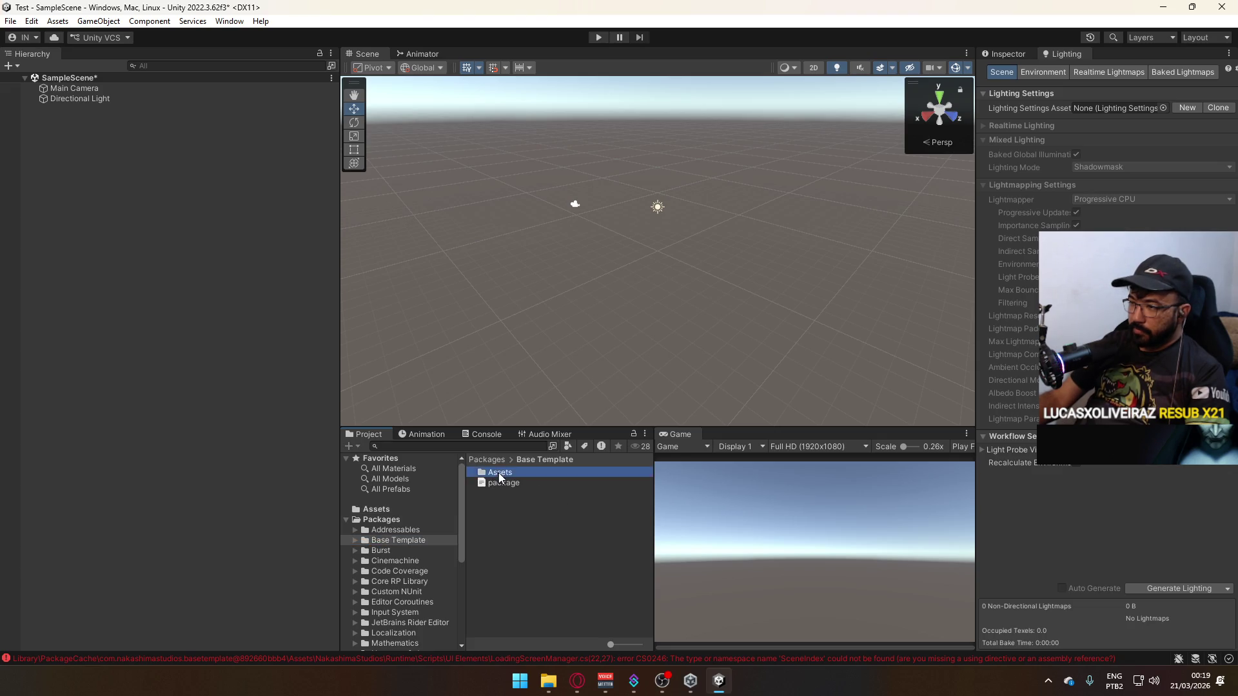
{"action": "double_click", "coordinate": [526, 524]}
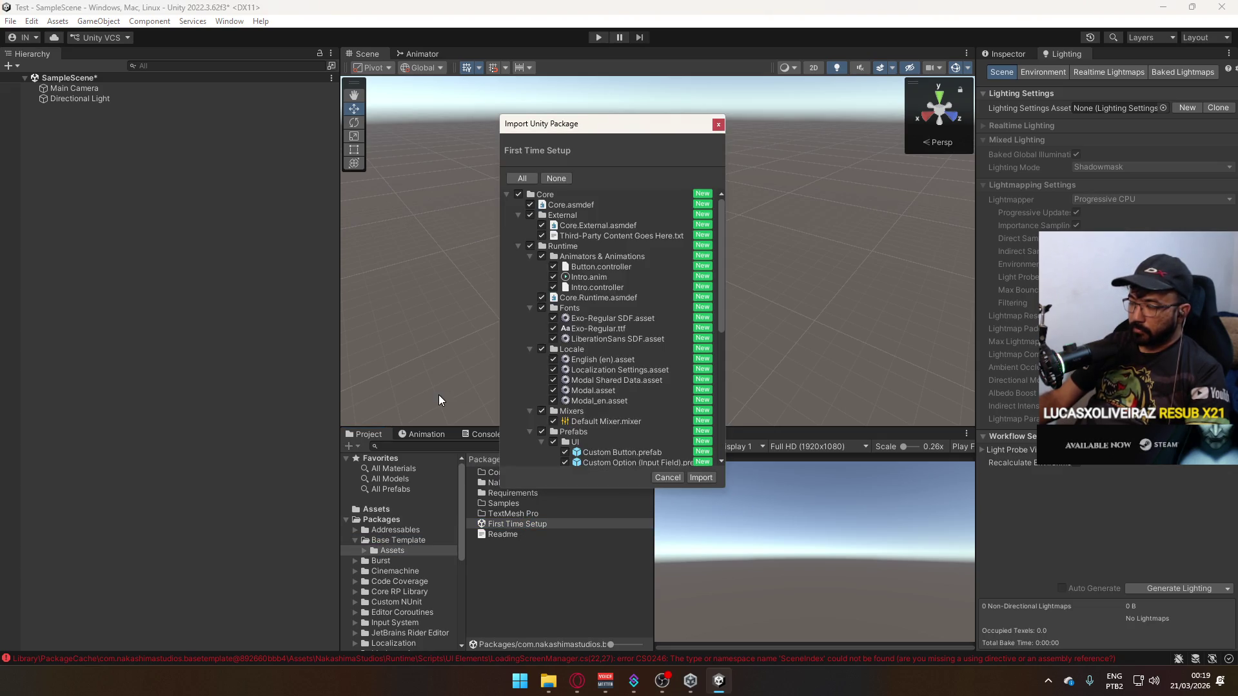
{"action": "left_click", "coordinate": [509, 196]}
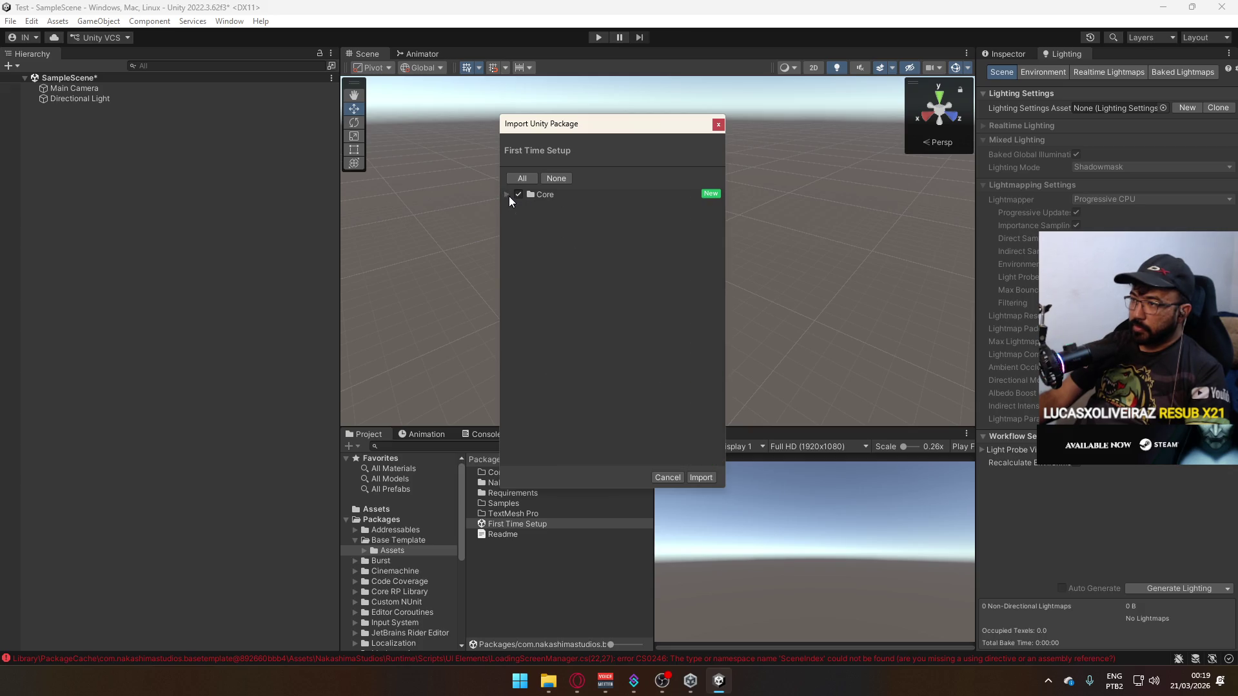
{"action": "left_click", "coordinate": [509, 196]}
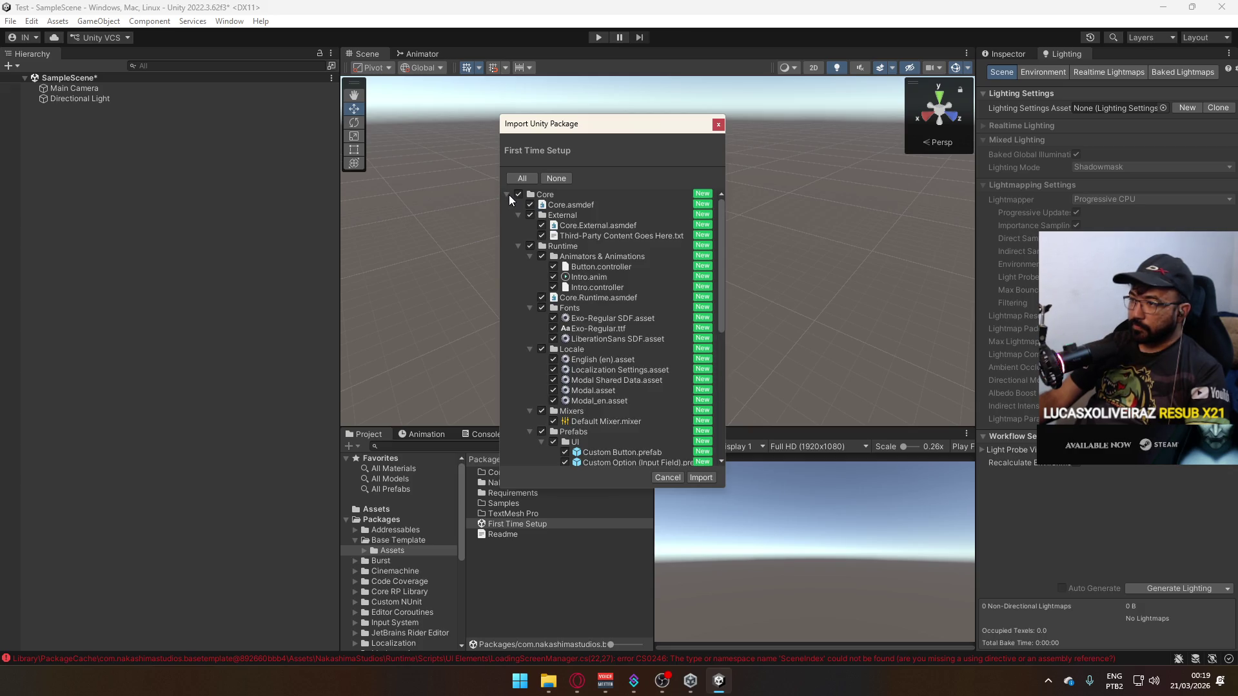
{"action": "left_click", "coordinate": [699, 480]}
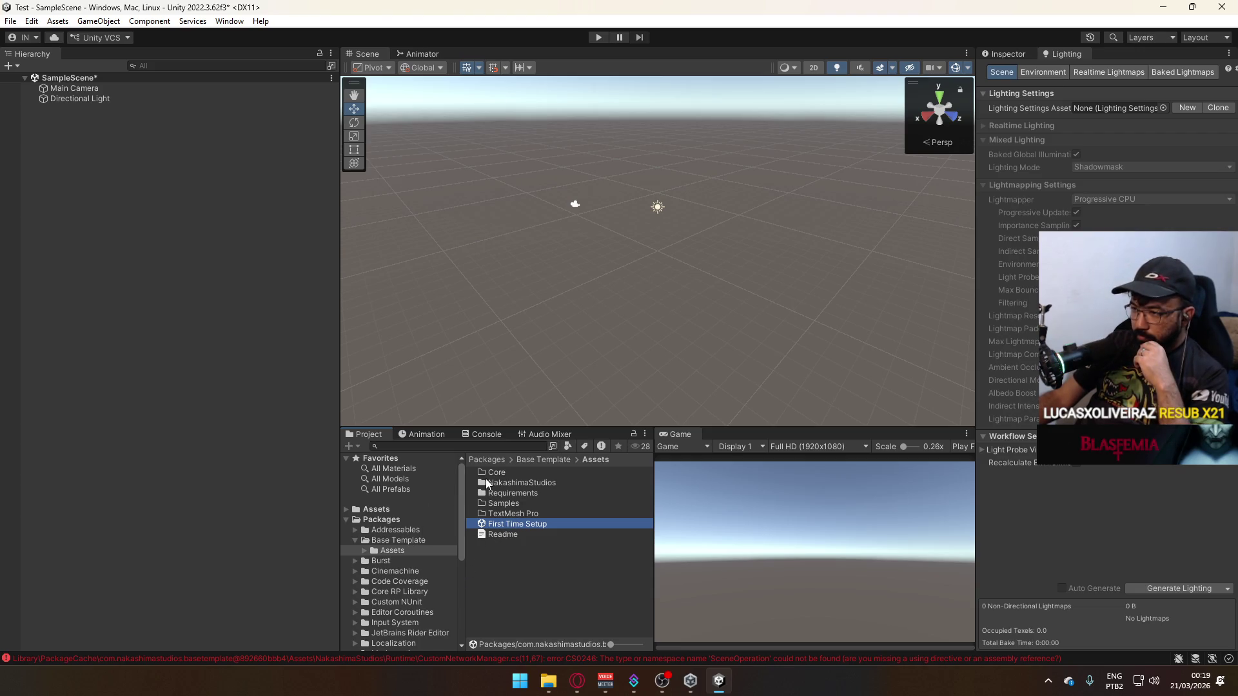
Inspect the imported Core/External folder in the project's Assets.
{"action": "left_click", "coordinate": [376, 510]}
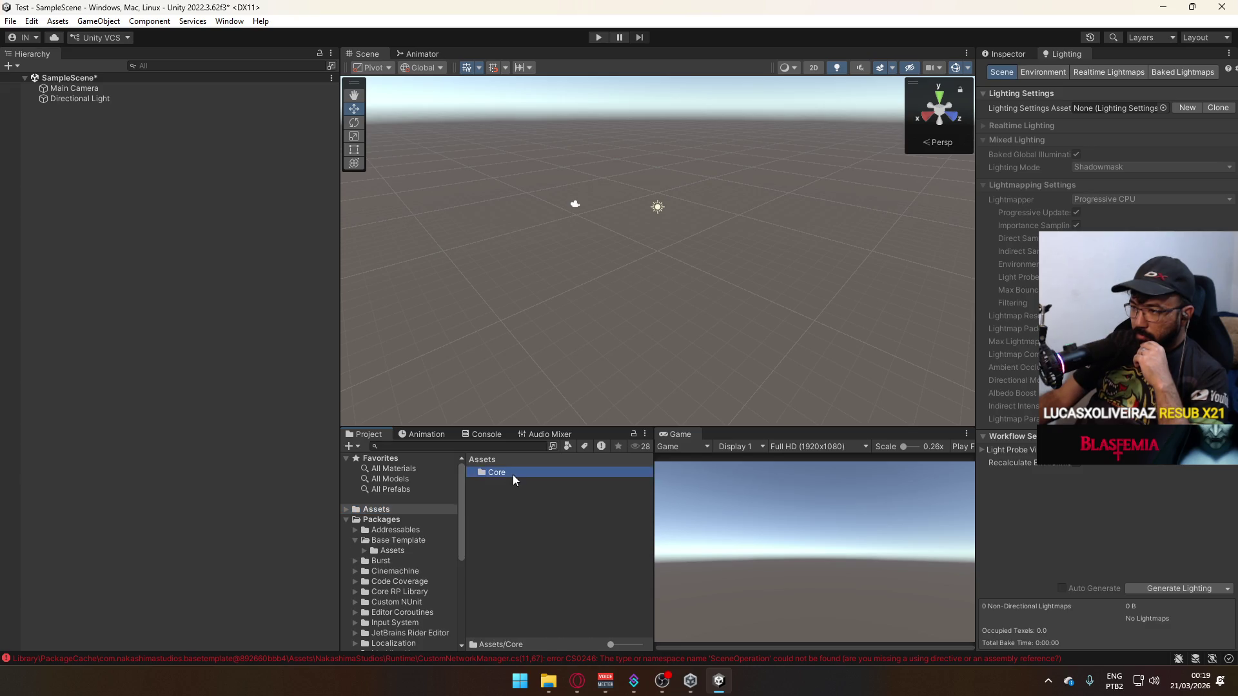
{"action": "double_click", "coordinate": [513, 474]}
{"action": "double_click", "coordinate": [524, 474]}
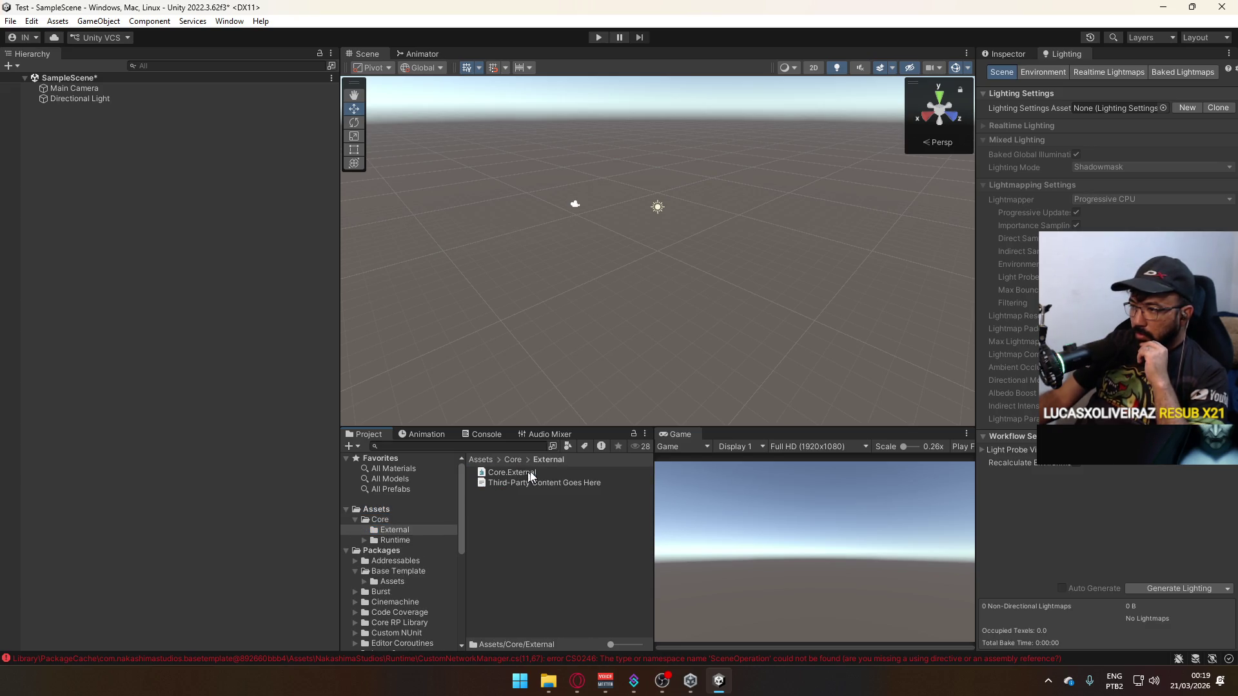
{"action": "left_click", "coordinate": [392, 540]}
{"action": "left_click", "coordinate": [363, 540]}
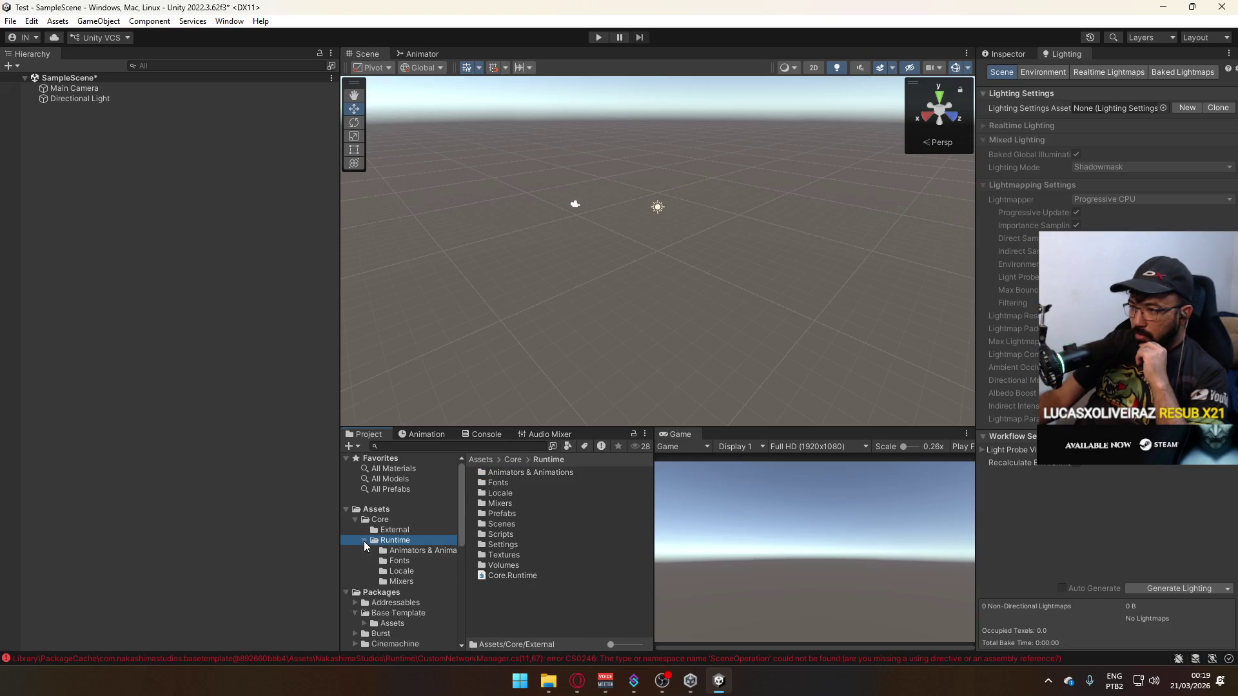
{"action": "left_click", "coordinate": [363, 540]}
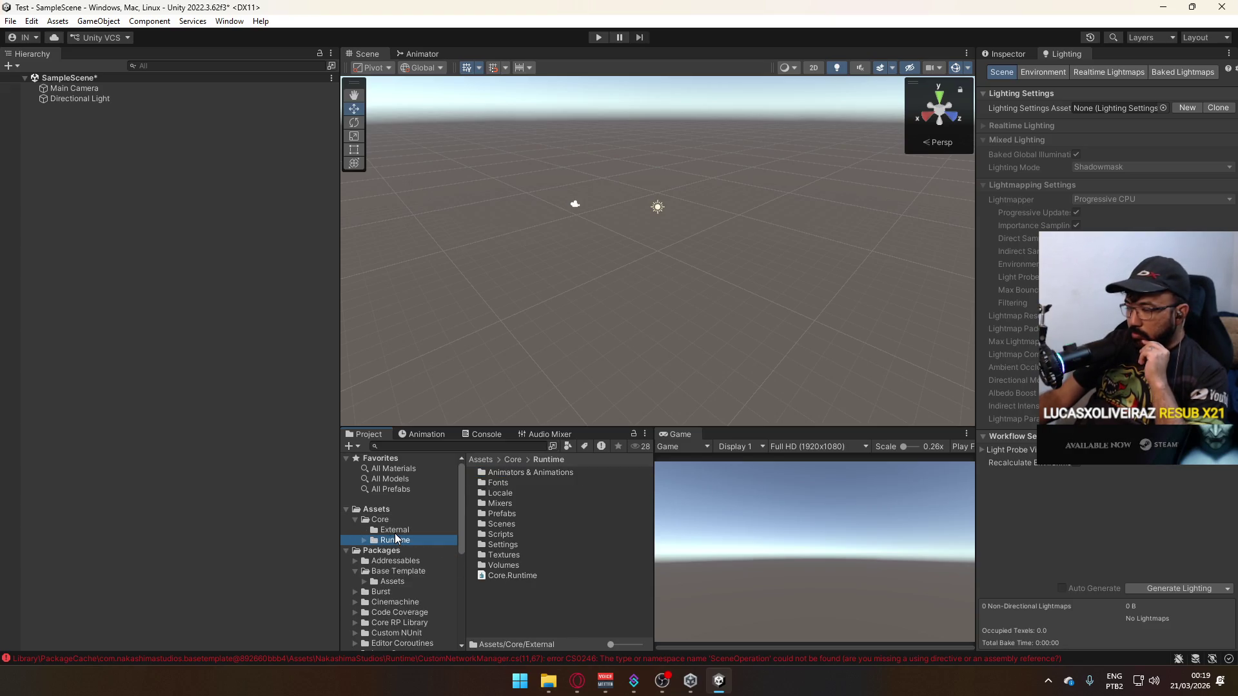
Import Mirror-96.9.19 with its dependencies and move the Mirror folder into Core/External.
{"action": "left_click", "coordinate": [392, 572]}
{"action": "double_click", "coordinate": [516, 472]}
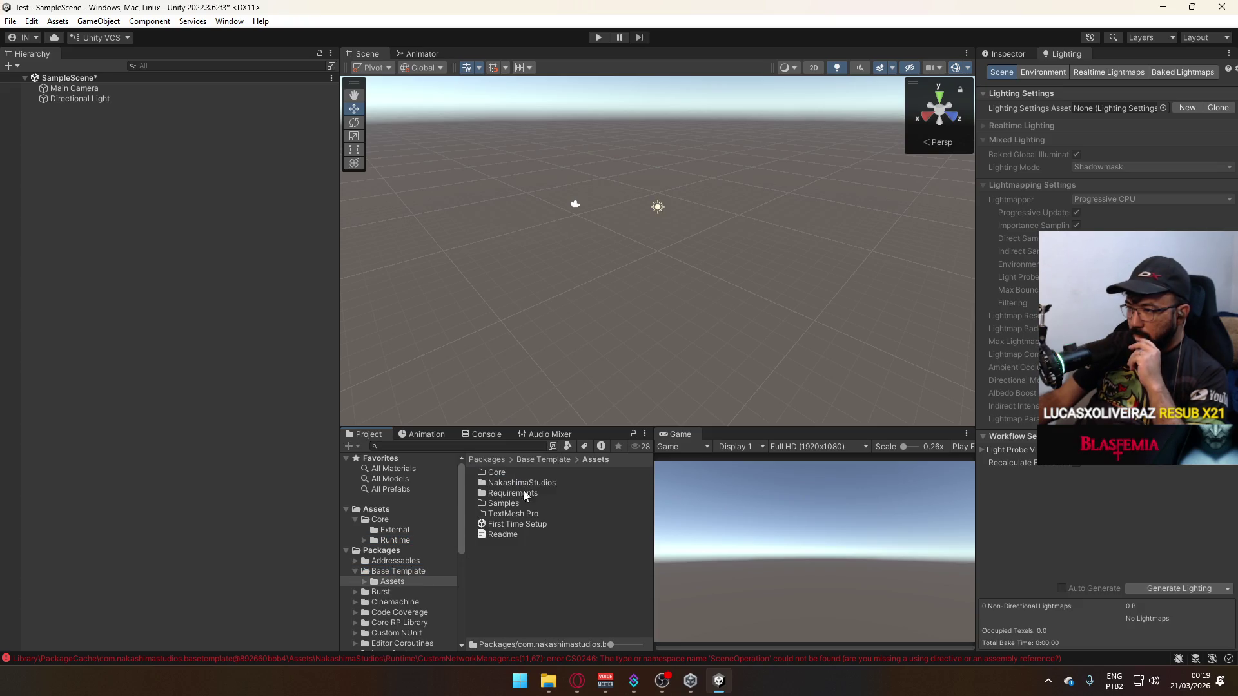
{"action": "double_click", "coordinate": [520, 494]}
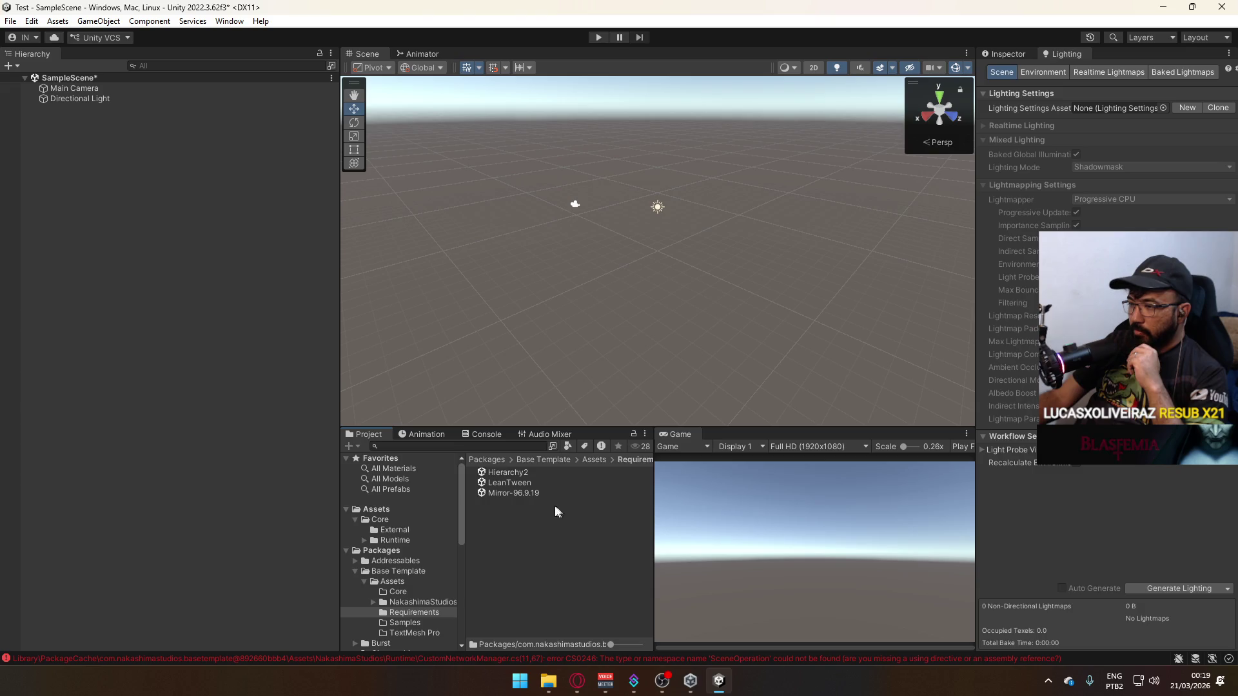
{"action": "left_click", "coordinate": [527, 492]}
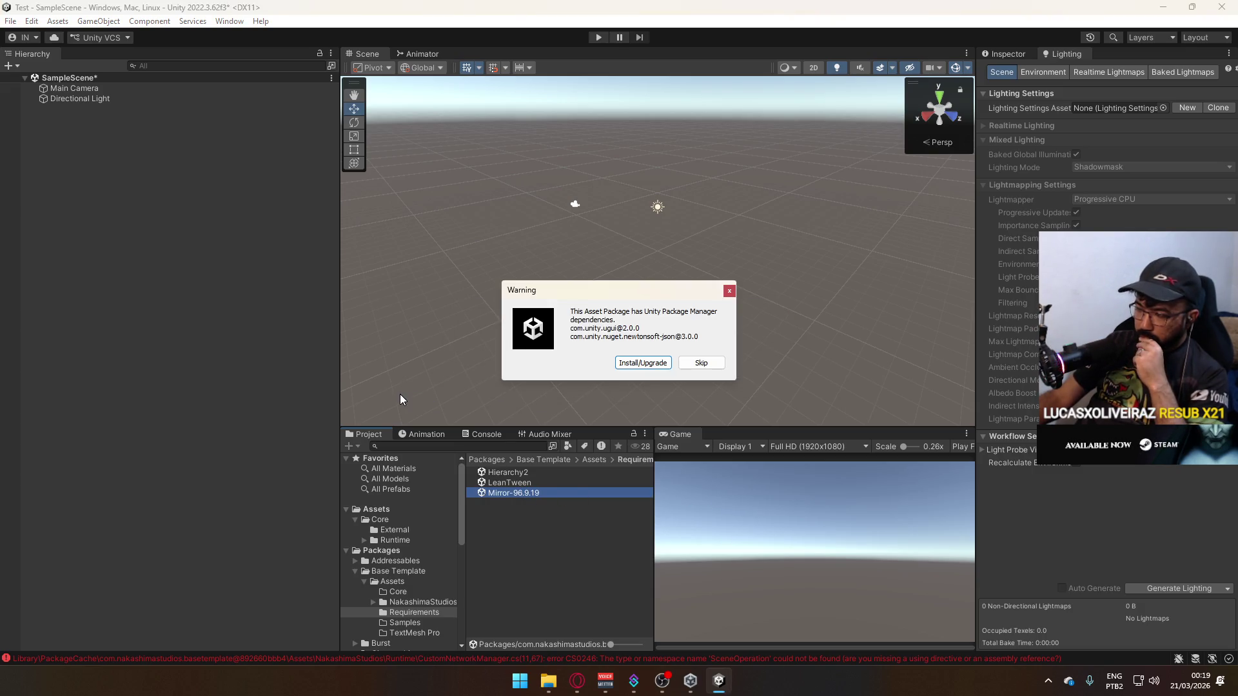
{"action": "left_click", "coordinate": [640, 364]}
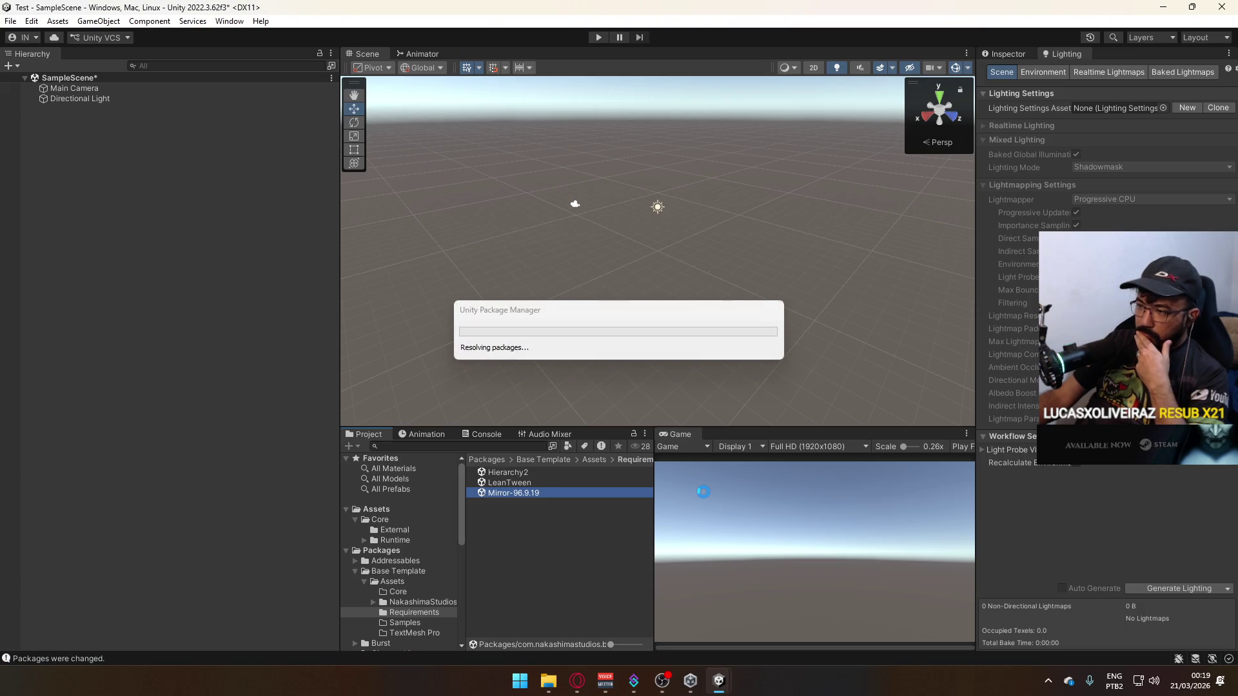
{"action": "left_click", "coordinate": [690, 476]}
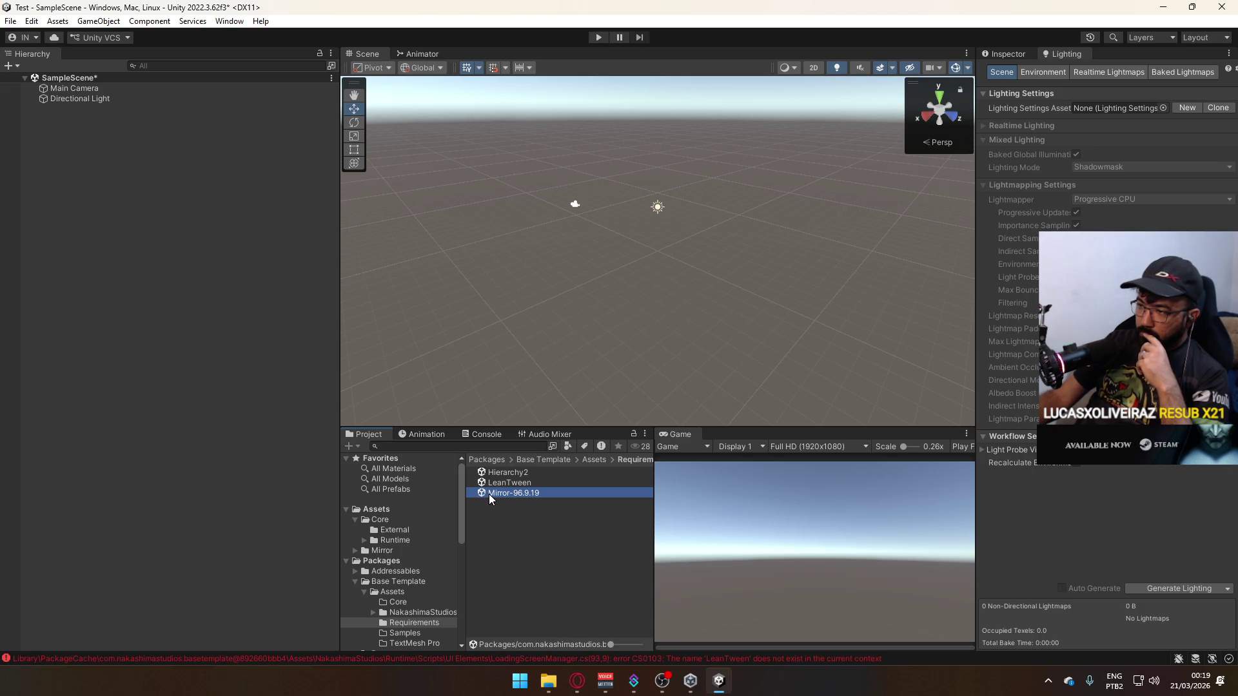
{"action": "left_click", "coordinate": [381, 551]}
{"action": "left_click_drag", "start_coordinate": [396, 552], "coordinate": [413, 530]}
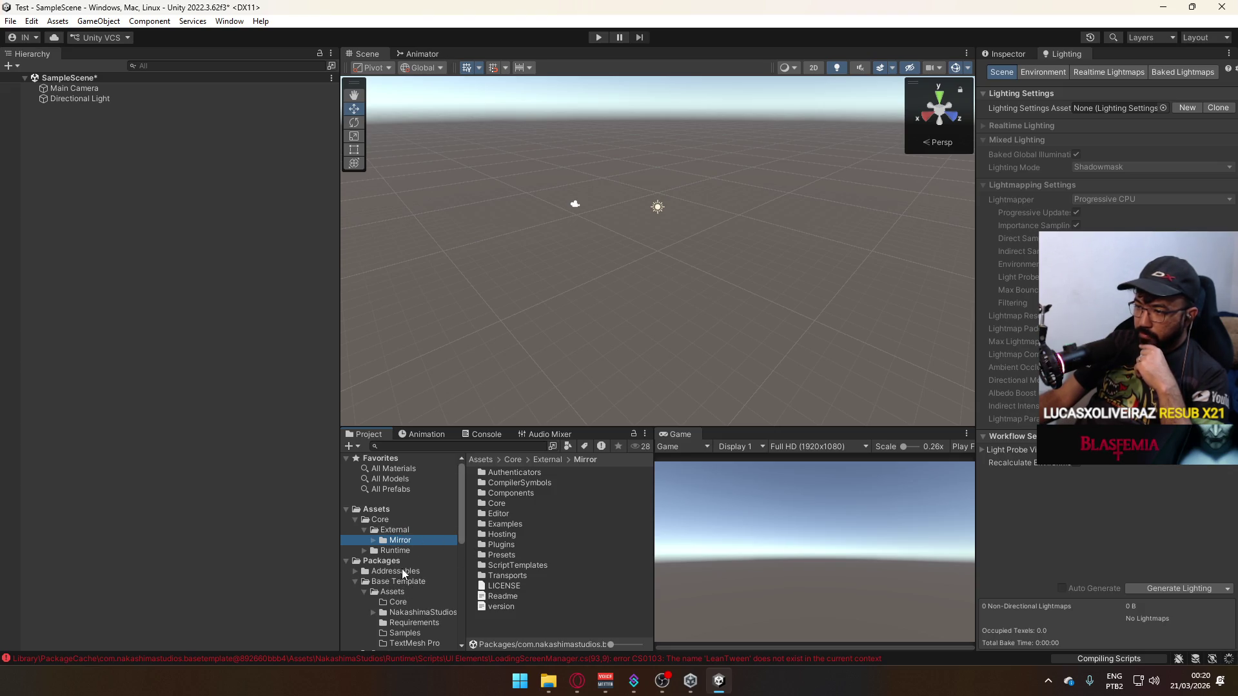
Import the LeanTween package from Base Template's Requirements folder.
{"action": "left_click", "coordinate": [382, 561]}
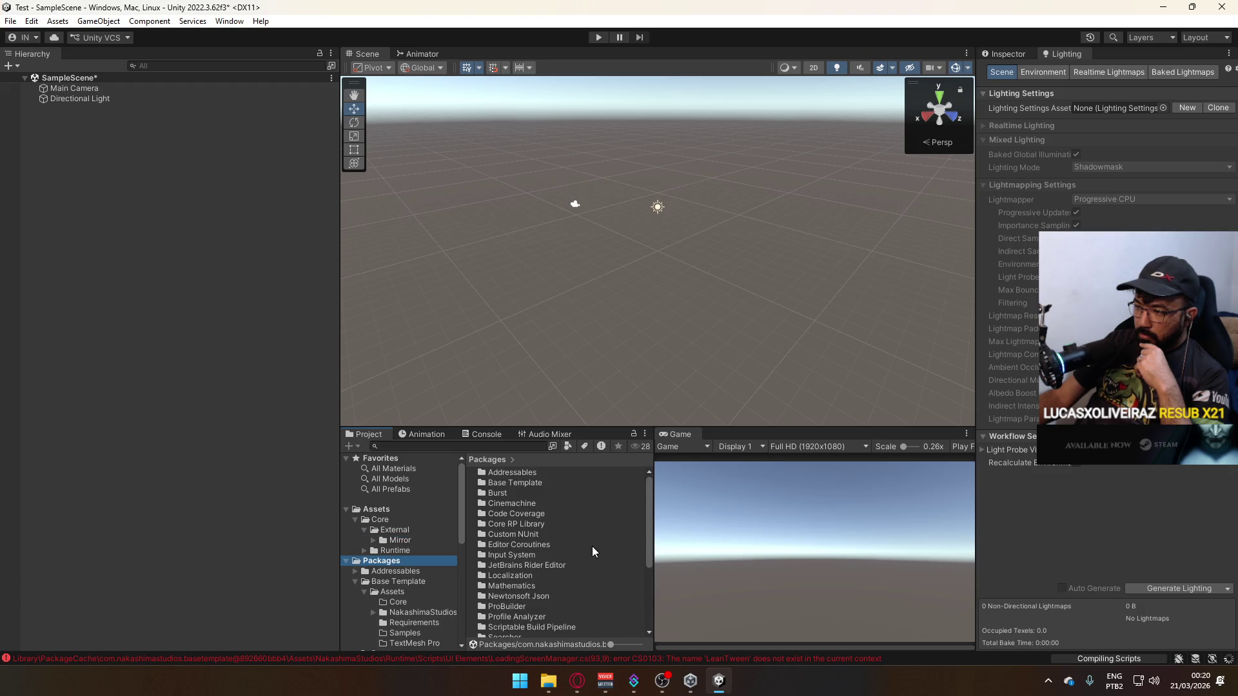
{"action": "key", "text": "Down"}
{"action": "key", "text": "Down"}
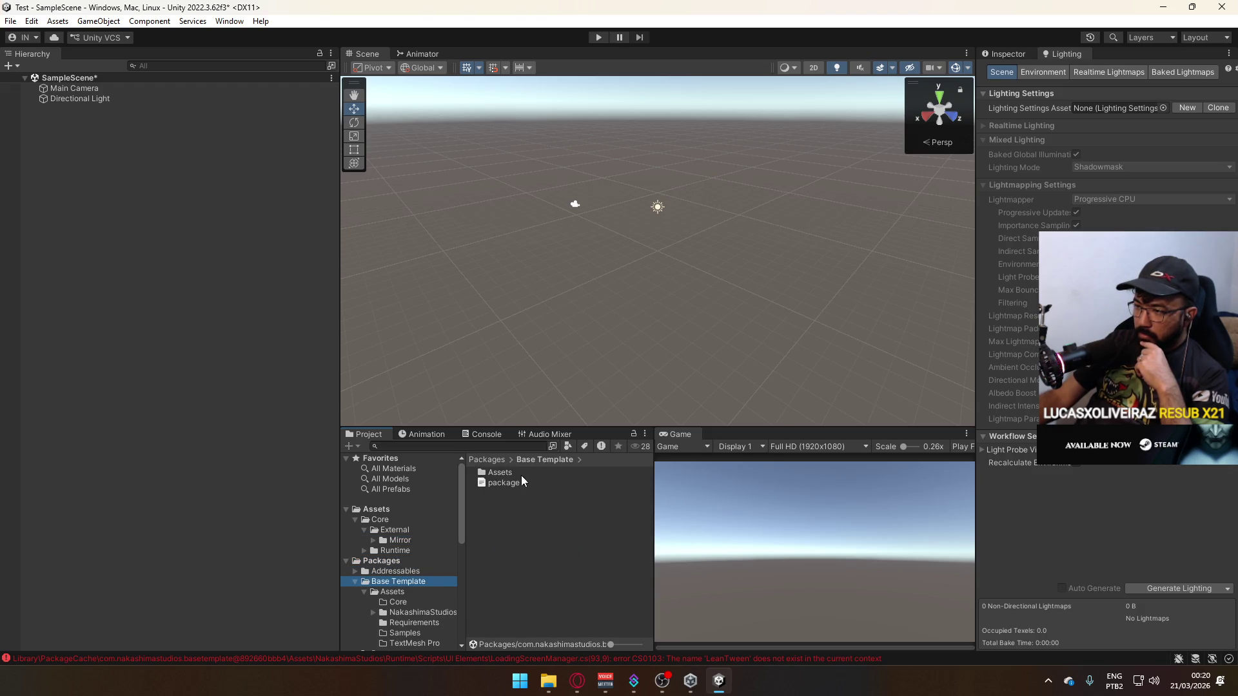
{"action": "double_click", "coordinate": [516, 472]}
{"action": "double_click", "coordinate": [517, 493]}
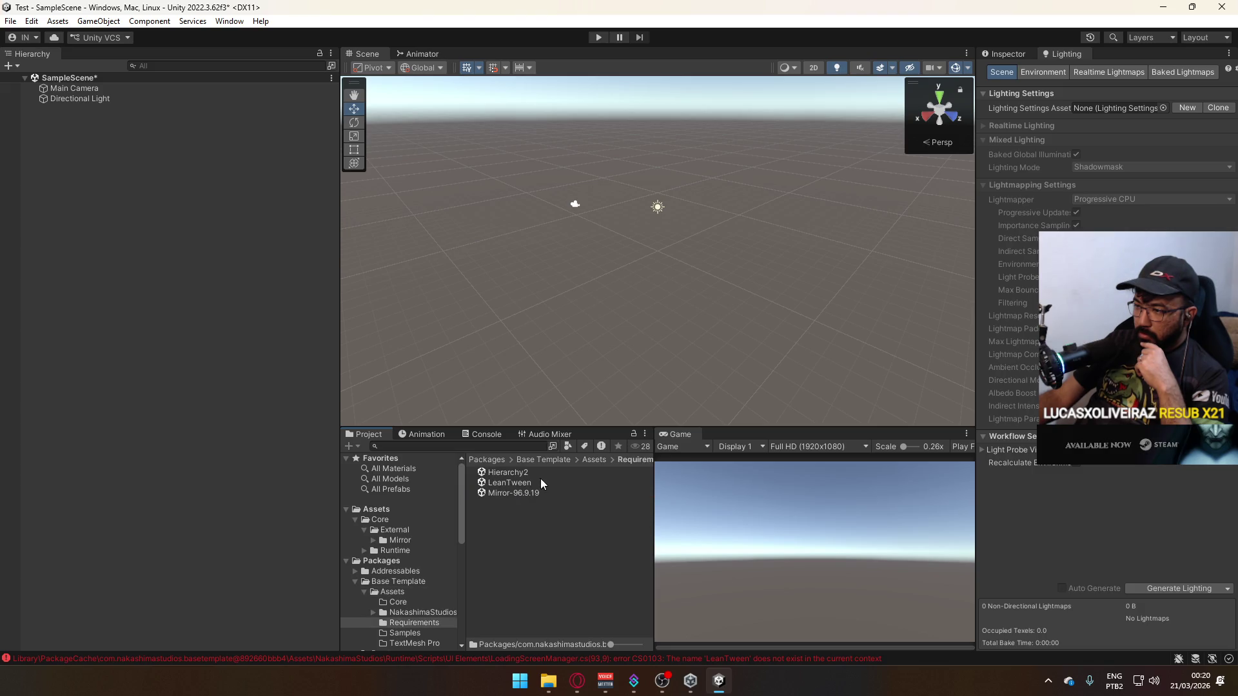
{"action": "double_click", "coordinate": [527, 483]}
{"action": "left_click", "coordinate": [689, 481]}
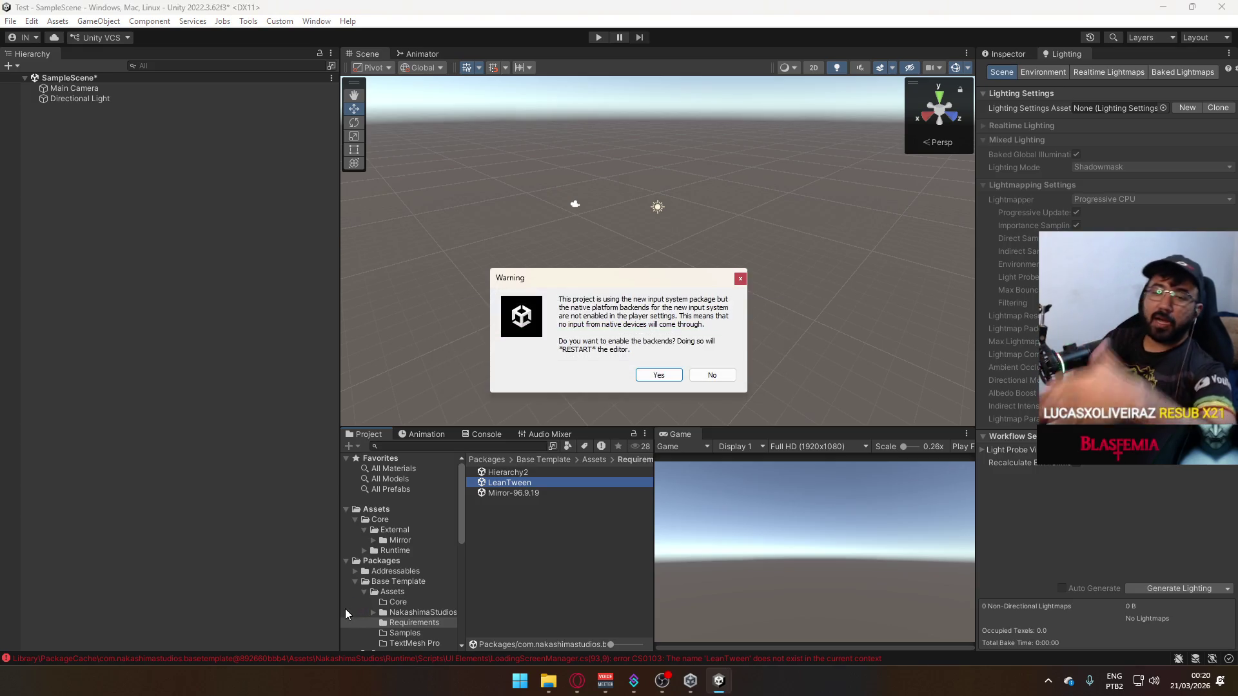
Accept enabling the native input backends and save SampleScene before the restart.
{"action": "left_click", "coordinate": [648, 380]}
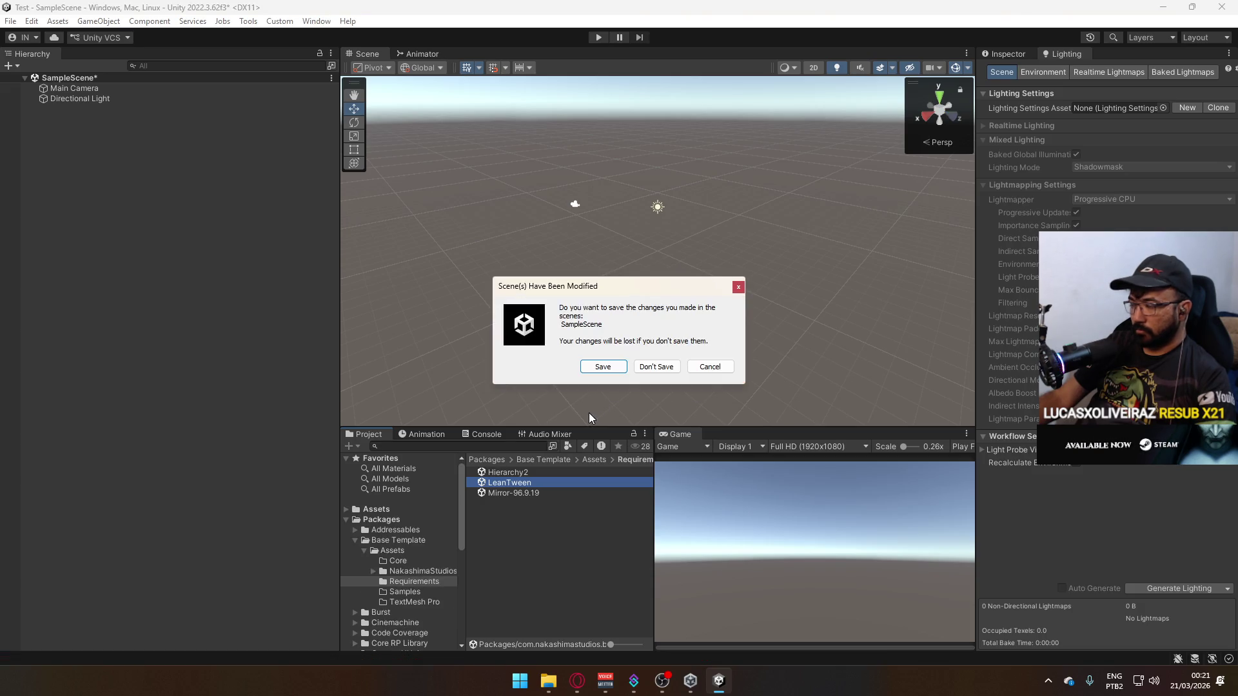
{"action": "left_click", "coordinate": [597, 367]}
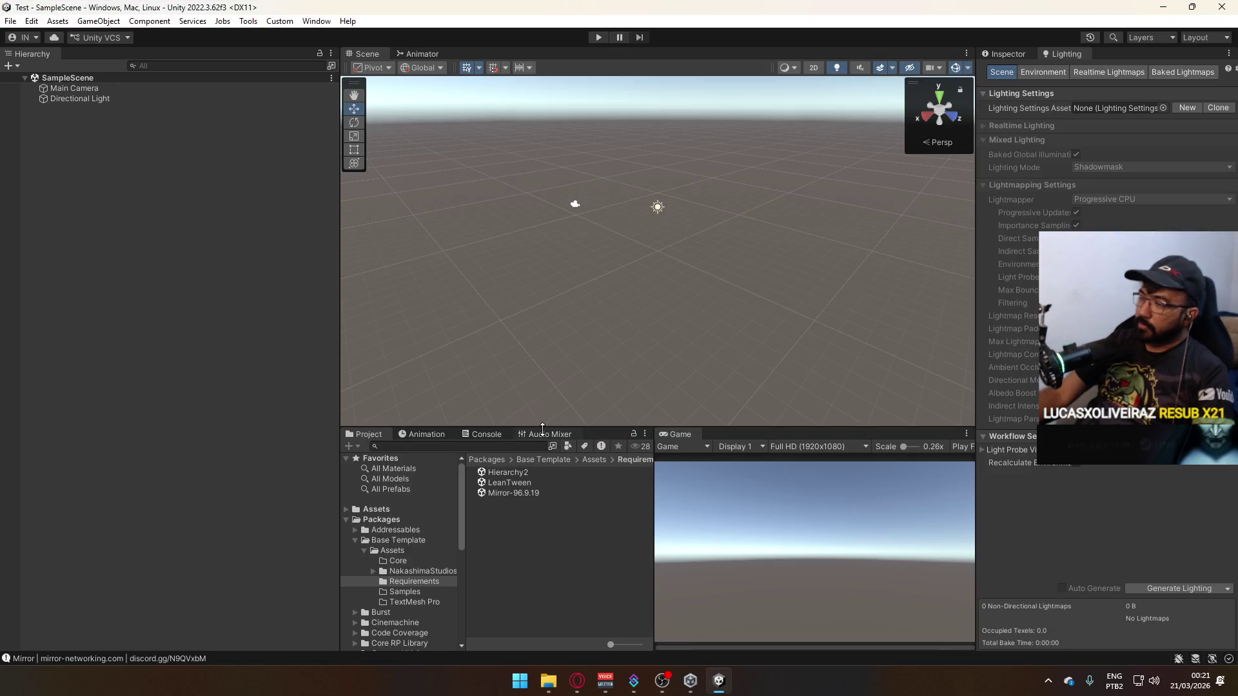
Import the Hierarchy2 package from Requirements, then collapse the Packages tree.
{"action": "left_click", "coordinate": [512, 473]}
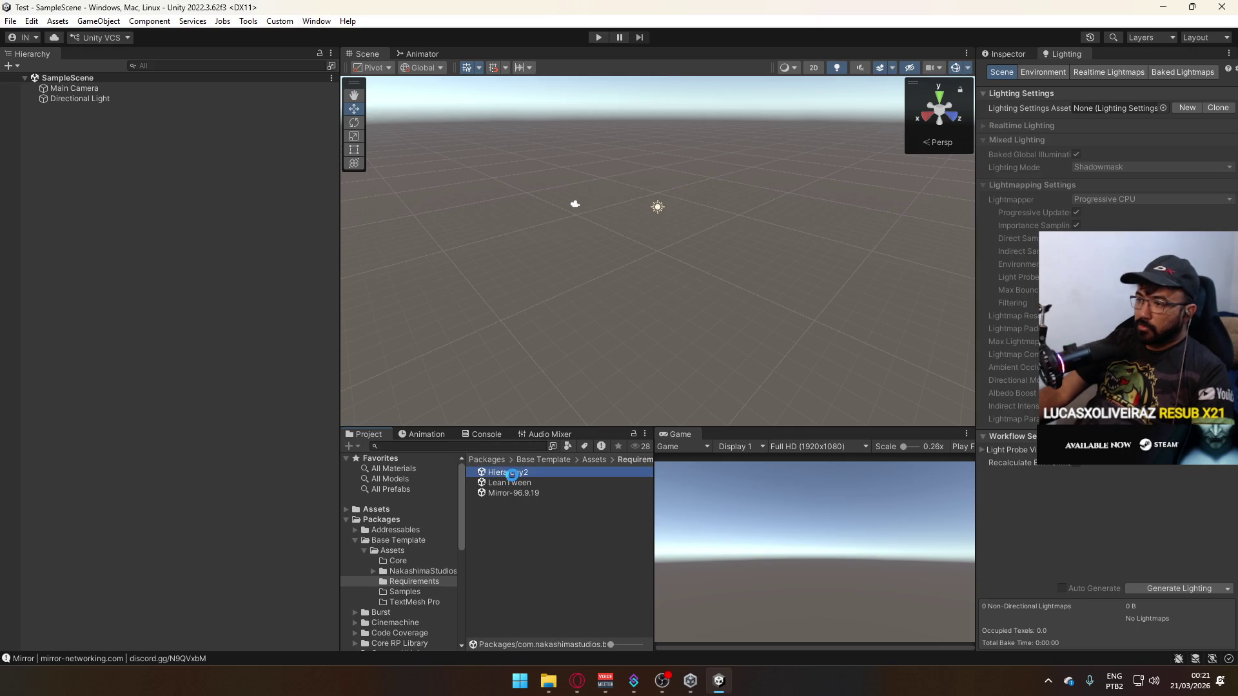
{"action": "double_click", "coordinate": [511, 473]}
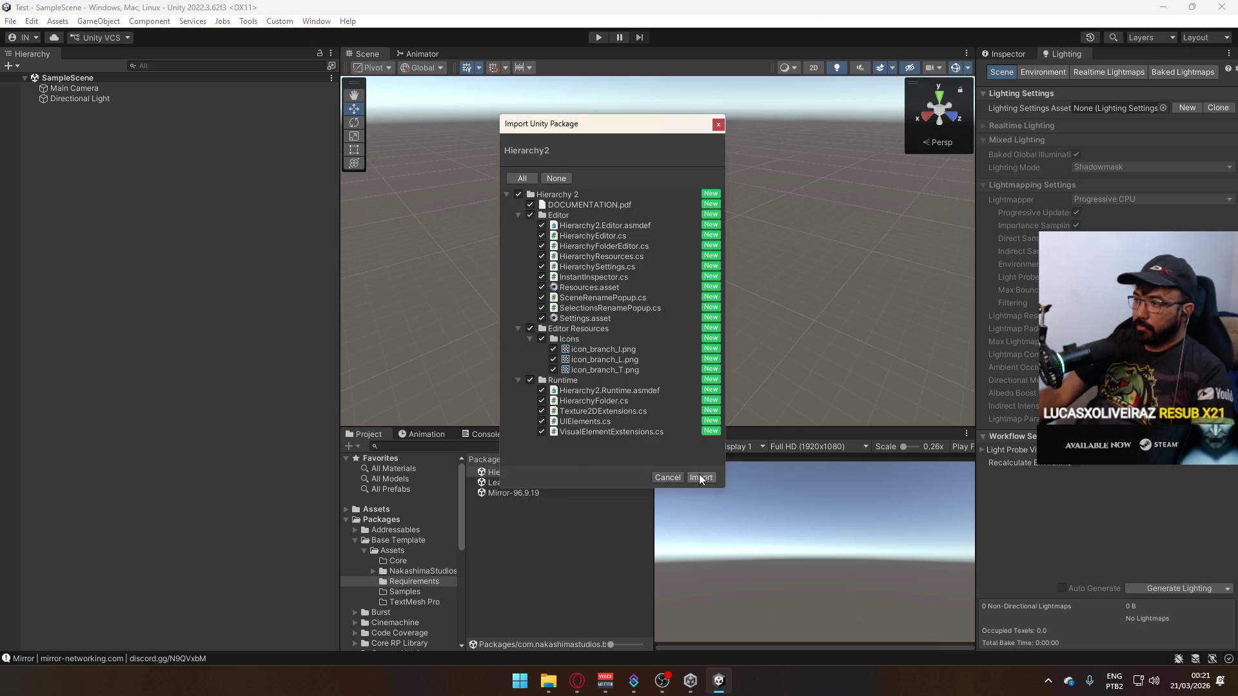
{"action": "left_click", "coordinate": [701, 478]}
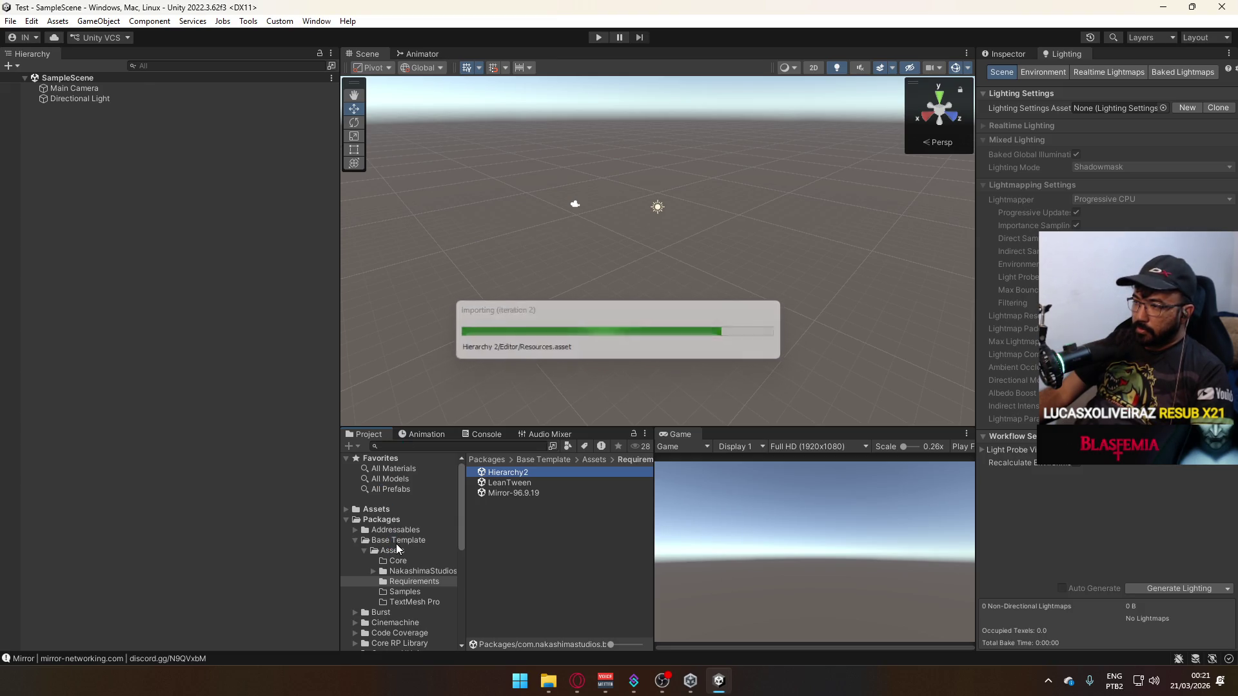
{"action": "left_click", "coordinate": [354, 541]}
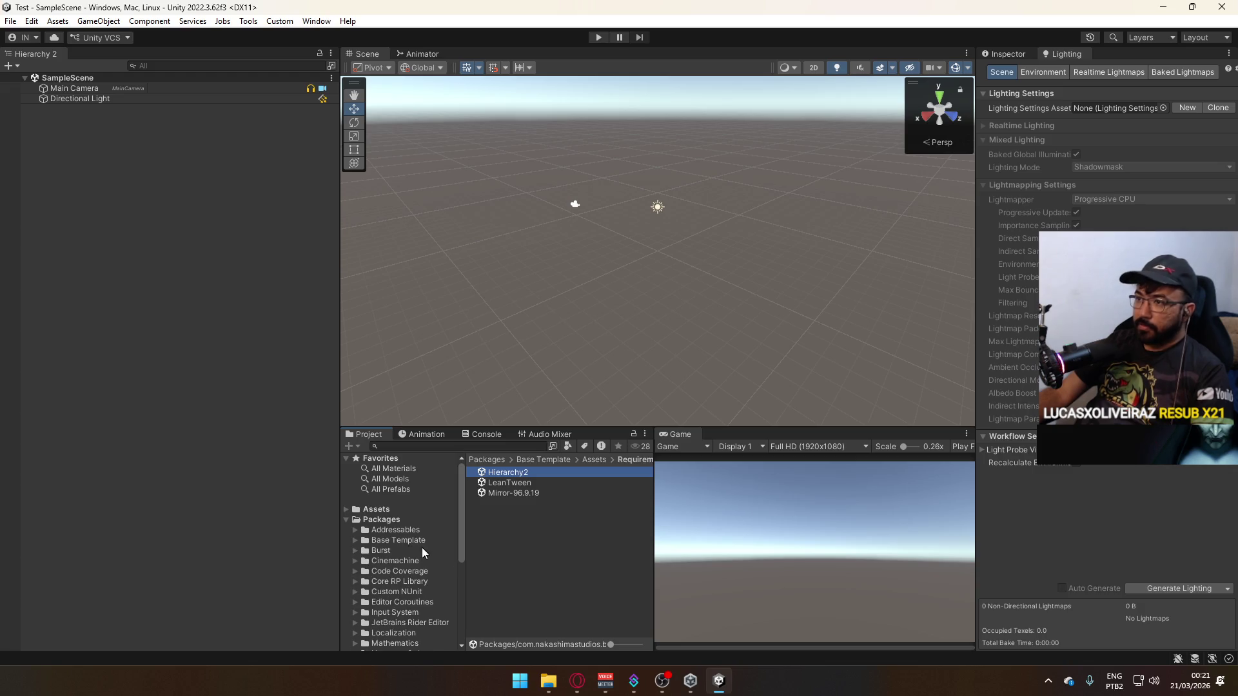
{"action": "left_click", "coordinate": [346, 516]}
Move Hierarchy 2 into Core/External and add the ui and online scenes to Build Settings.
{"action": "left_click", "coordinate": [345, 510]}
{"action": "left_click_drag", "start_coordinate": [384, 571], "coordinate": [418, 530]}
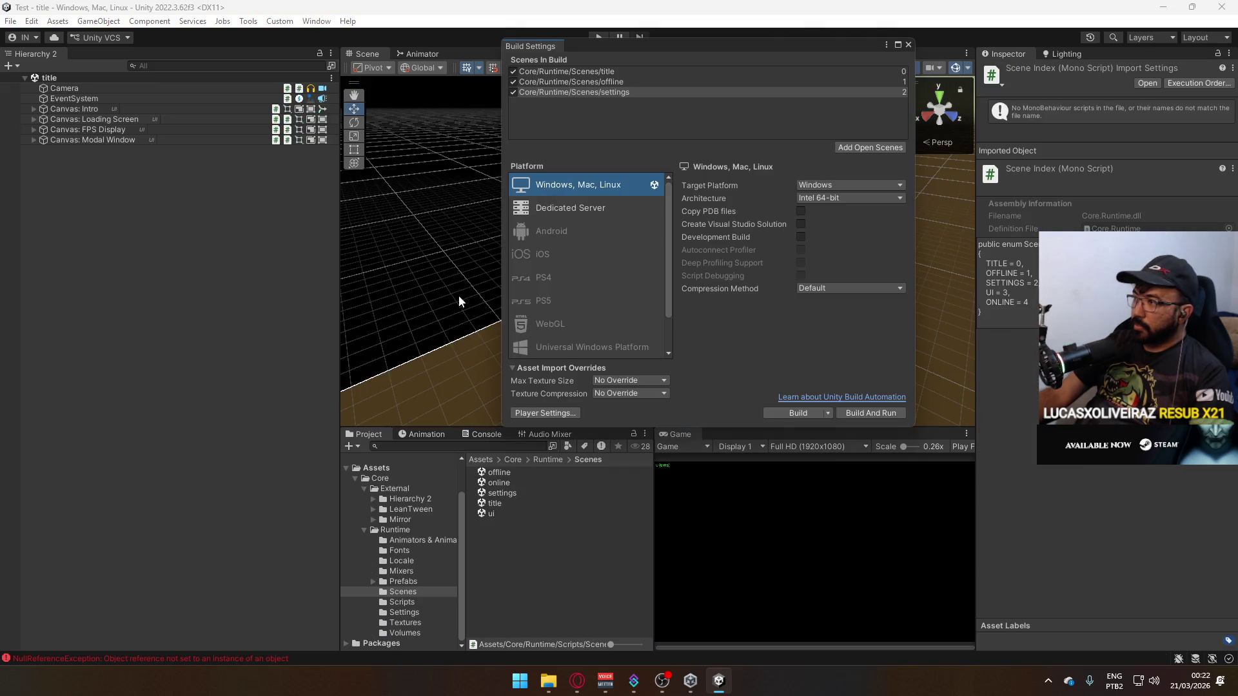
{"action": "left_click_drag", "start_coordinate": [603, 161], "coordinate": [581, 103]}
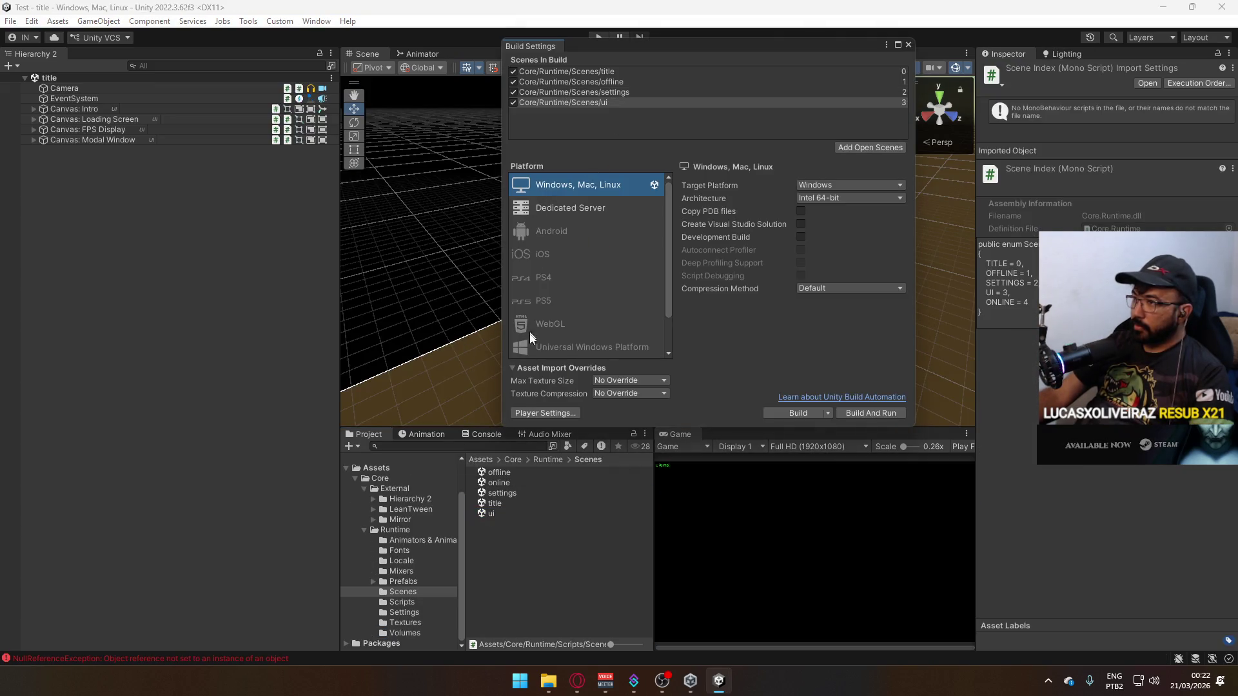
{"action": "left_click_drag", "start_coordinate": [498, 483], "coordinate": [703, 210]}
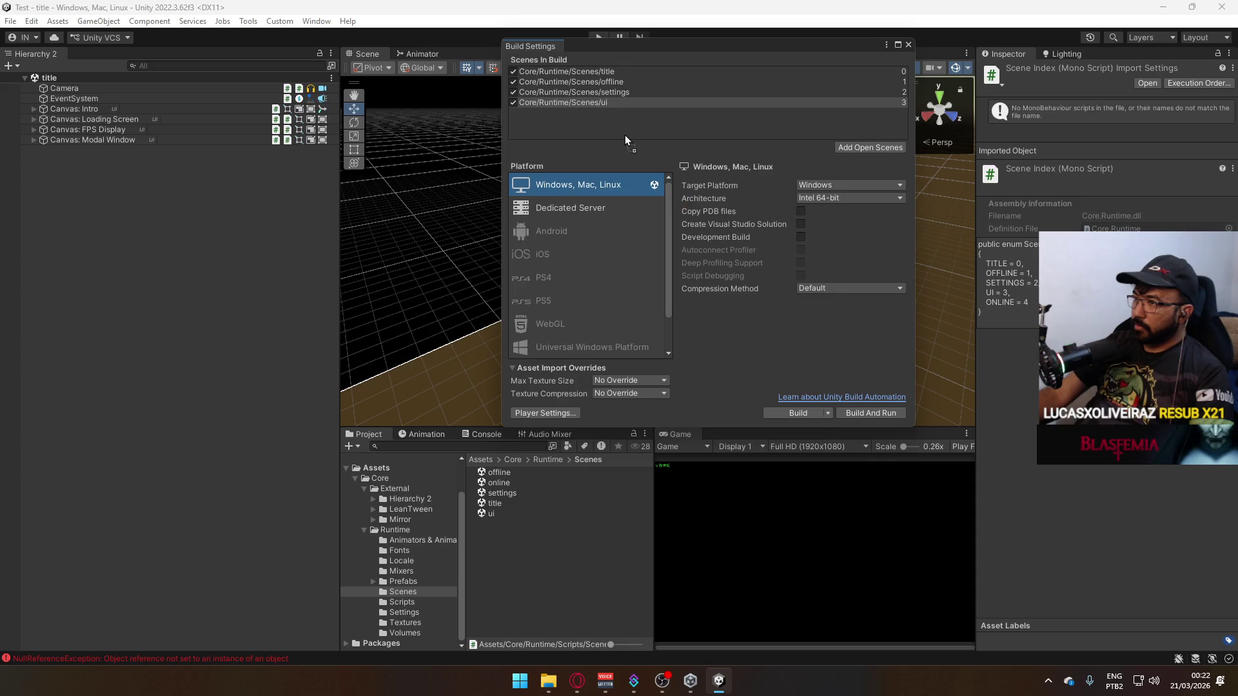
{"action": "left_click_drag", "start_coordinate": [625, 138], "coordinate": [625, 138]}
{"action": "left_click", "coordinate": [908, 45]}
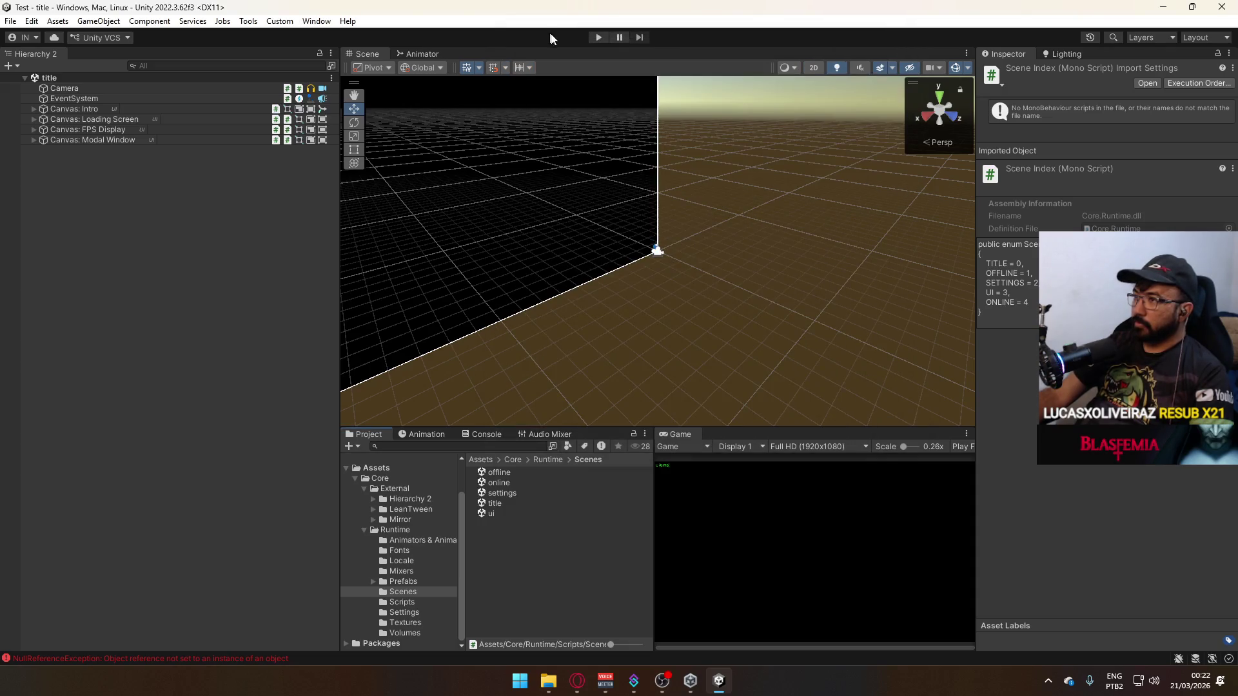
Enter play mode, maximize the Game view, then un-maximize it to restore the layout.
{"action": "left_click", "coordinate": [599, 37]}
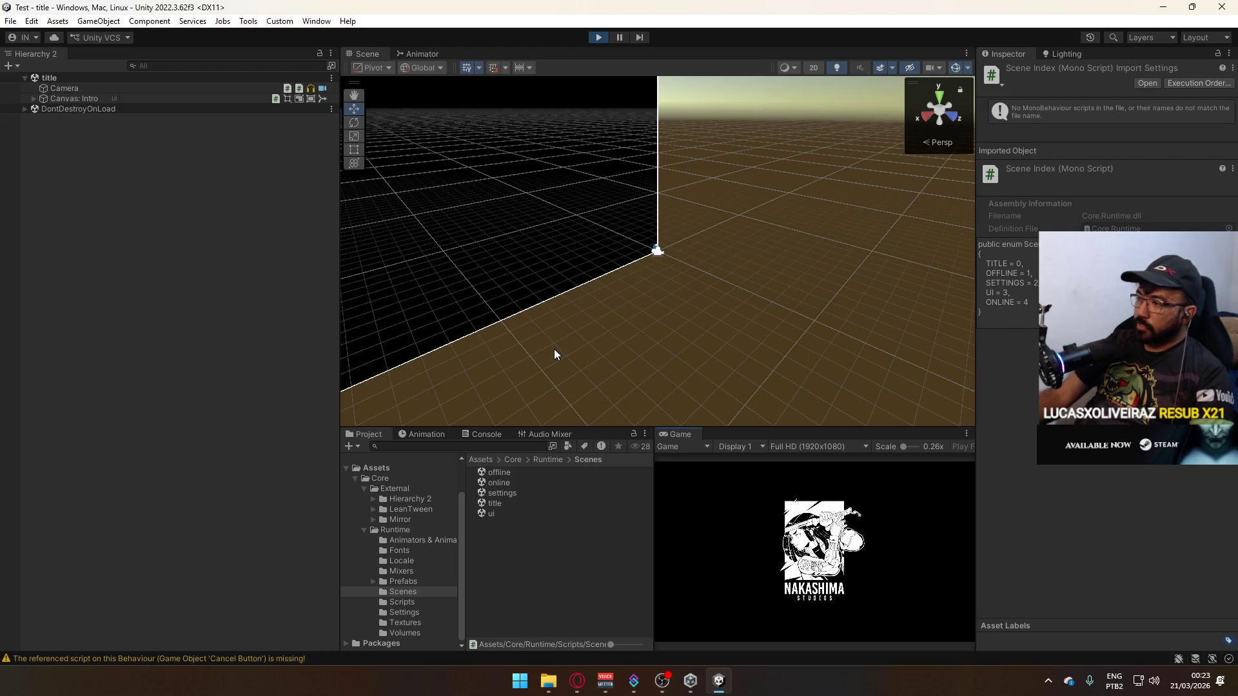
{"action": "right_click", "coordinate": [696, 434]}
{"action": "left_click", "coordinate": [713, 473]}
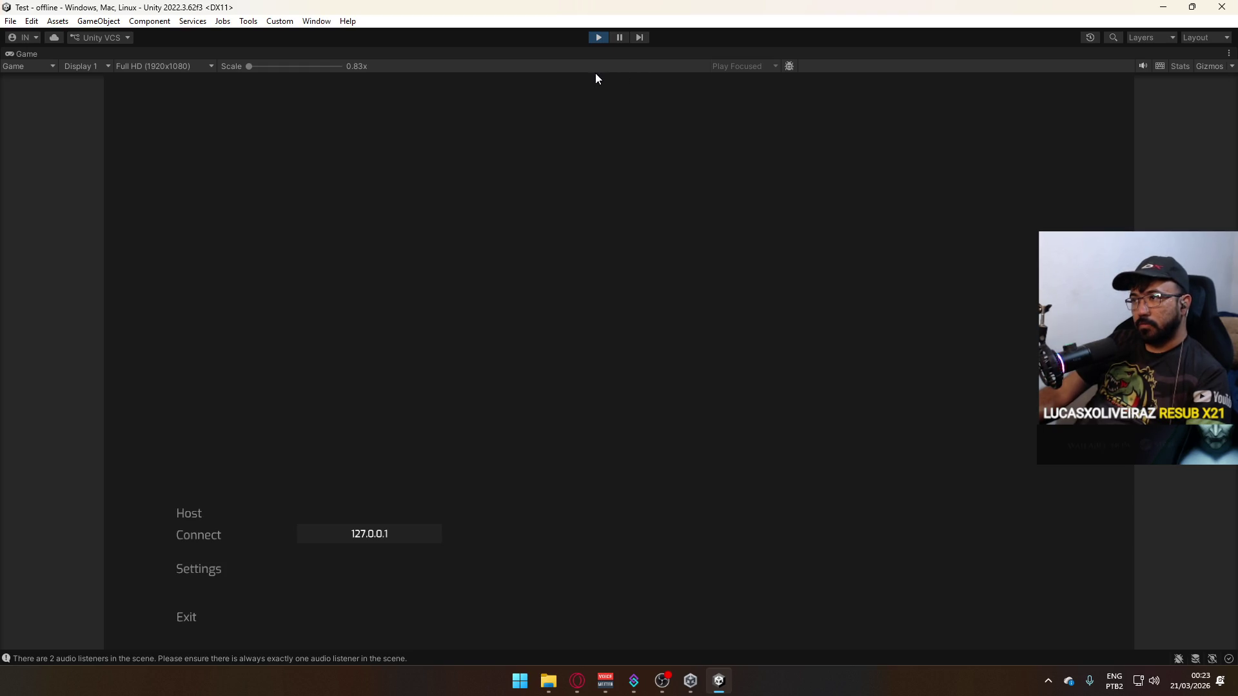
{"action": "key", "text": "super"}
{"action": "right_click", "coordinate": [362, 54]}
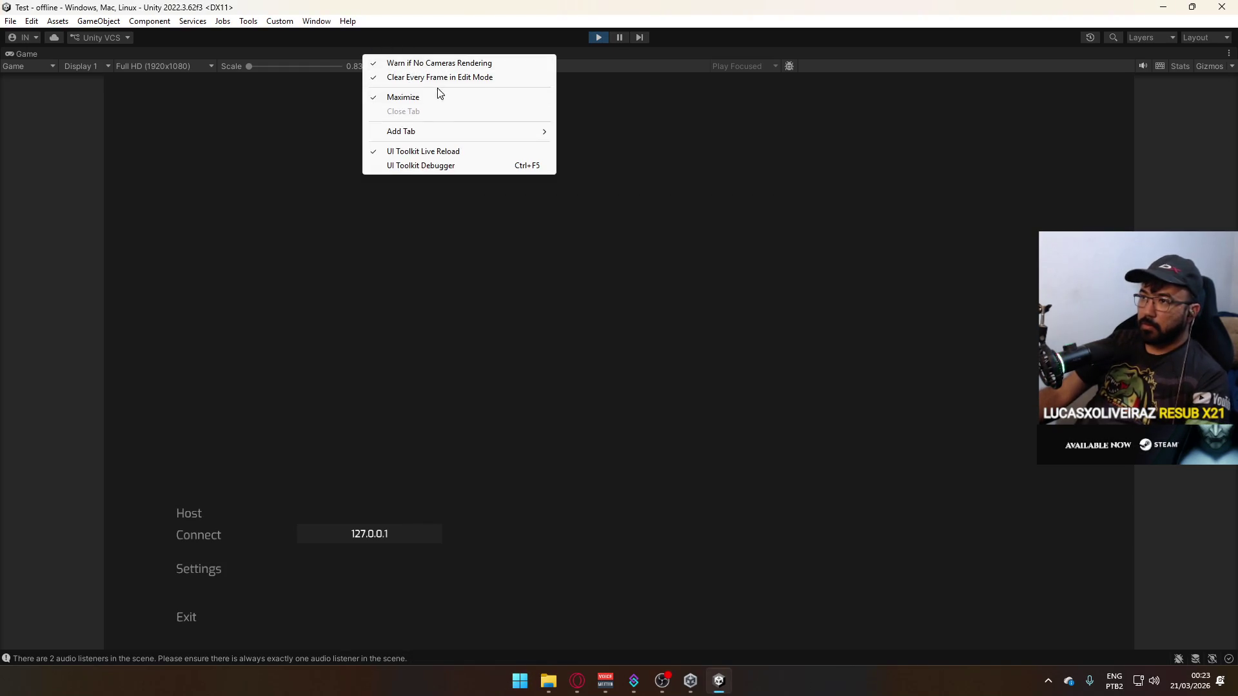
{"action": "left_click", "coordinate": [437, 97]}
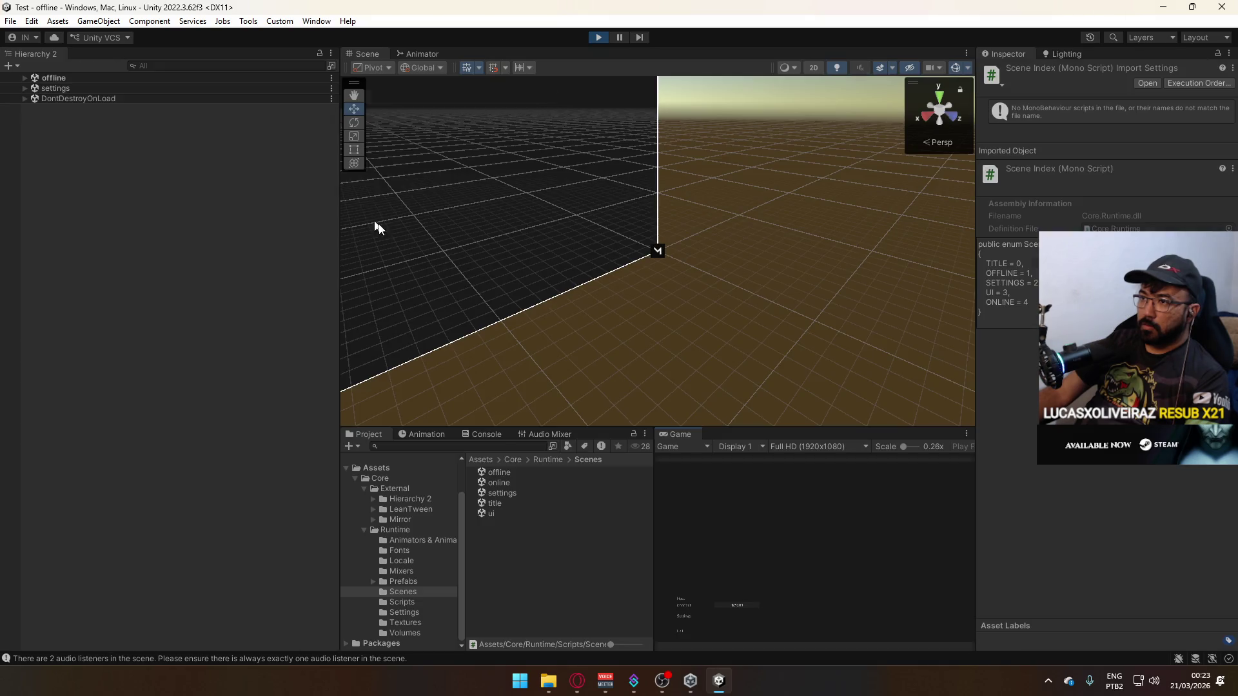
Select the Settings Button under Canvas: Main Menu > Main Container > Vertical Group.
{"action": "left_click", "coordinate": [26, 79]}
{"action": "mouse_move", "coordinate": [719, 277]}
{"action": "left_mouse_down"}
{"action": "mouse_move", "coordinate": [348, 192]}
{"action": "mouse_move", "coordinate": [371, 170]}
{"action": "mouse_move", "coordinate": [361, 169]}
{"action": "left_mouse_up"}
{"action": "left_click", "coordinate": [35, 89]}
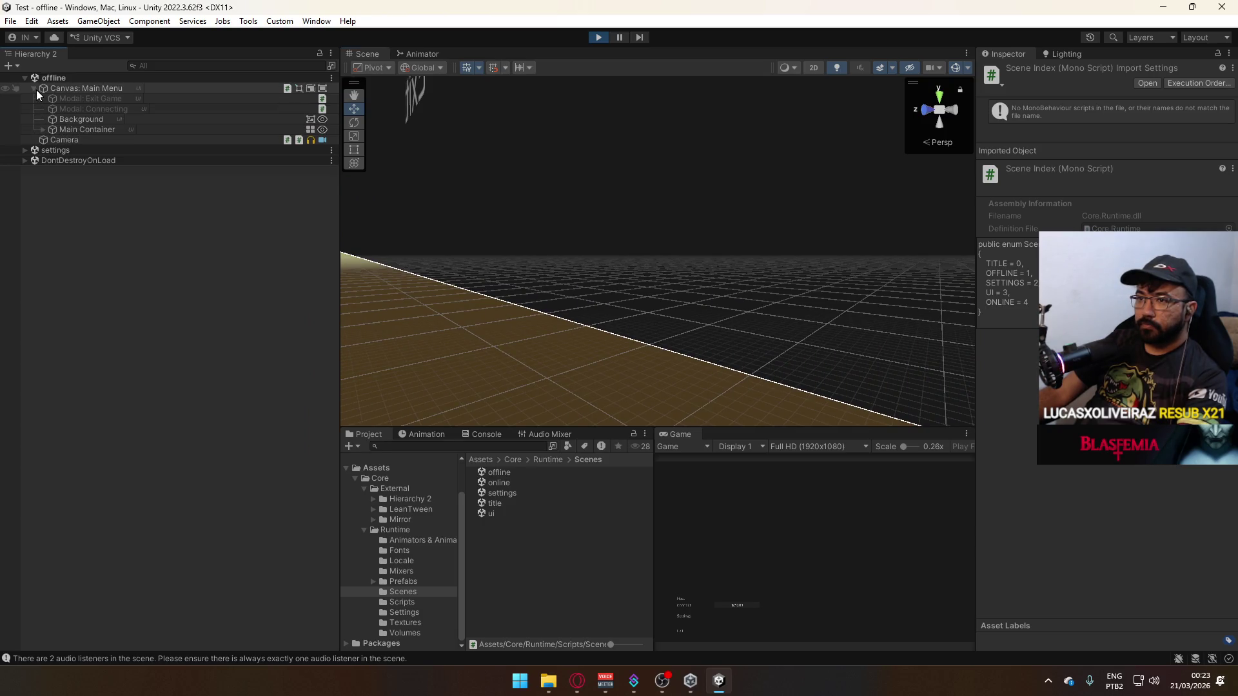
{"action": "left_click", "coordinate": [43, 129]}
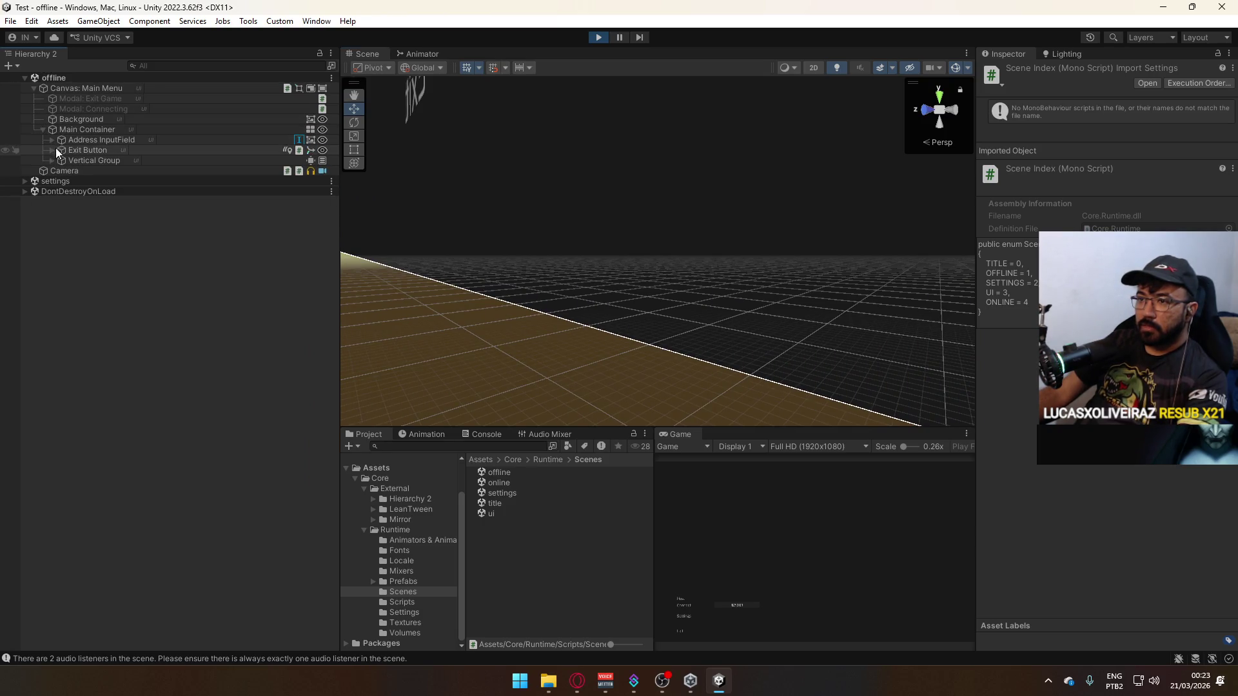
{"action": "left_click", "coordinate": [51, 158]}
{"action": "left_click", "coordinate": [95, 184]}
{"action": "left_click", "coordinate": [94, 194]}
{"action": "left_click", "coordinate": [95, 201]}
{"action": "scroll", "coordinate": [1103, 258], "scroll_direction": "down", "scroll_amount": 5}
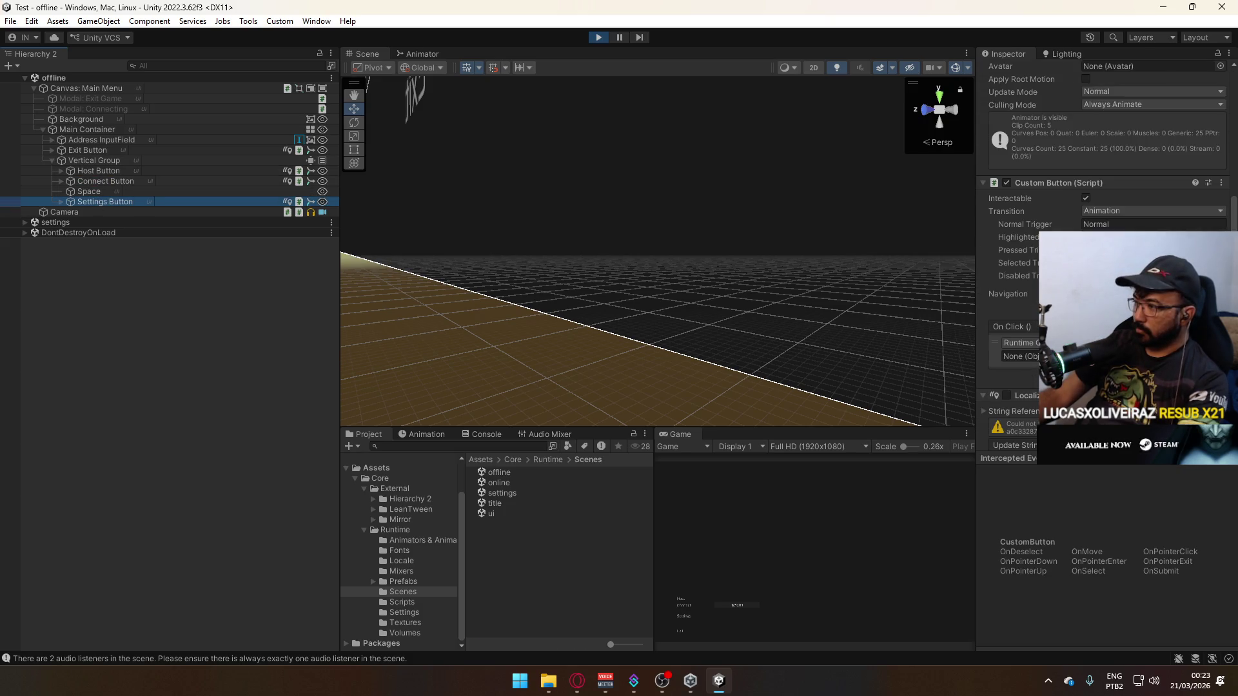
{"action": "left_click_drag", "start_coordinate": [1052, 464], "coordinate": [1052, 647]}
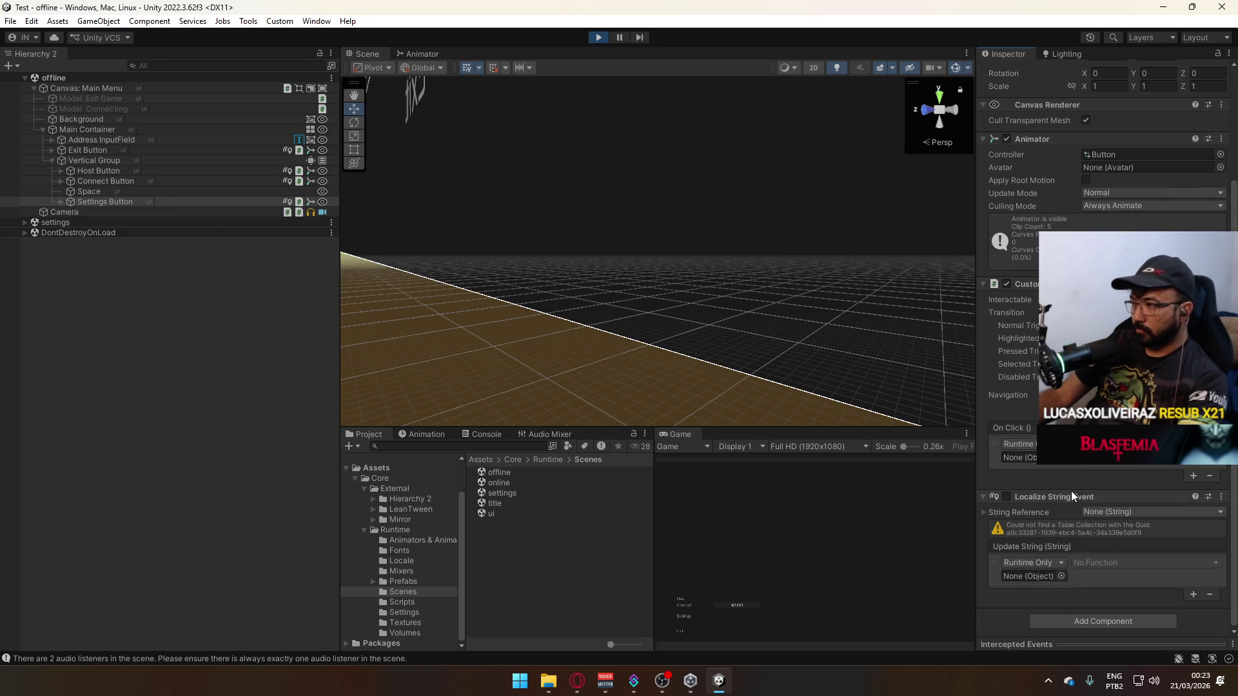
Point the On Click entry at SettingsSO instead of CoreSO and have it call Open ().
{"action": "left_click", "coordinate": [1064, 462]}
{"action": "type", "text": "coreso"}
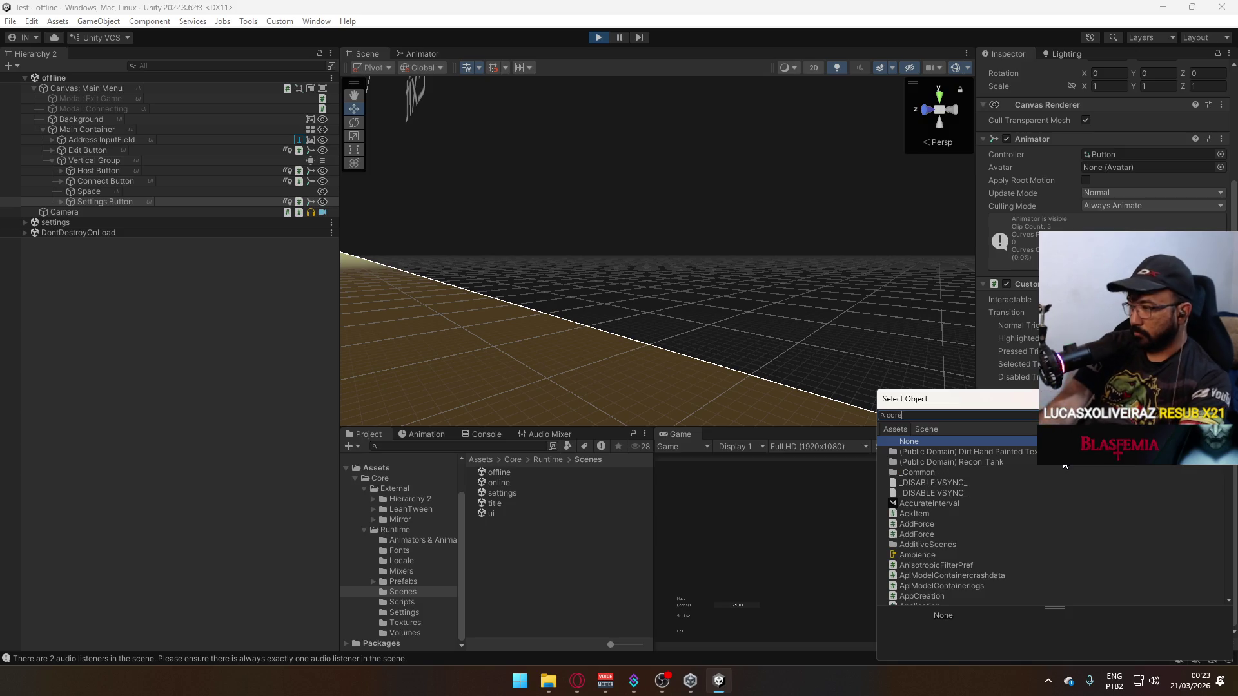
{"action": "double_click", "coordinate": [974, 453]}
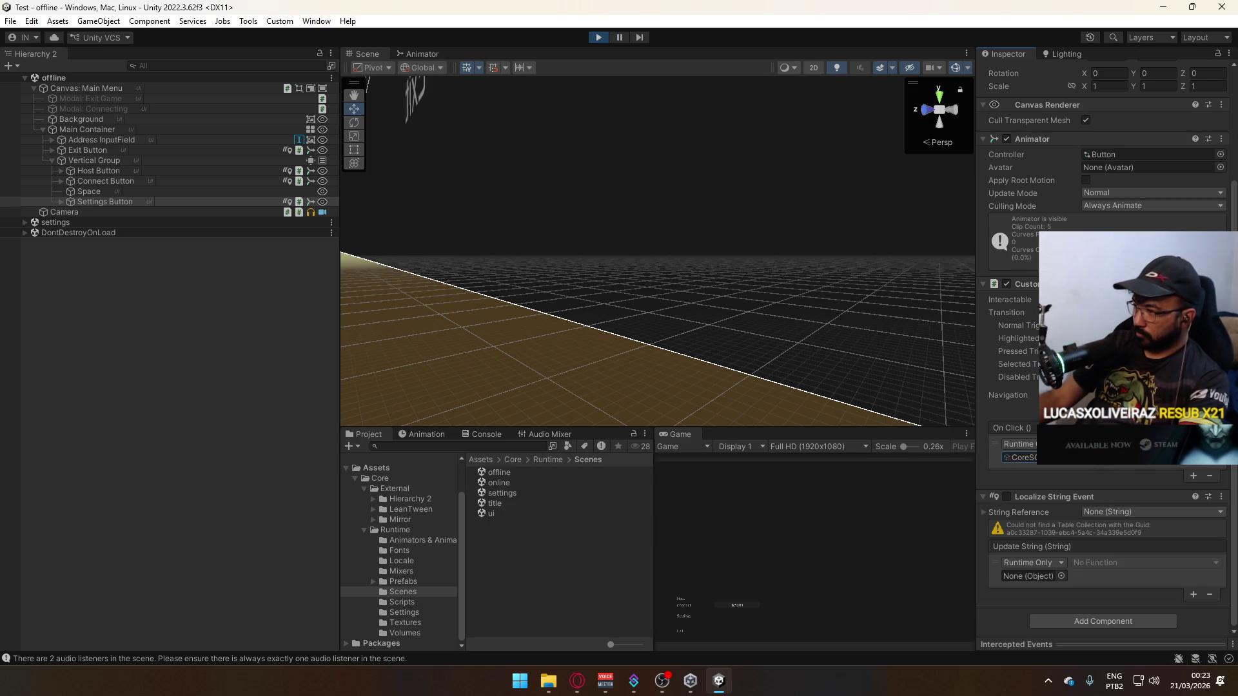
{"action": "left_click", "coordinate": [1129, 445]}
{"action": "mouse_move", "coordinate": [1130, 483]}
{"action": "left_click", "coordinate": [1088, 466]}
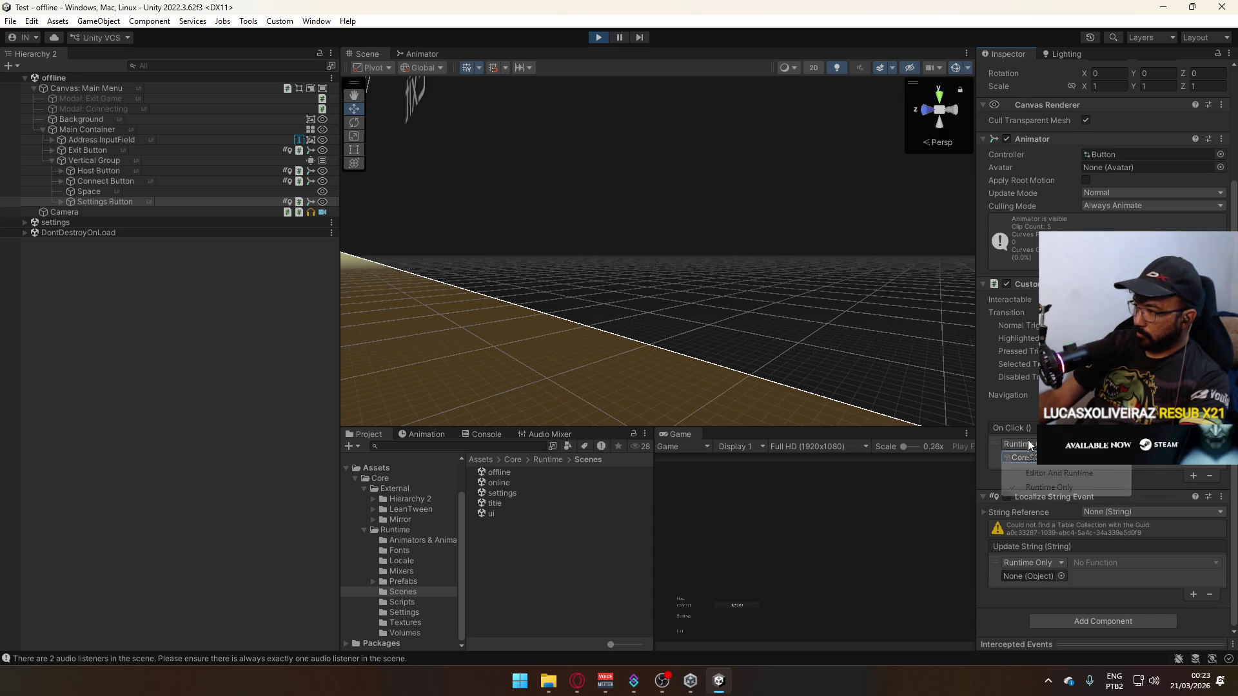
{"action": "type", "text": "Settings"}
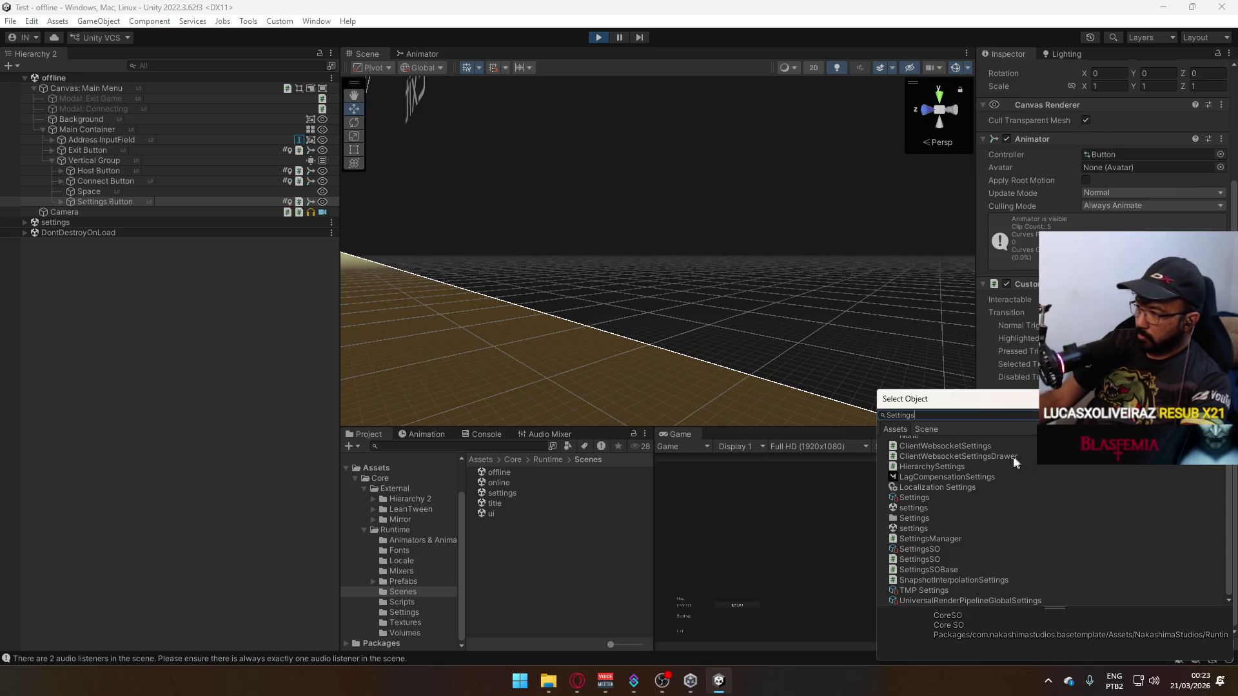
{"action": "double_click", "coordinate": [938, 542]}
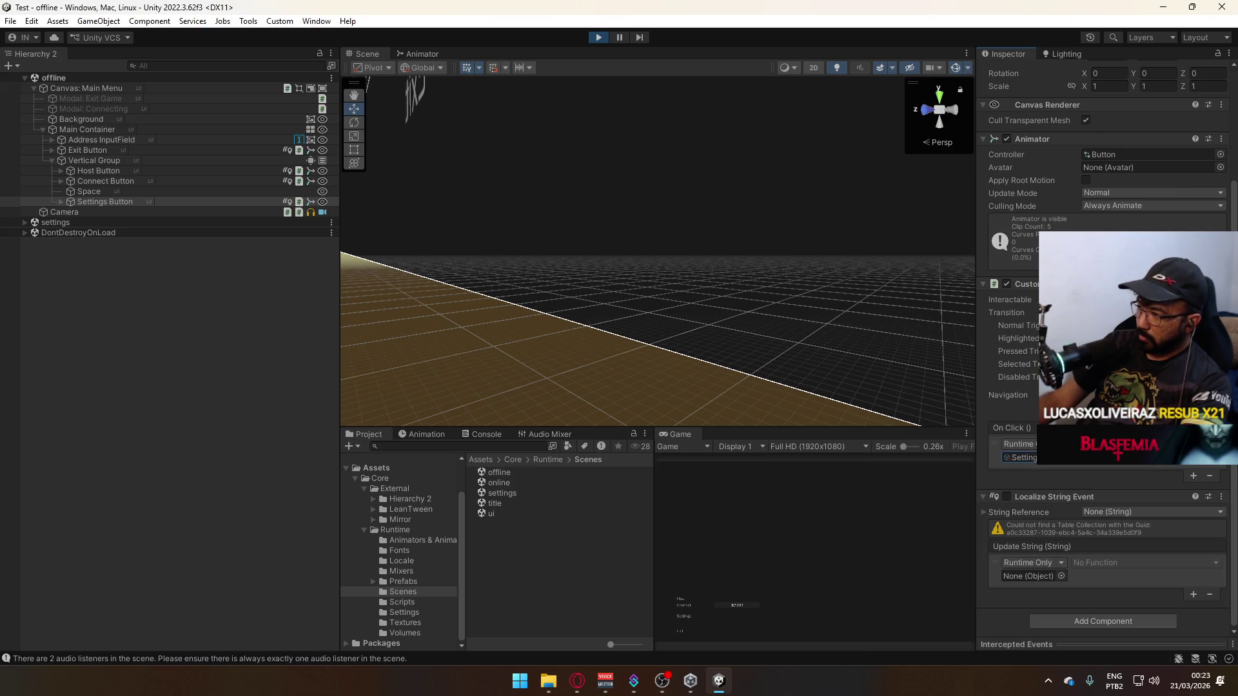
{"action": "left_click", "coordinate": [1135, 444]}
{"action": "mouse_move", "coordinate": [1125, 478]}
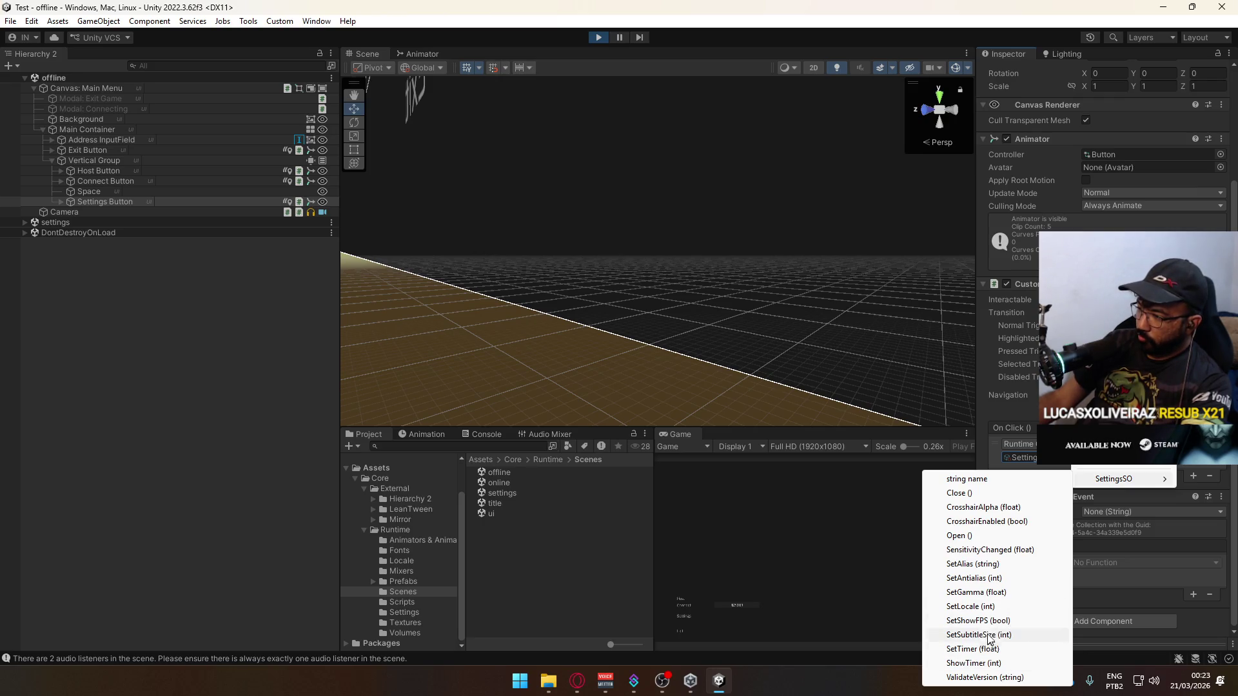
{"action": "left_click", "coordinate": [960, 536]}
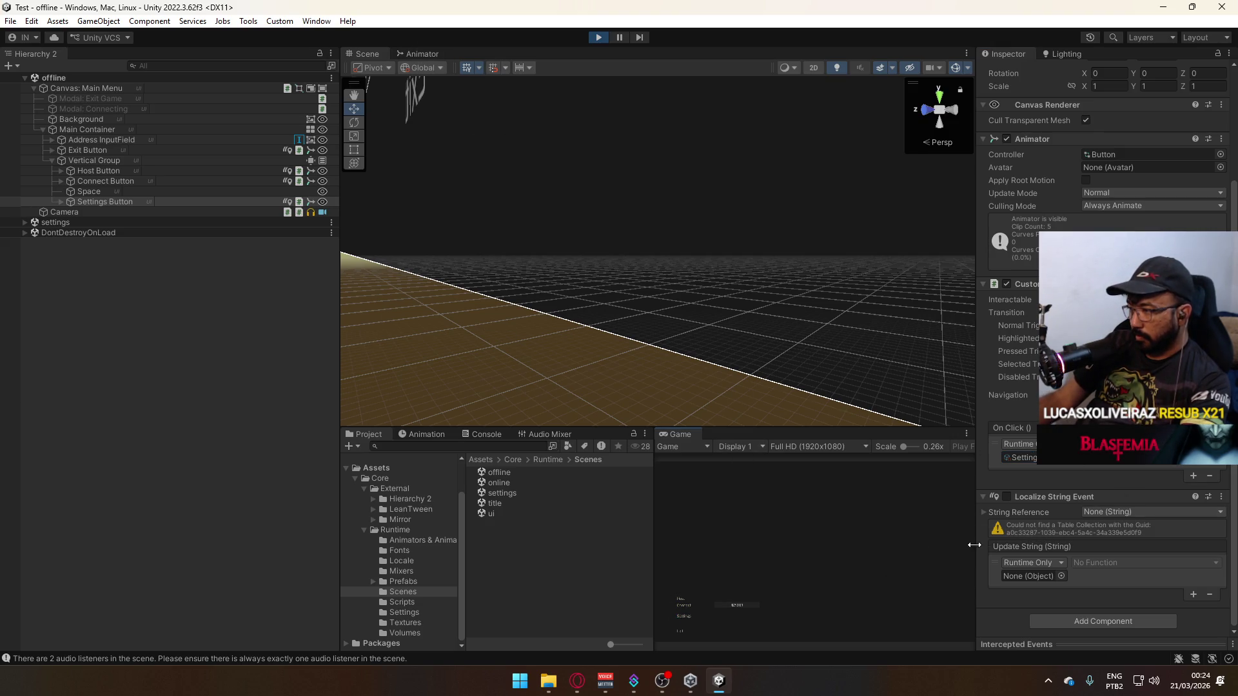
Add and remove a spare On Click entry, then focus the running game view.
{"action": "key", "text": "super"}
{"action": "key", "text": "super"}
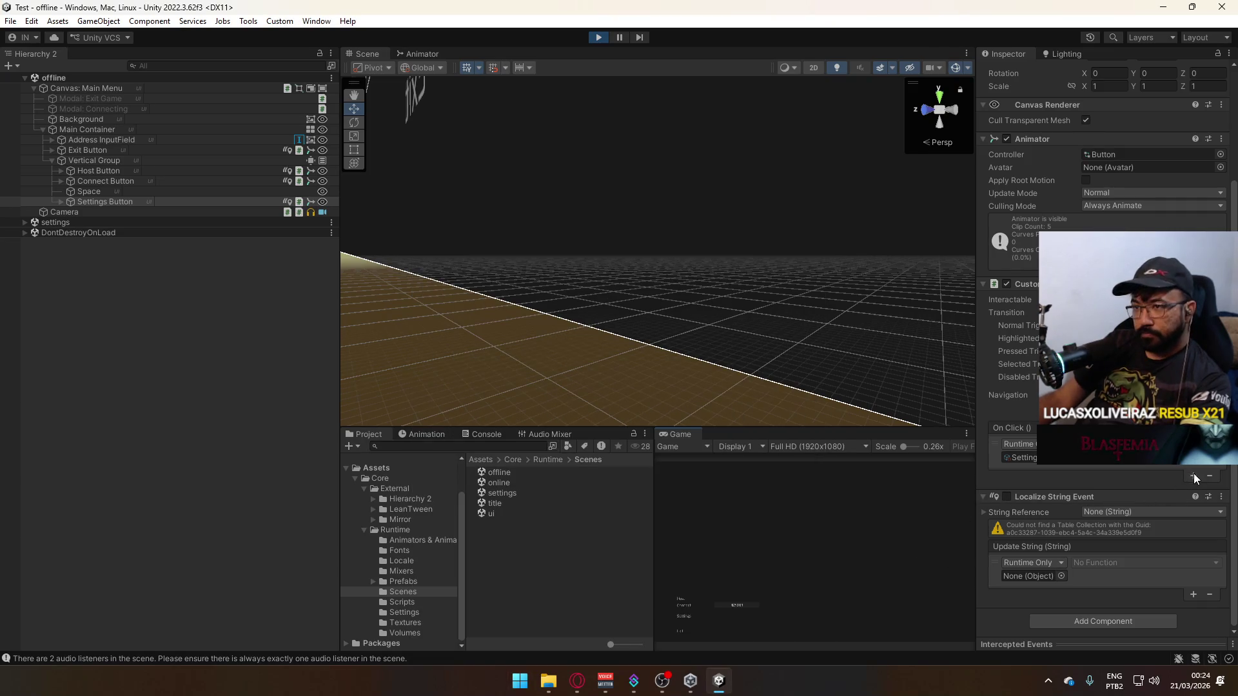
{"action": "left_click", "coordinate": [1194, 476]}
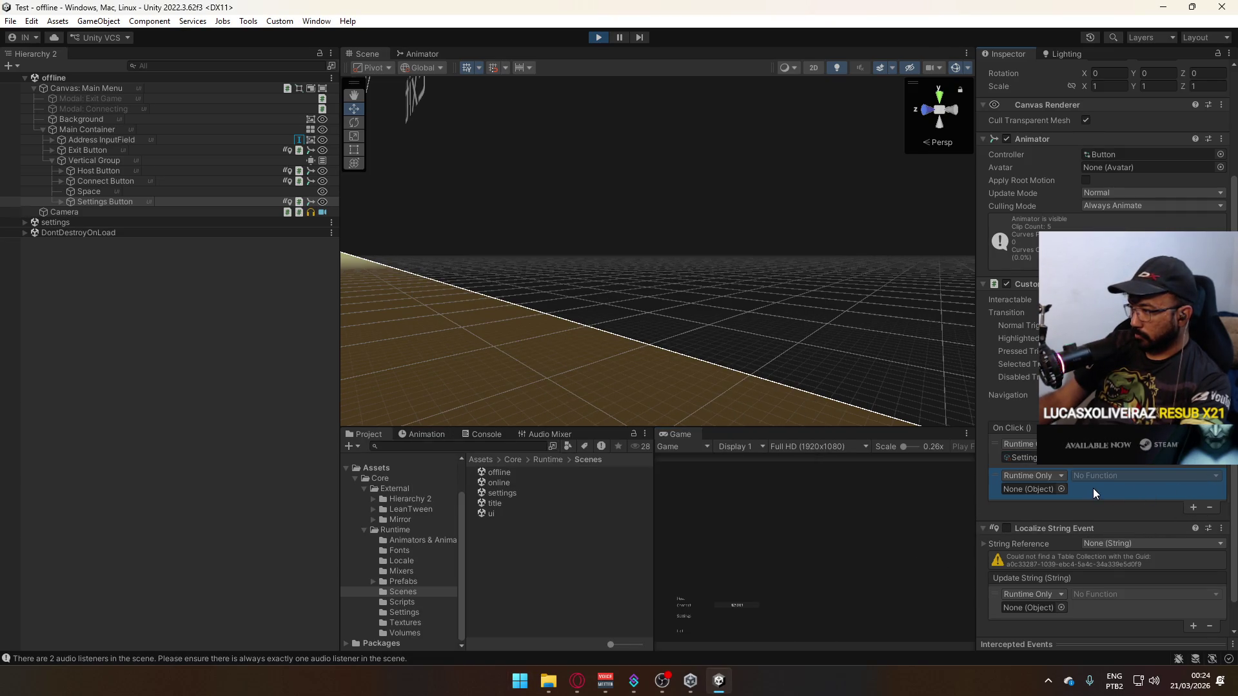
{"action": "left_click", "coordinate": [1209, 507]}
{"action": "left_click", "coordinate": [71, 201]}
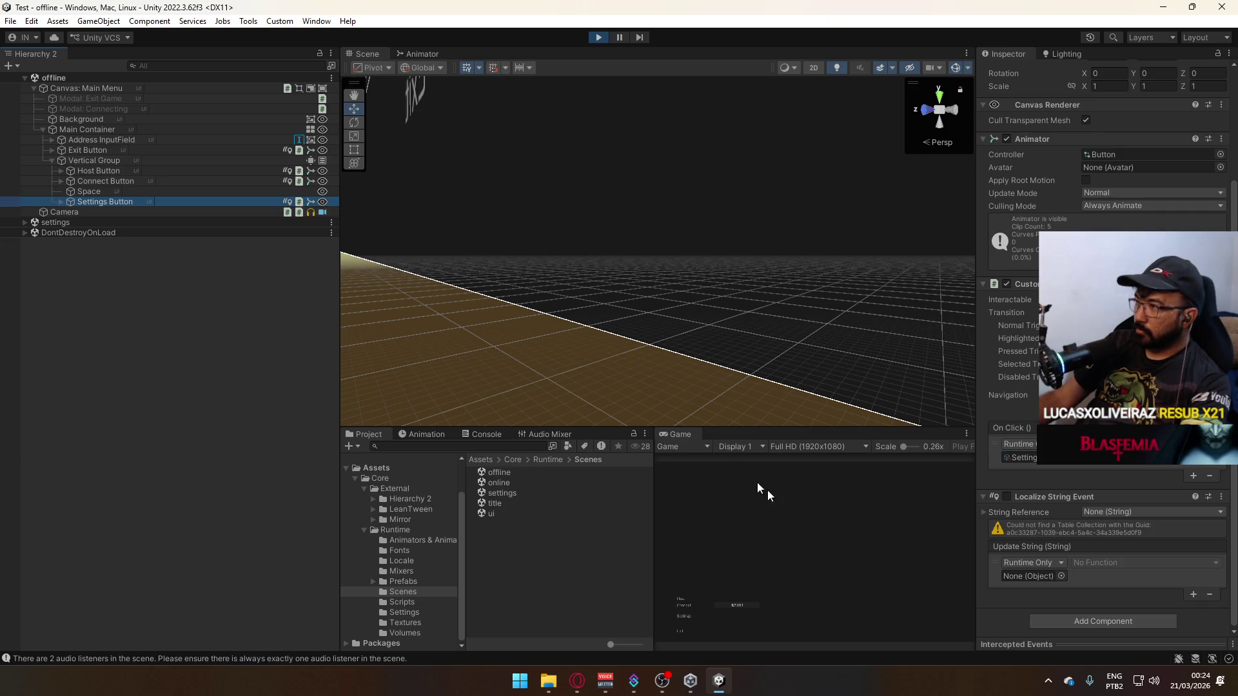
{"action": "left_click", "coordinate": [676, 614]}
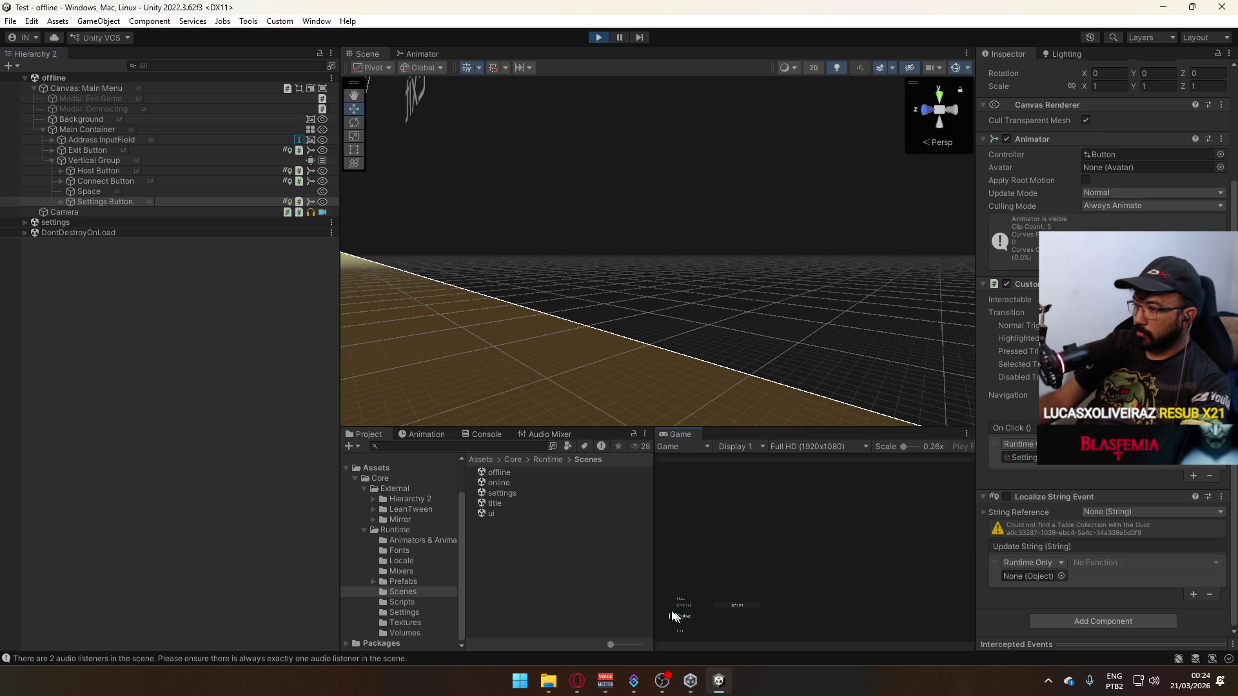
Activate the Canvas: Settings Main Container and deactivate the main menu's Main Container.
{"action": "left_click", "coordinate": [25, 223]}
{"action": "left_click", "coordinate": [33, 232]}
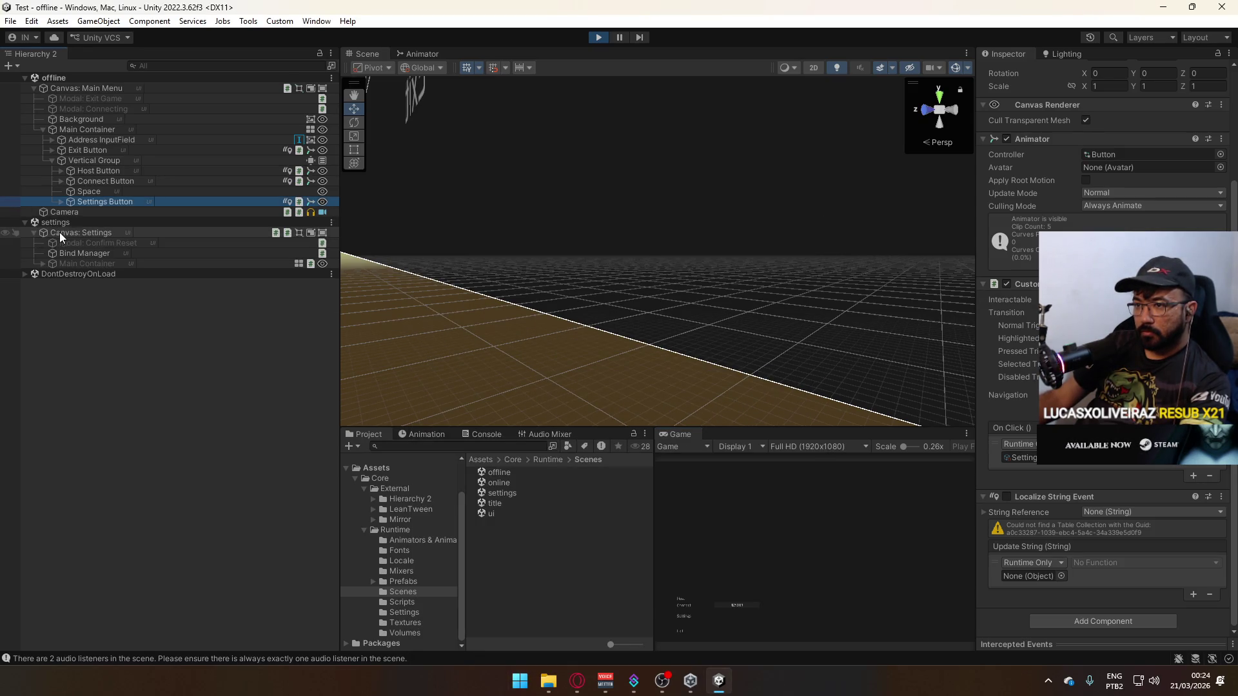
{"action": "left_click", "coordinate": [107, 265]}
{"action": "left_click", "coordinate": [1012, 71]}
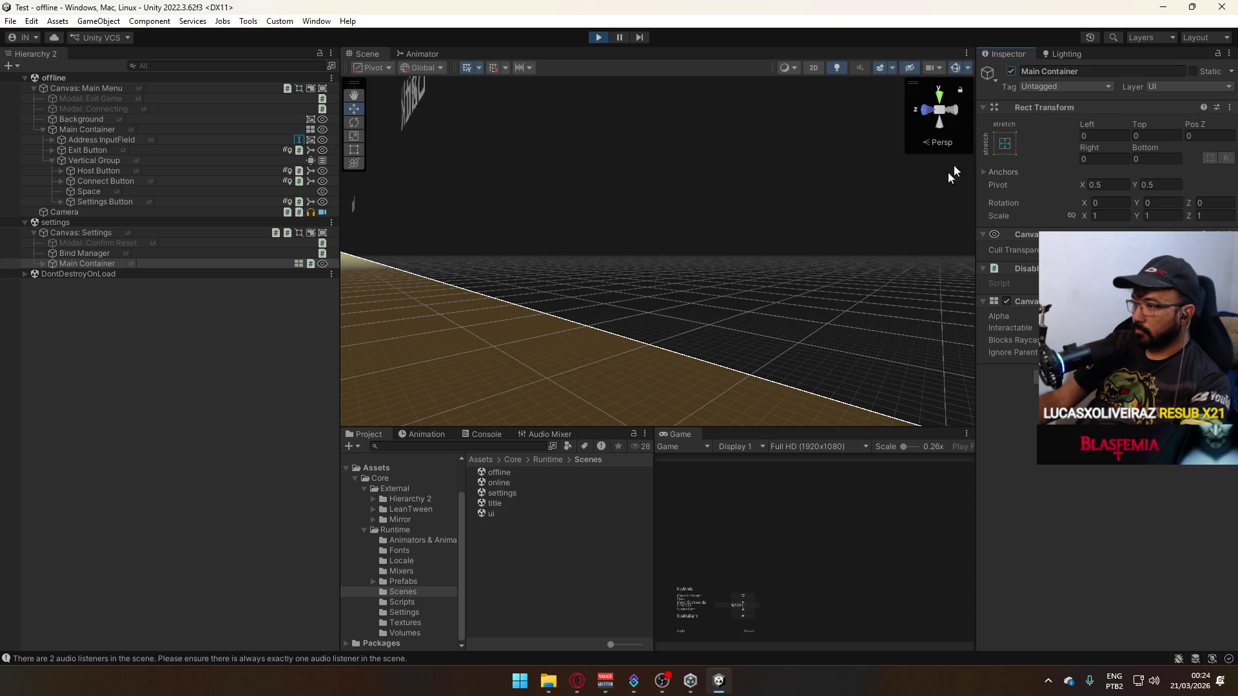
{"action": "left_click", "coordinate": [78, 129]}
{"action": "left_click", "coordinate": [1011, 72]}
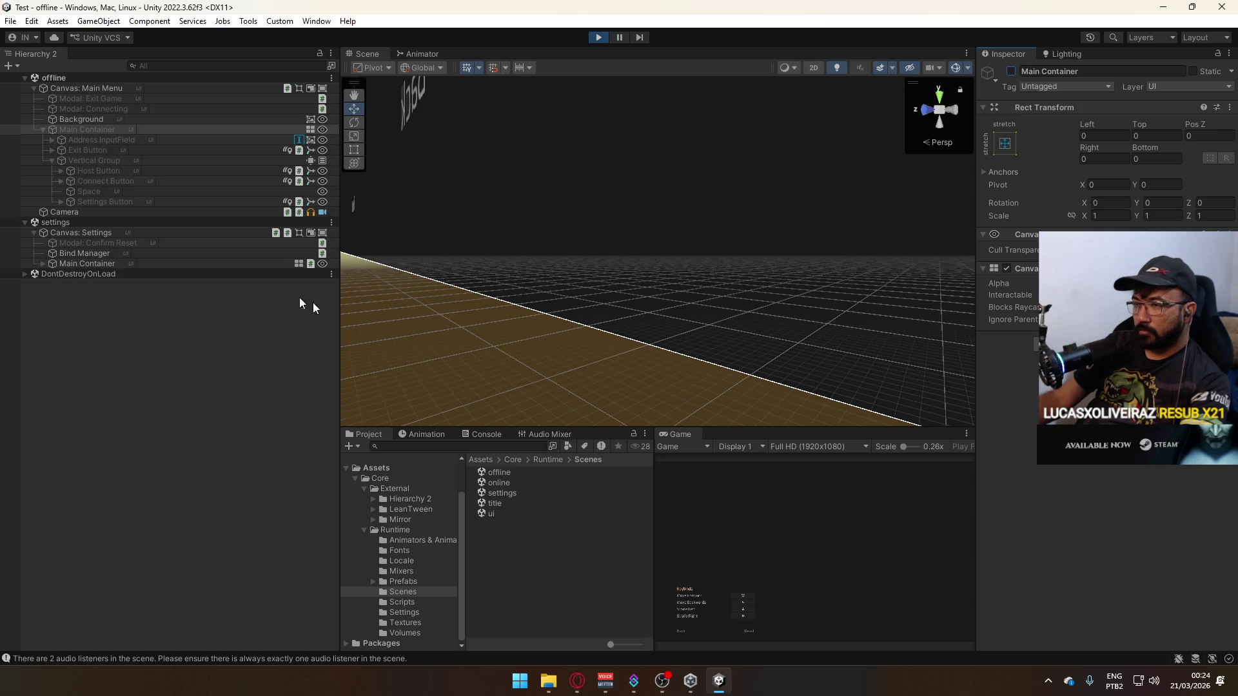
Maximize the Game view to preview the Keybinds panel, then stop play.
{"action": "right_click", "coordinate": [678, 434]}
{"action": "left_click", "coordinate": [698, 476]}
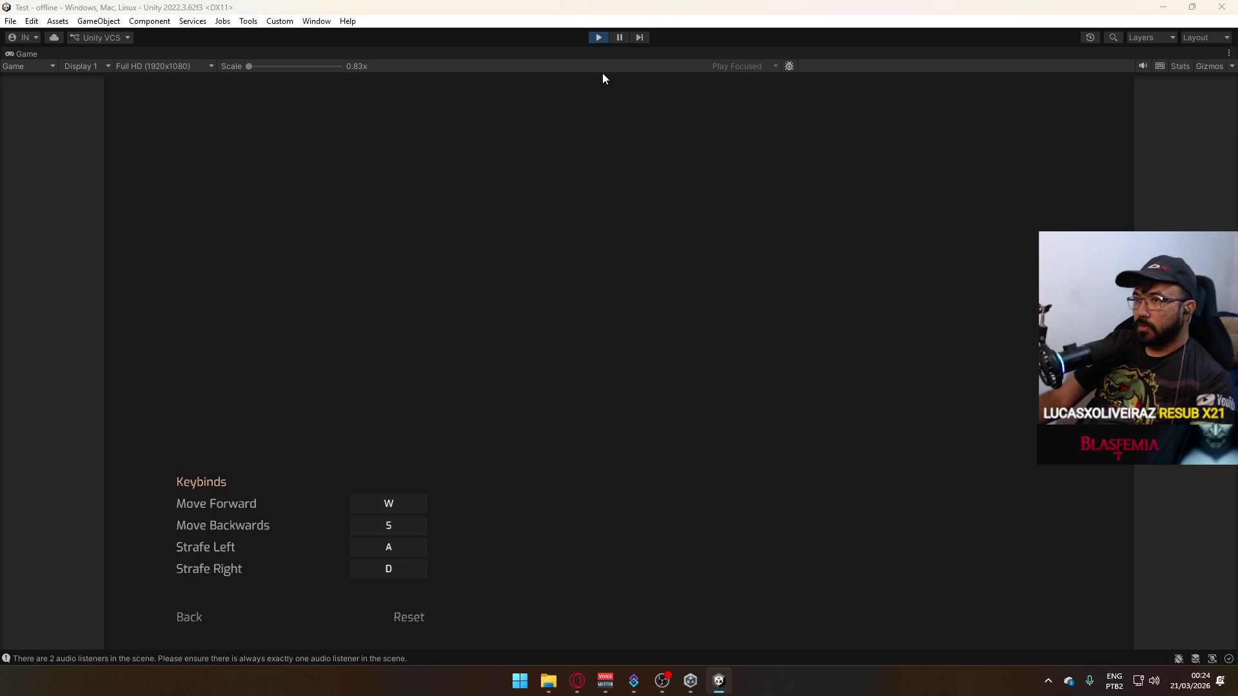
{"action": "left_click", "coordinate": [599, 39]}
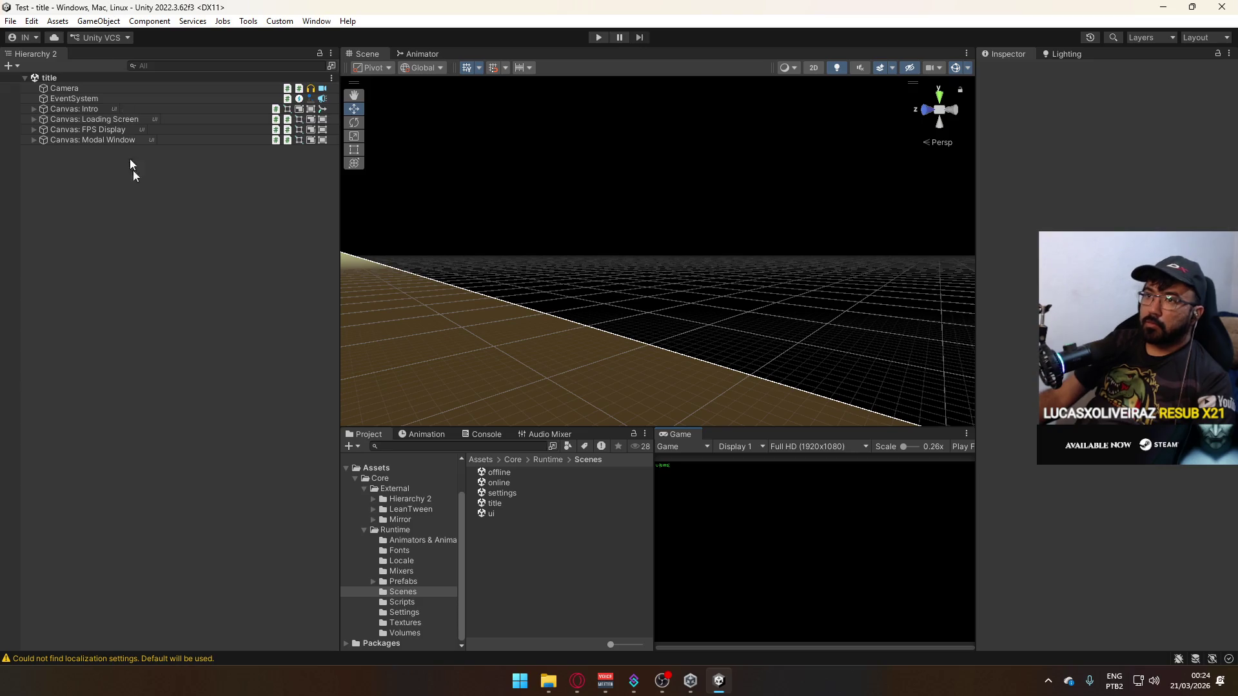
Open the online scene, then the offline scene, from the Scenes folder.
{"action": "left_click", "coordinate": [515, 494]}
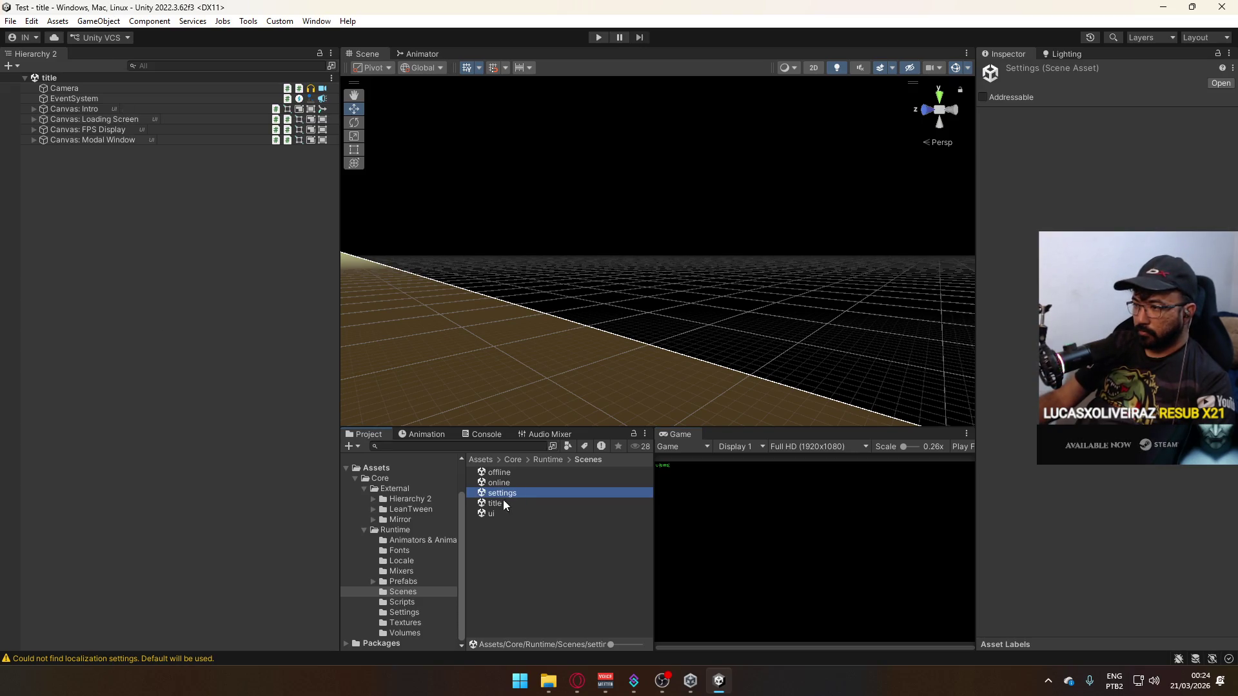
{"action": "double_click", "coordinate": [516, 485]}
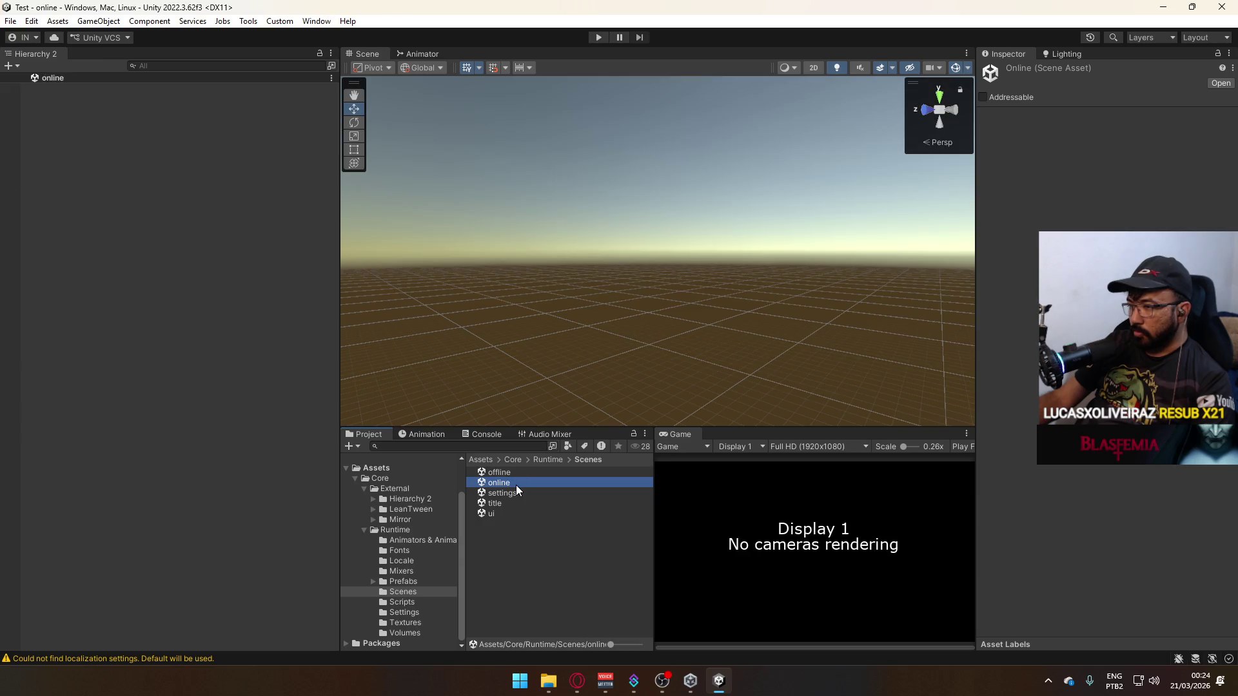
{"action": "double_click", "coordinate": [509, 471]}
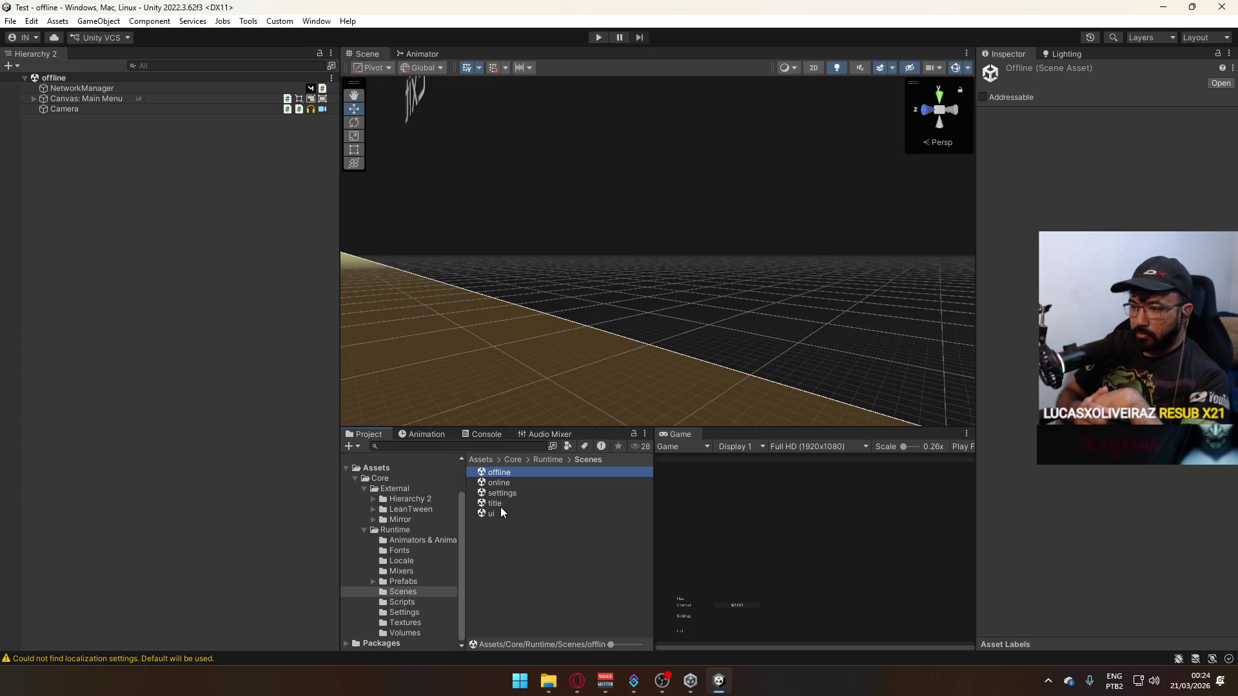
Read through the Console warnings, then clear them.
{"action": "left_click", "coordinate": [487, 433]}
{"action": "left_click_drag", "start_coordinate": [647, 577], "coordinate": [648, 466]}
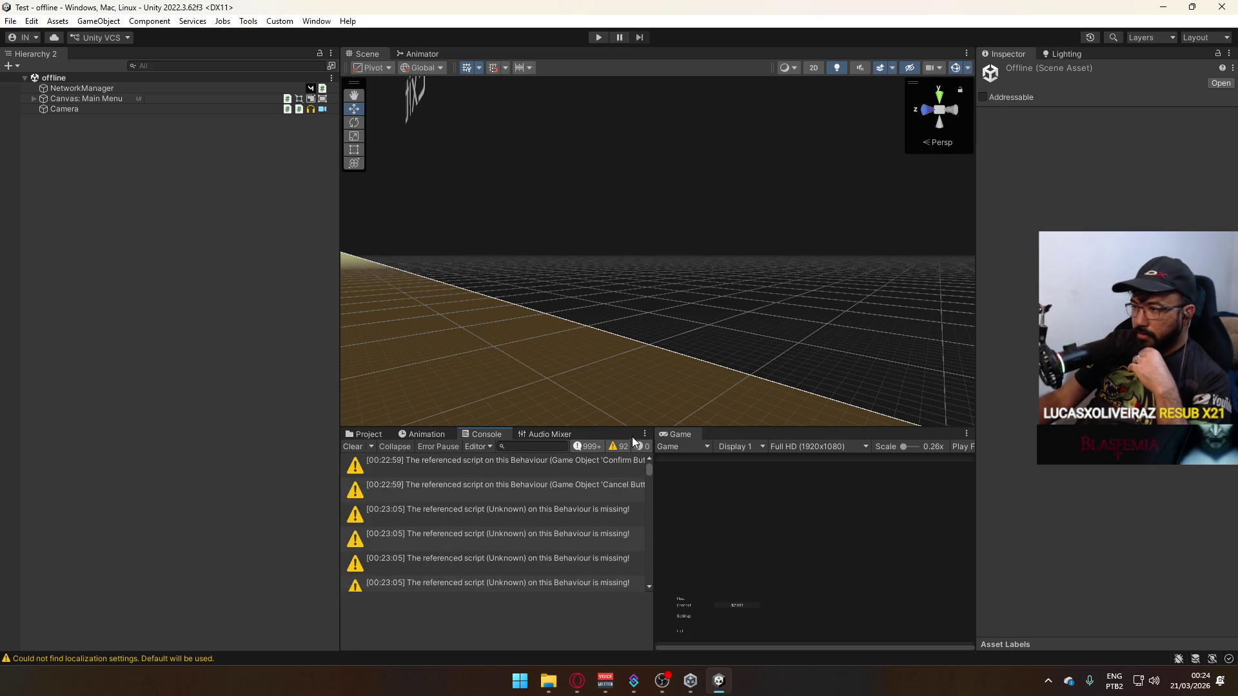
{"action": "left_click_drag", "start_coordinate": [469, 519], "coordinate": [484, 574]}
{"action": "left_click", "coordinate": [356, 446]}
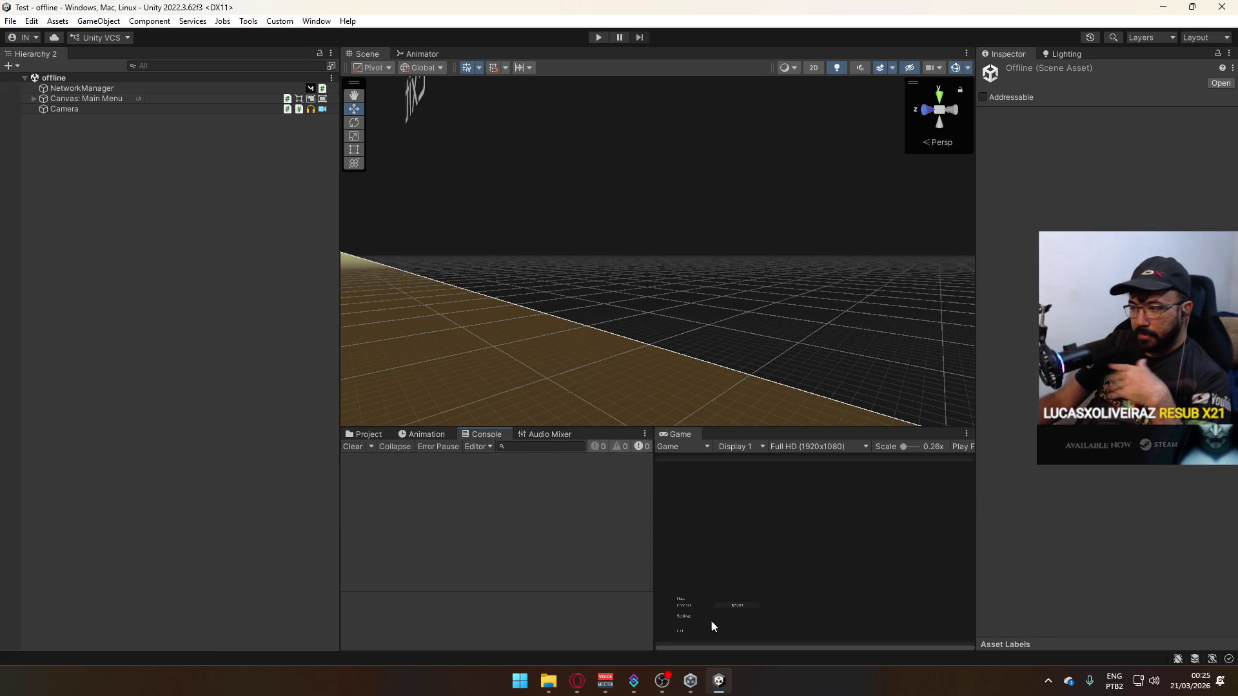
{"action": "mouse_move", "coordinate": [975, 530]}
{"action": "left_mouse_down"}
{"action": "mouse_move", "coordinate": [1014, 524]}
{"action": "mouse_move", "coordinate": [992, 528]}
{"action": "left_mouse_up"}
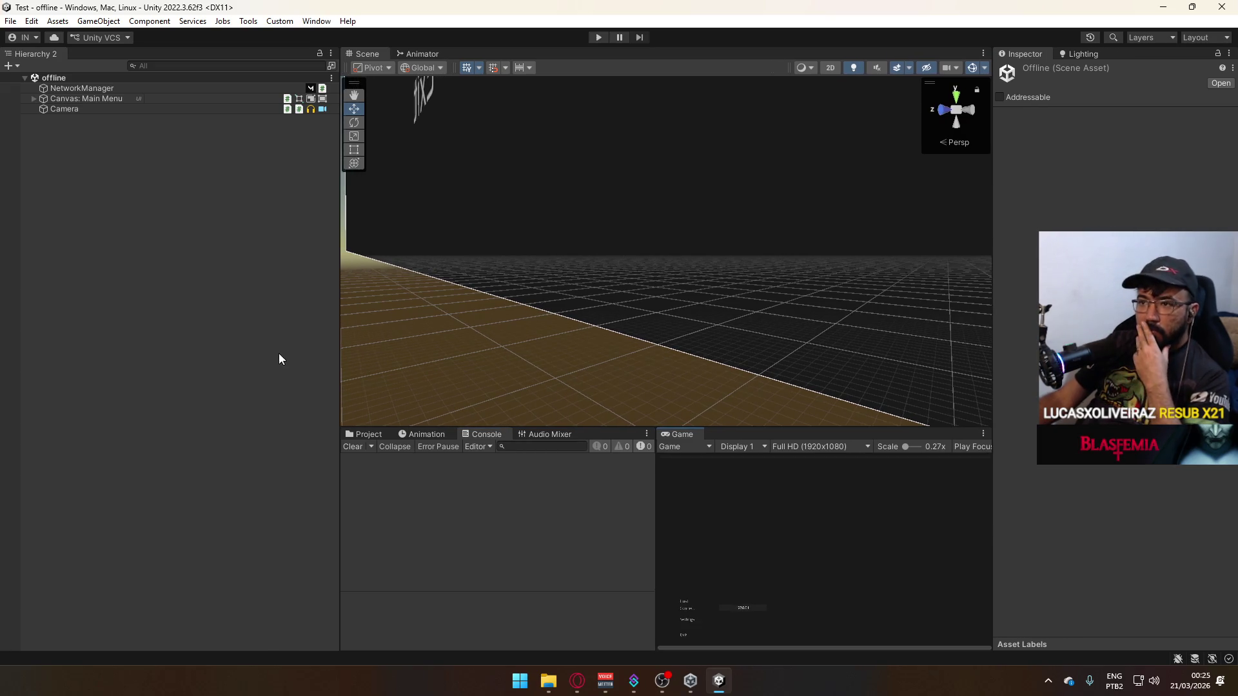
Open the settings scene and preview it in a maximized Game view before restoring the layout.
{"action": "left_click", "coordinate": [359, 434]}
{"action": "left_click", "coordinate": [515, 494]}
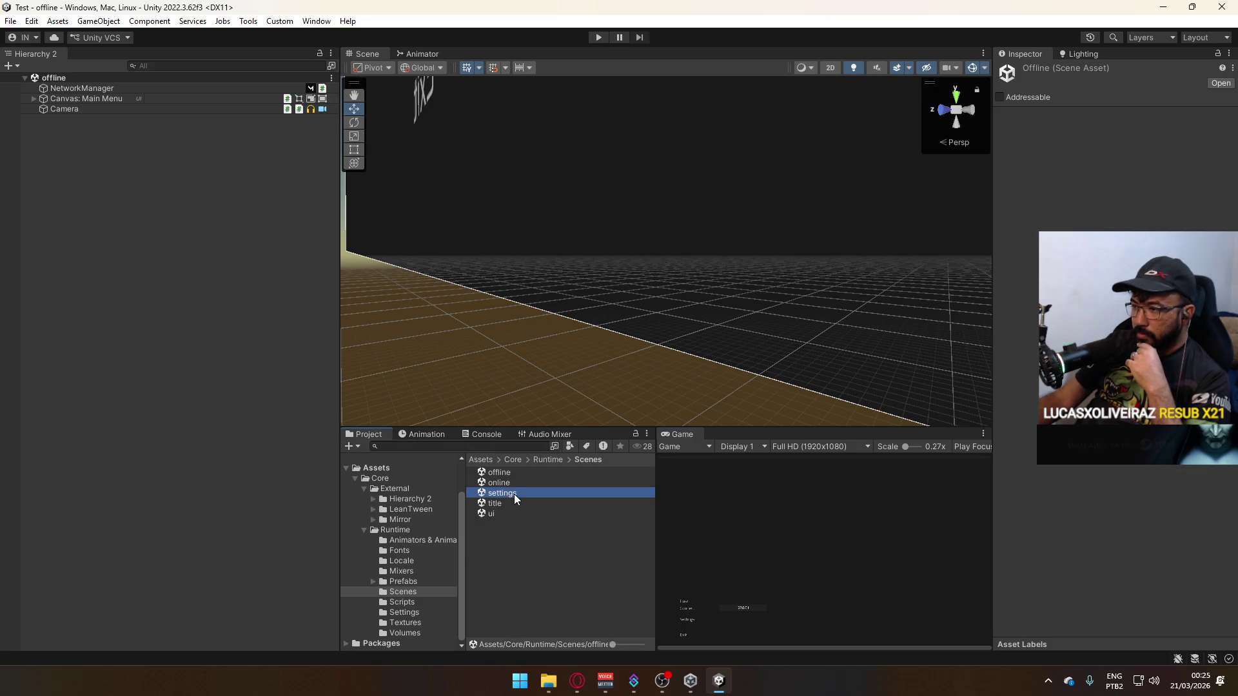
{"action": "double_click", "coordinate": [514, 494]}
{"action": "right_click", "coordinate": [682, 434]}
{"action": "left_click", "coordinate": [714, 477]}
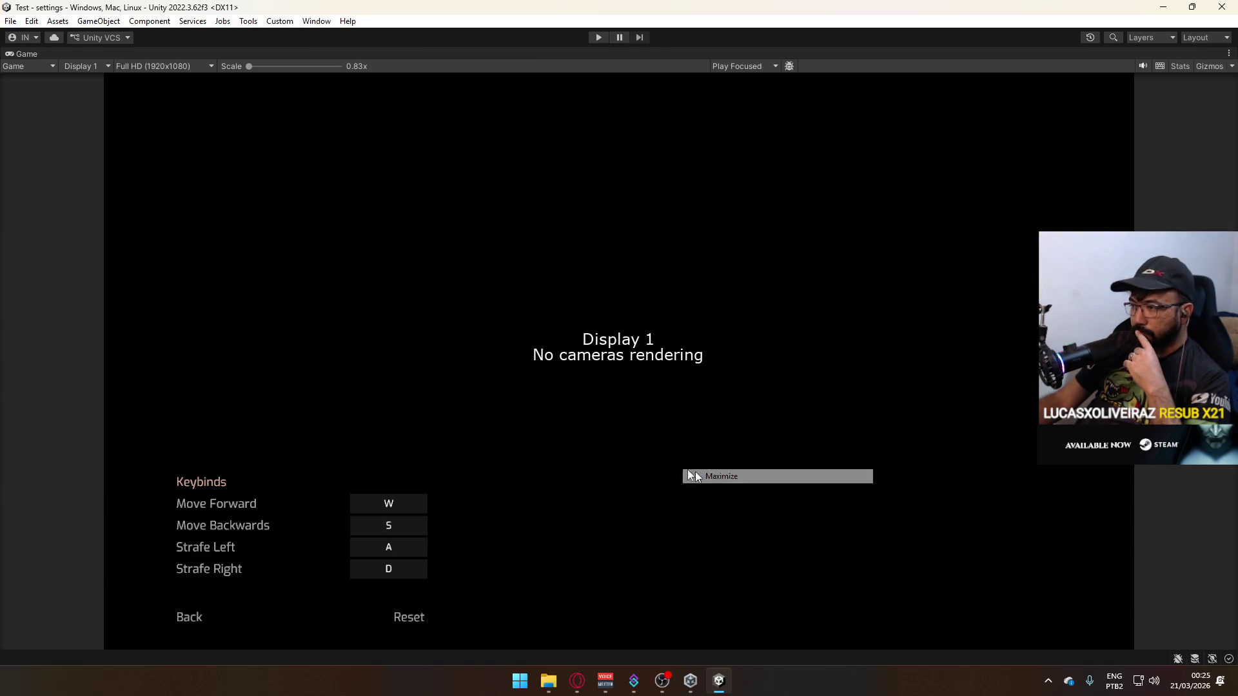
{"action": "right_click", "coordinate": [245, 54]}
{"action": "left_click", "coordinate": [352, 98]}
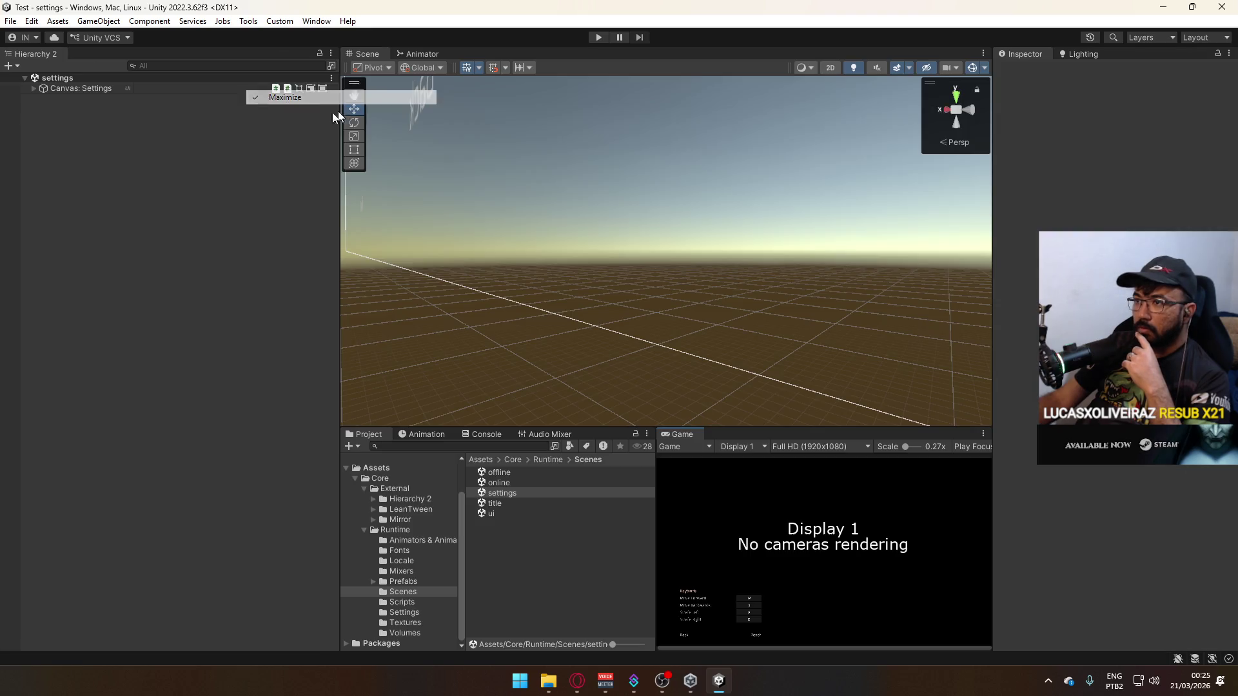
Deactivate Panel: Keybinds and activate Panel: Graphics in the settings Main Container.
{"action": "left_click", "coordinate": [35, 88]}
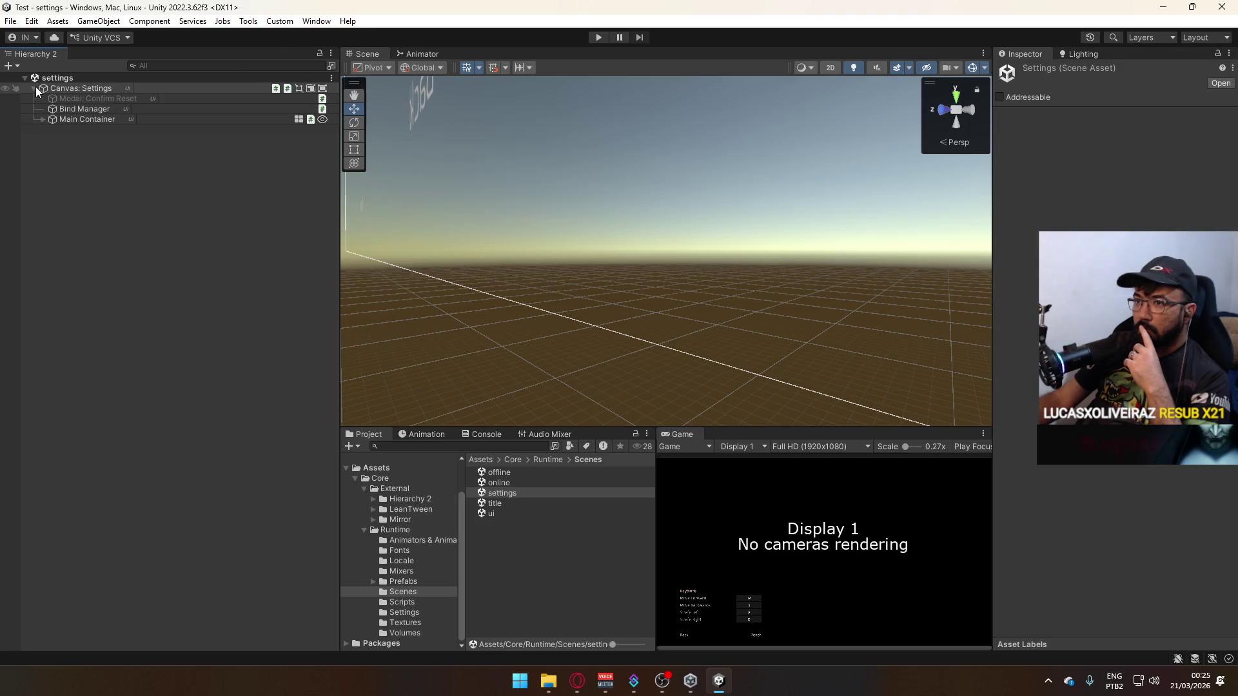
{"action": "left_click", "coordinate": [43, 120]}
{"action": "left_click", "coordinate": [93, 181]}
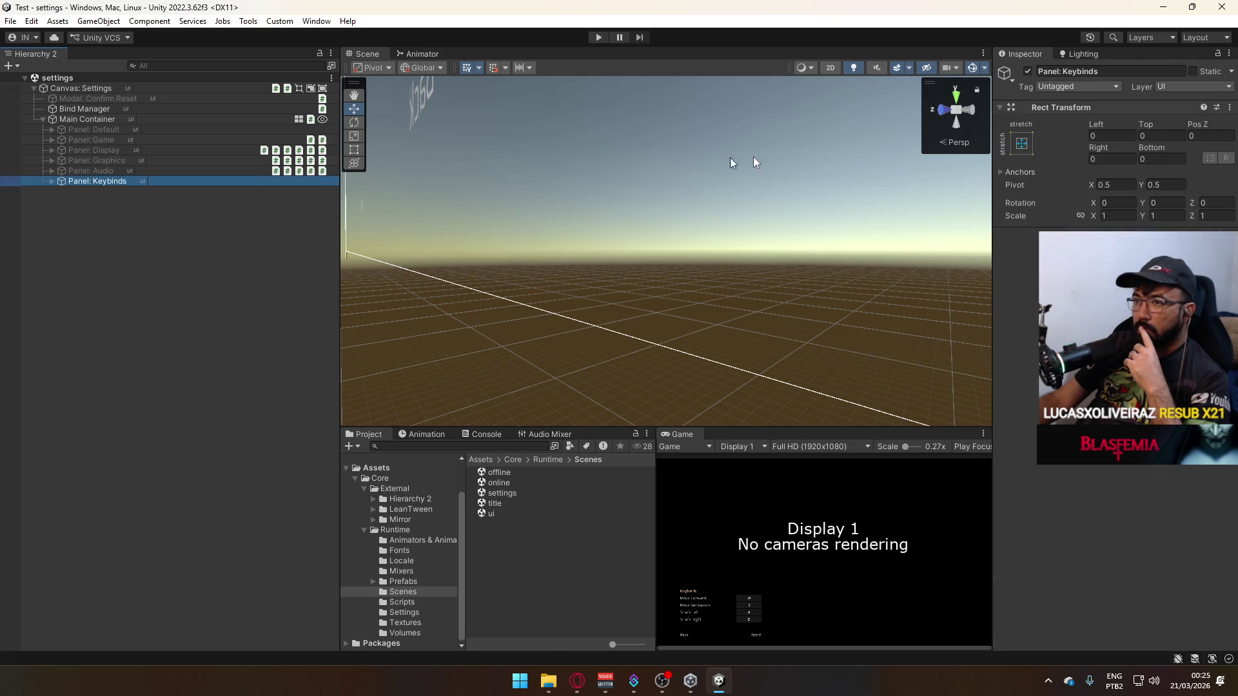
{"action": "left_click", "coordinate": [1027, 71]}
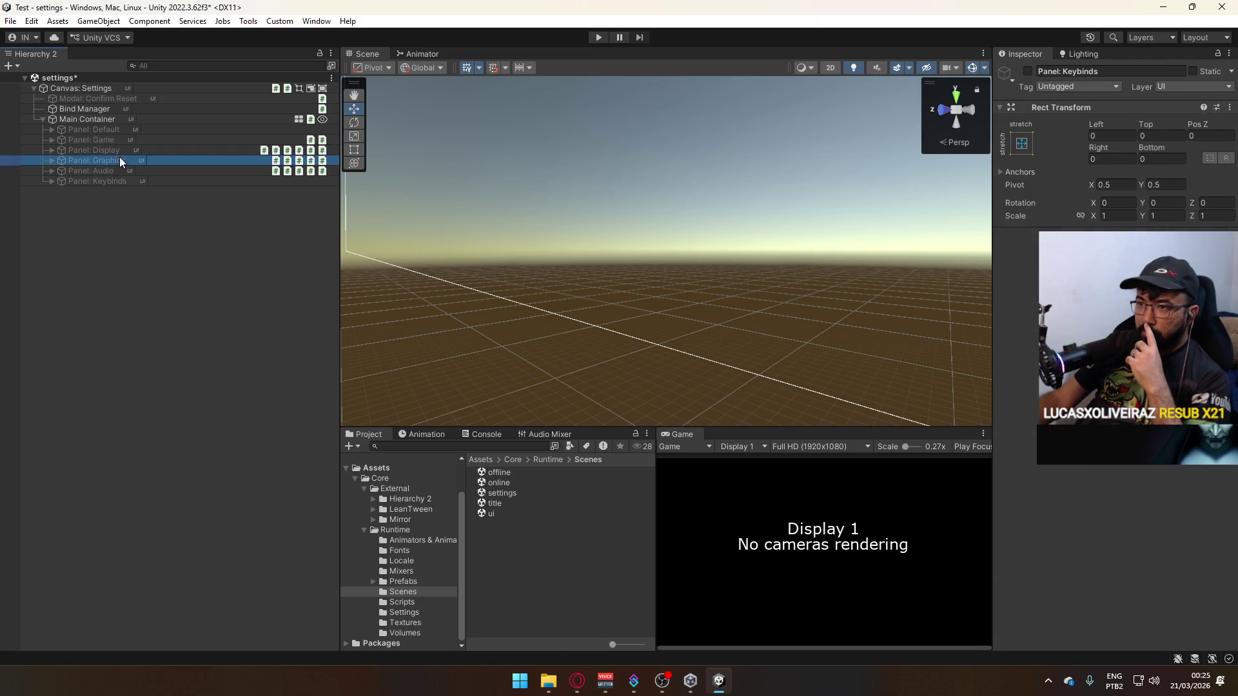
{"action": "left_click", "coordinate": [1028, 71]}
Preview the Graphics panel in a maximized Game view, then browse Assets/Core/Runtime/Scripts.
{"action": "right_click", "coordinate": [673, 436]}
{"action": "left_click", "coordinate": [693, 474]}
{"action": "key", "text": "shift+space"}
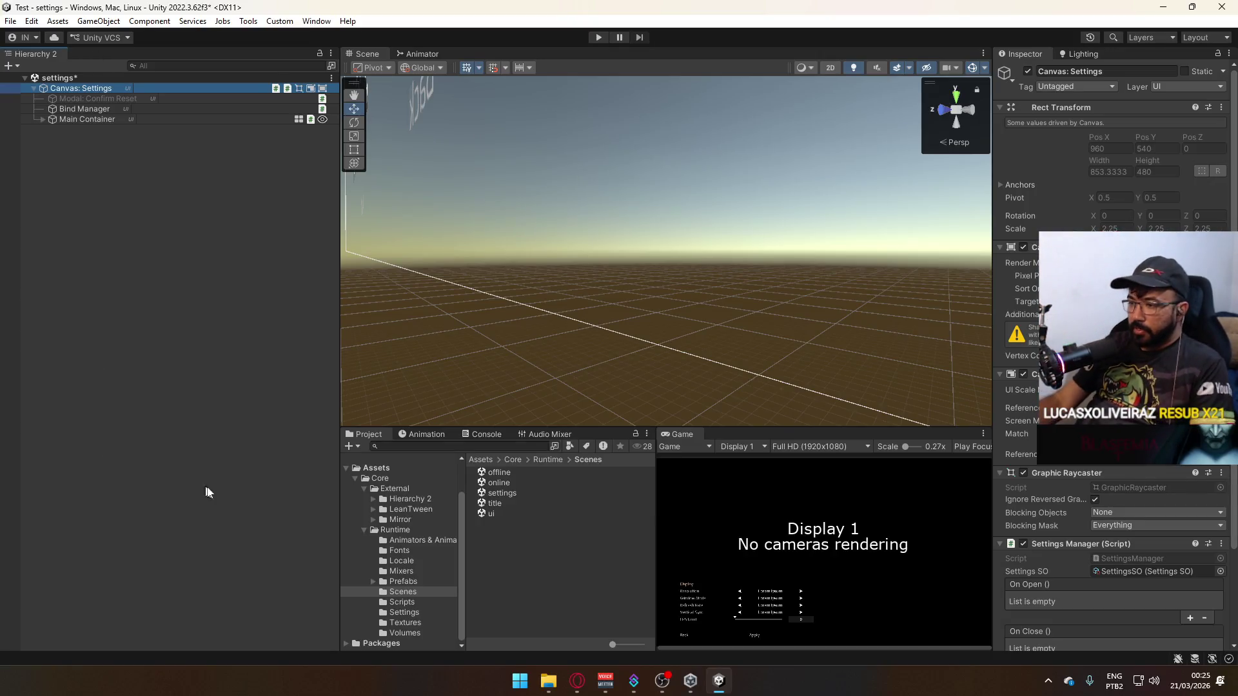
{"action": "left_click", "coordinate": [399, 603]}
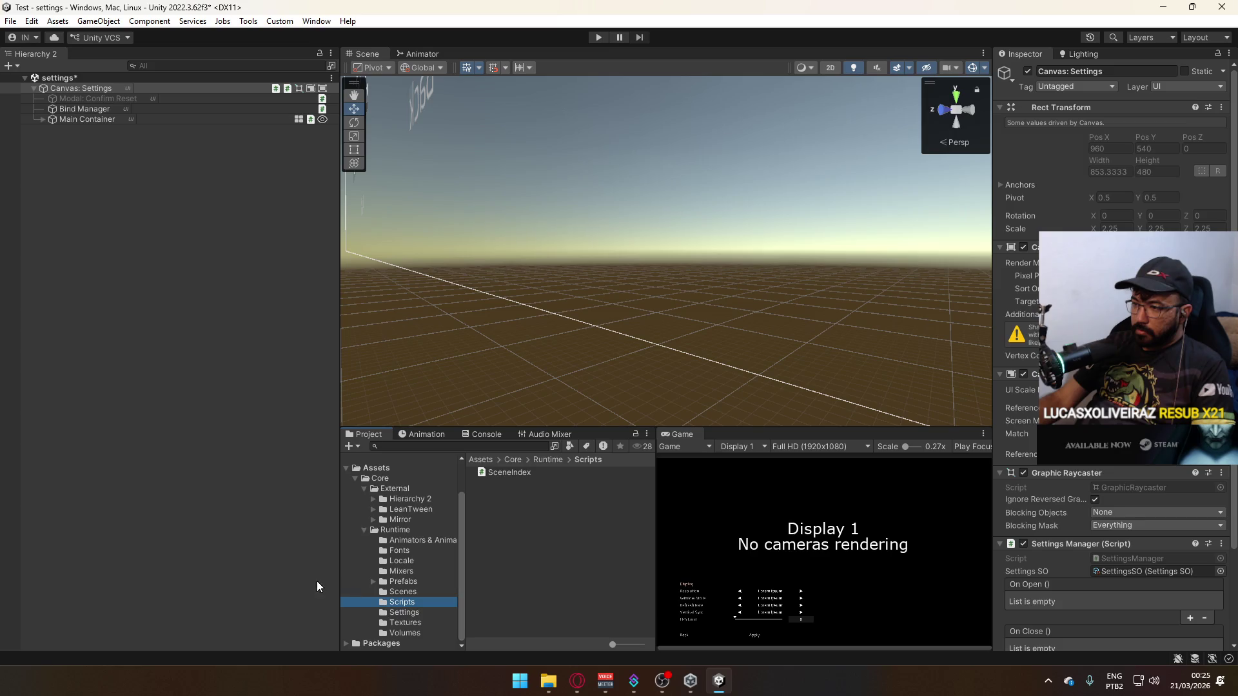
Open CustomNetworkManager from Packages > Base Template > NakashimaStudios > Runtime in Visual Studio.
{"action": "left_click", "coordinate": [347, 643]}
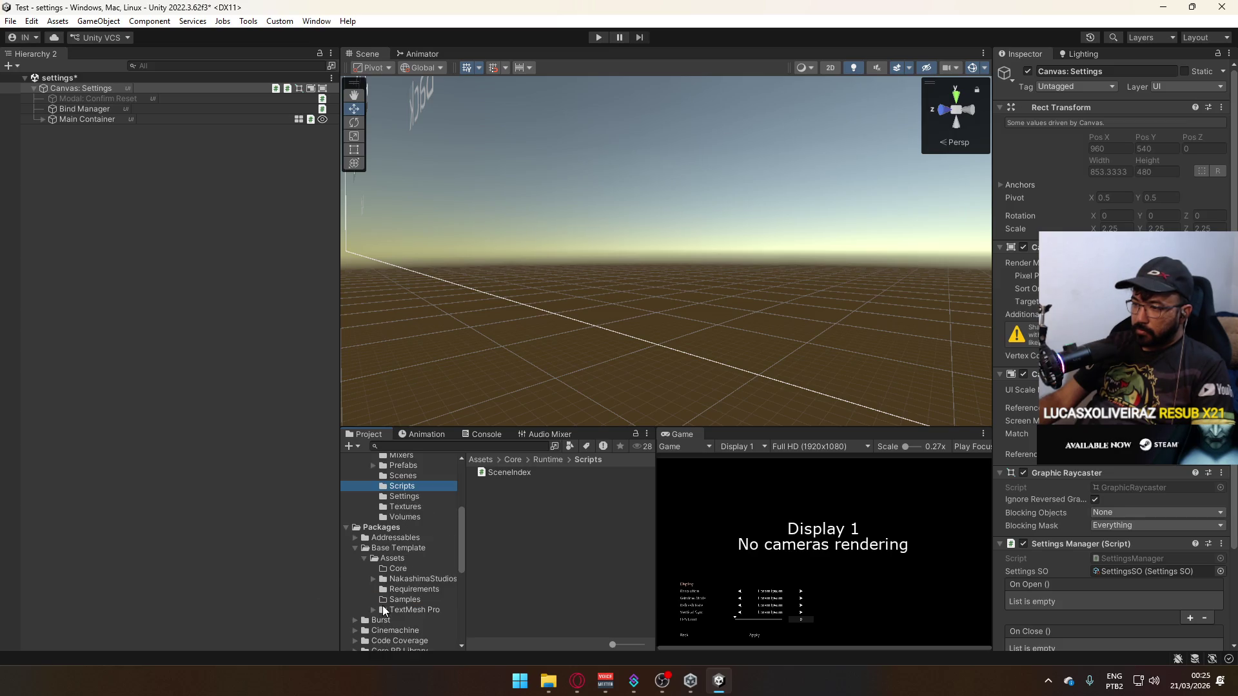
{"action": "left_click", "coordinate": [415, 587]}
{"action": "left_click", "coordinate": [419, 579]}
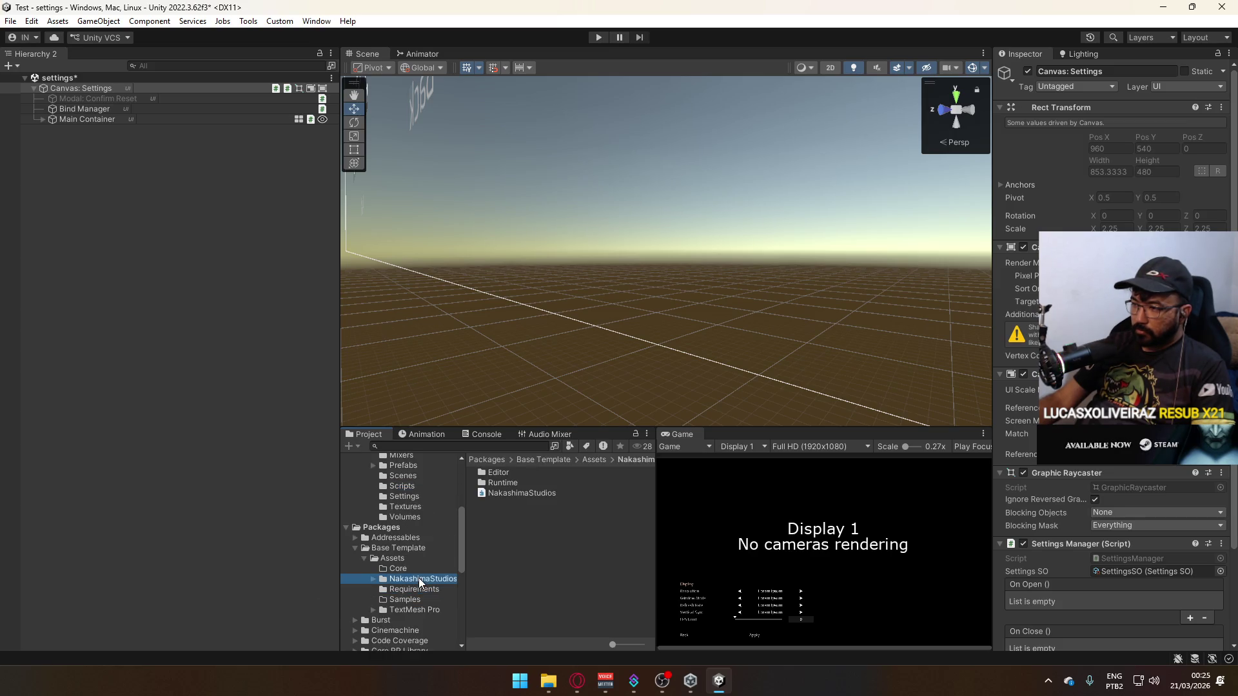
{"action": "double_click", "coordinate": [520, 485]}
{"action": "left_click", "coordinate": [532, 504]}
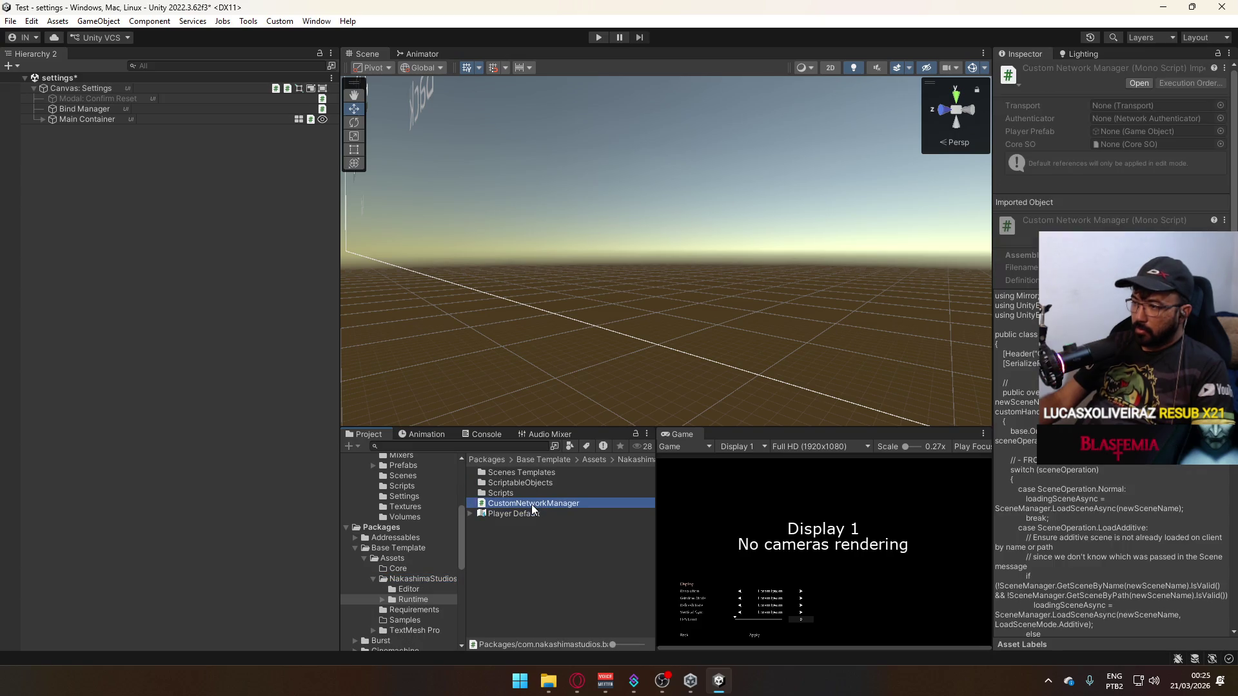
{"action": "double_click", "coordinate": [563, 500]}
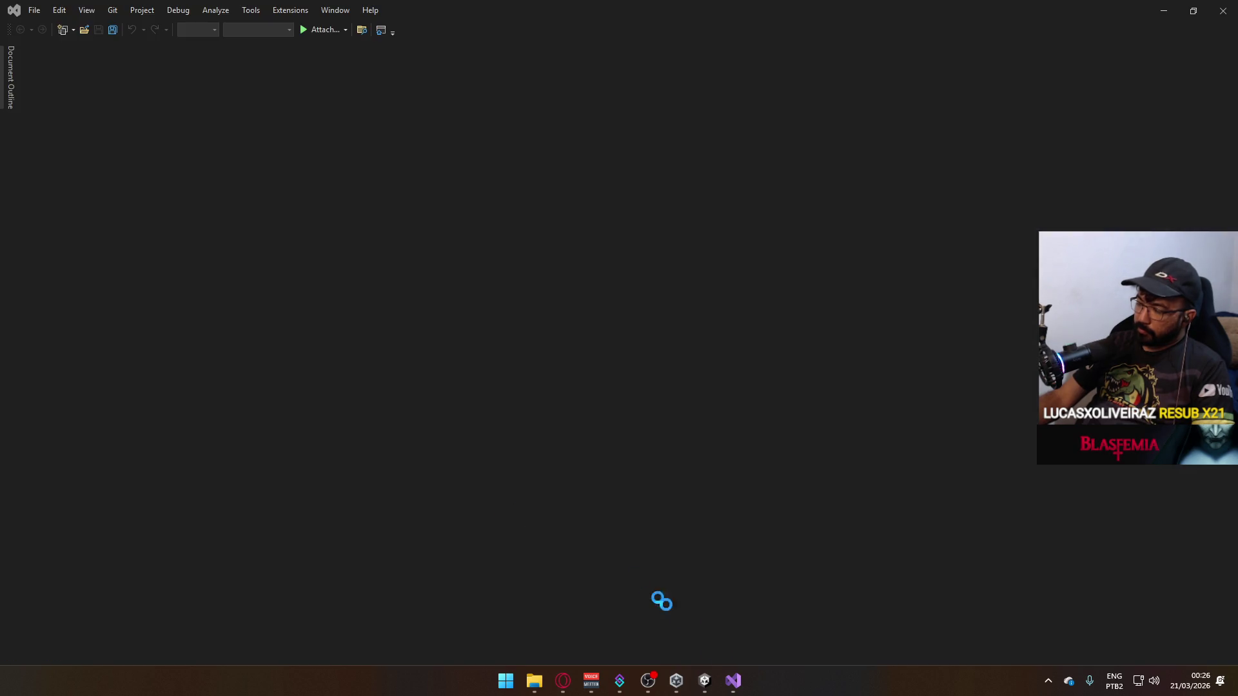
Wait while Visual Studio starts loading the 17-project solution.
{"action": "mouse_move", "coordinate": [729, 680]}
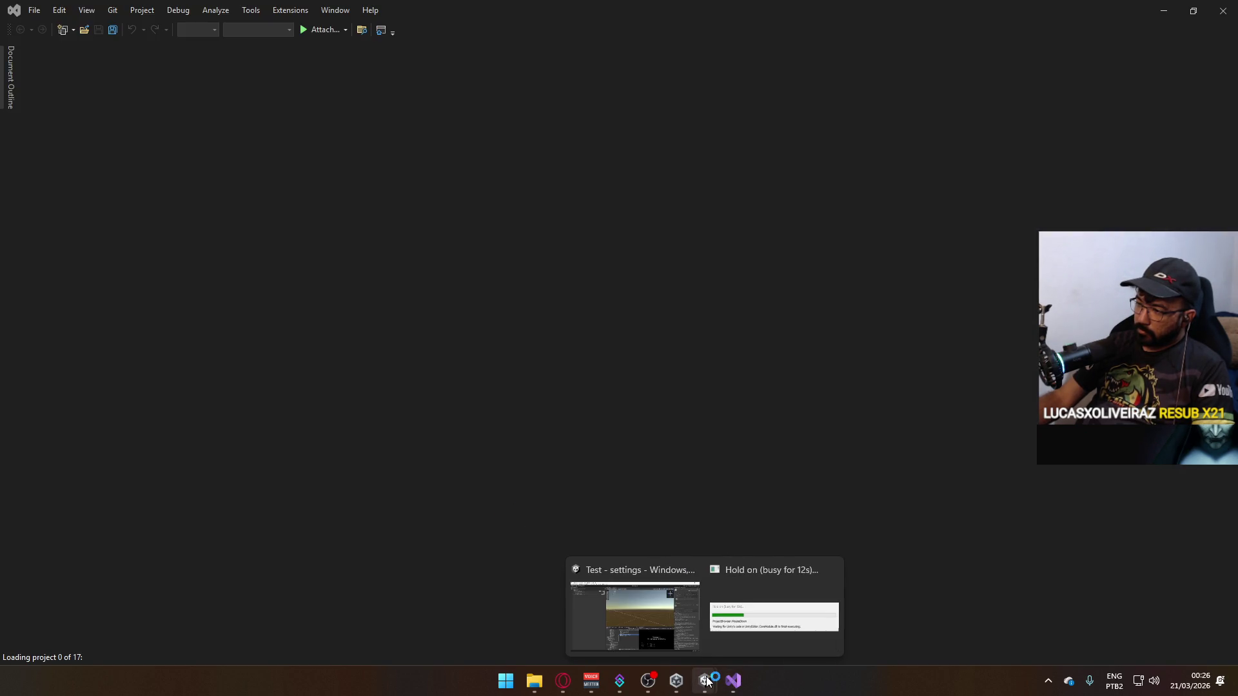
{"action": "mouse_move", "coordinate": [648, 610]}
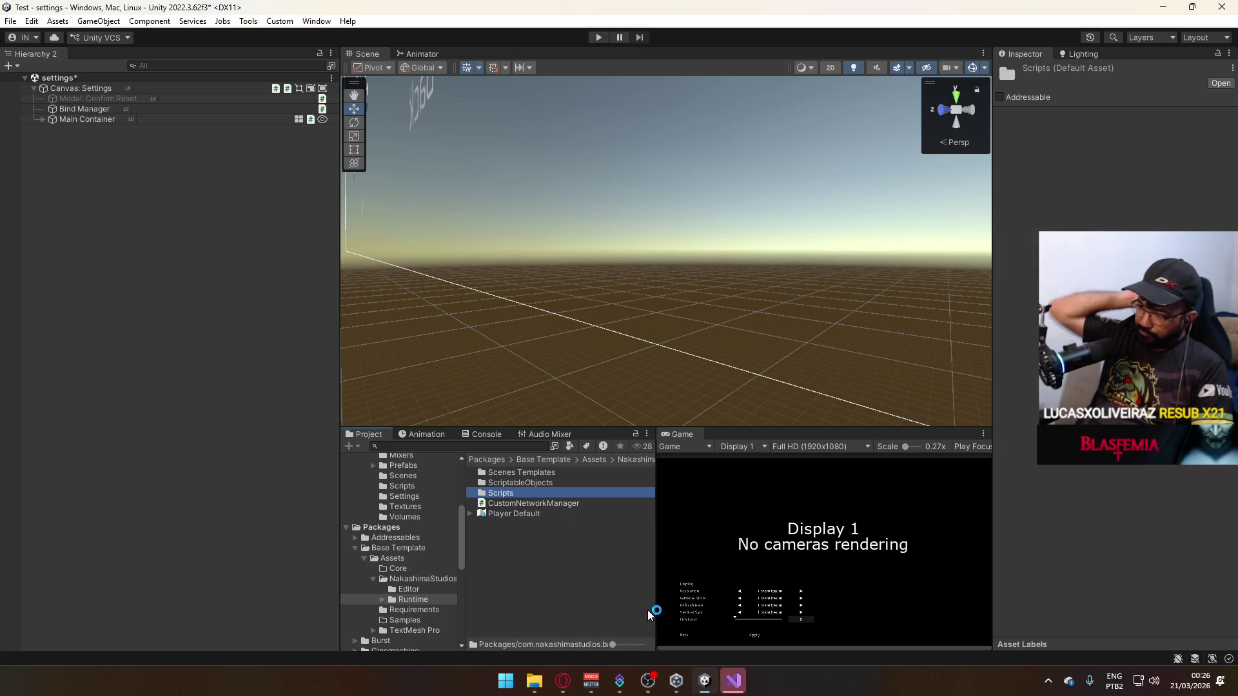
Open StartupManager from the Runtime Scripts folder and bring Visual Studio forward.
{"action": "double_click", "coordinate": [533, 494]}
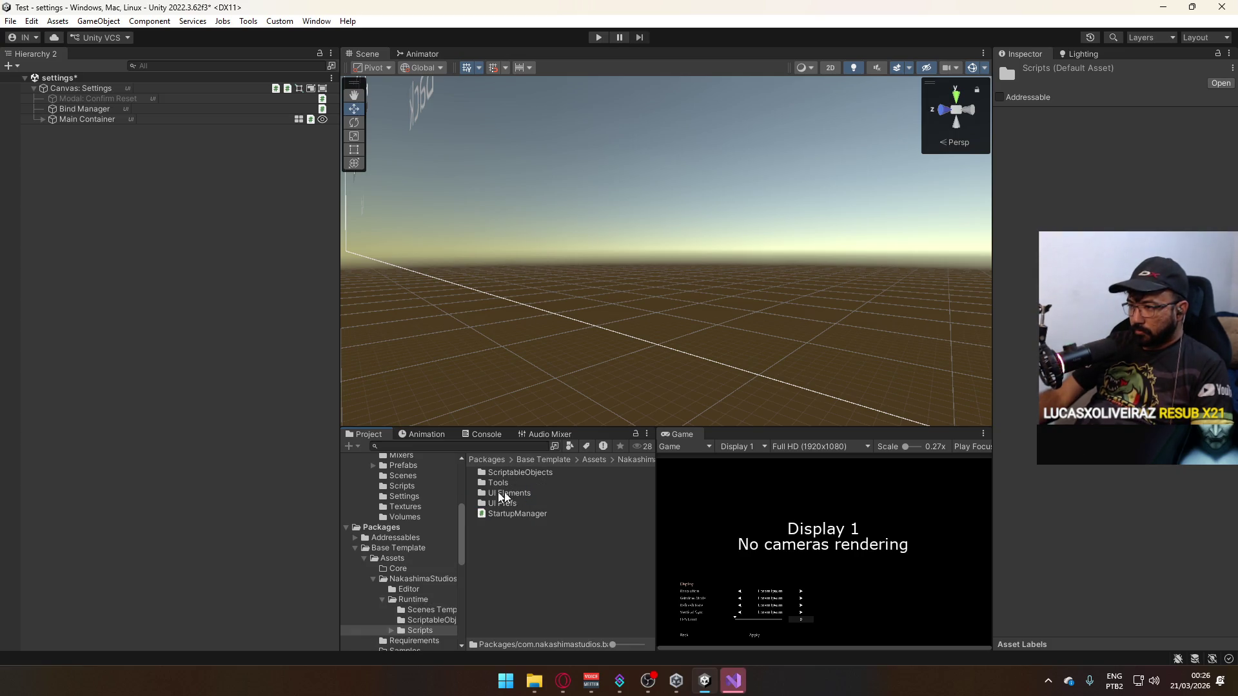
{"action": "left_click", "coordinate": [530, 514]}
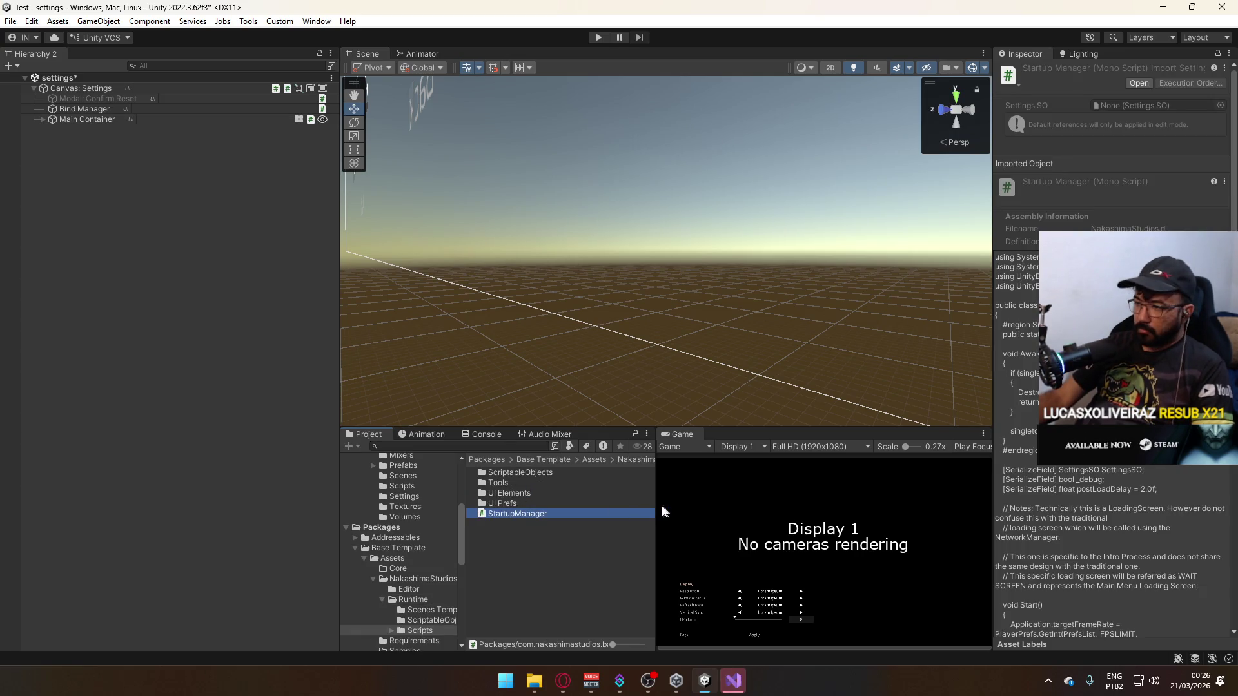
{"action": "left_click", "coordinate": [736, 687]}
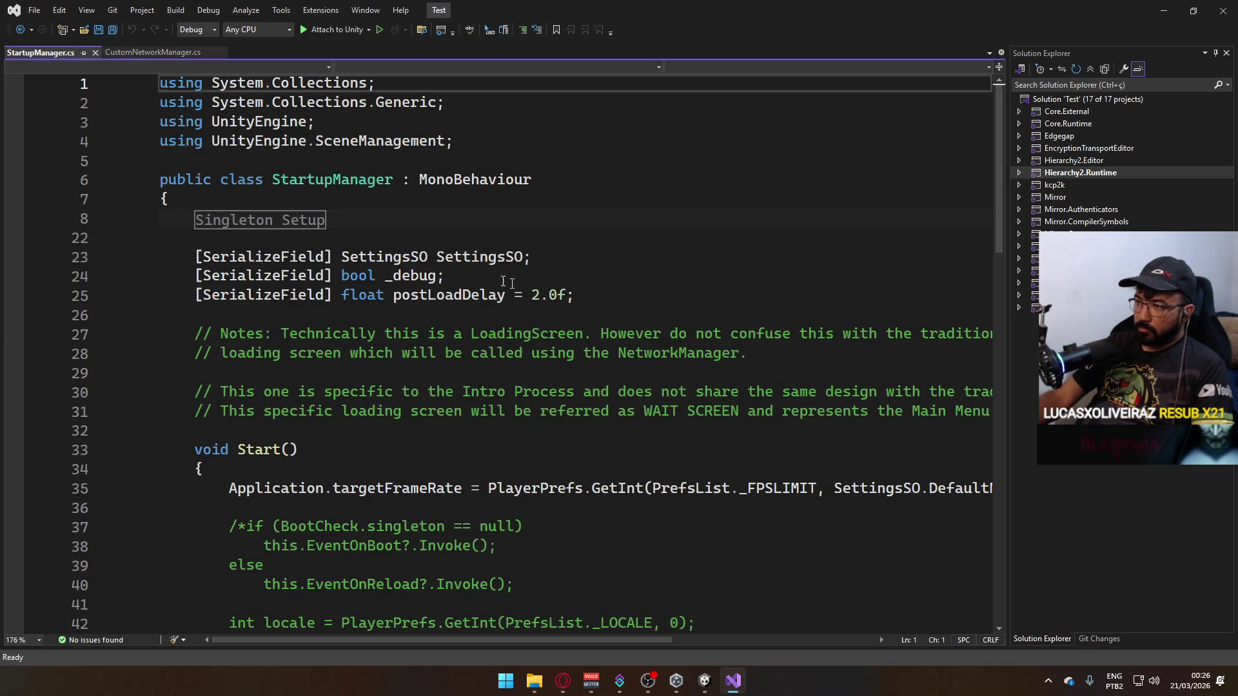
Review StartupManager's Start method, postLoadDelay and commented-out block.
{"action": "left_click", "coordinate": [539, 295]}
{"action": "scroll", "coordinate": [462, 347], "scroll_direction": "down", "scroll_amount": 3}
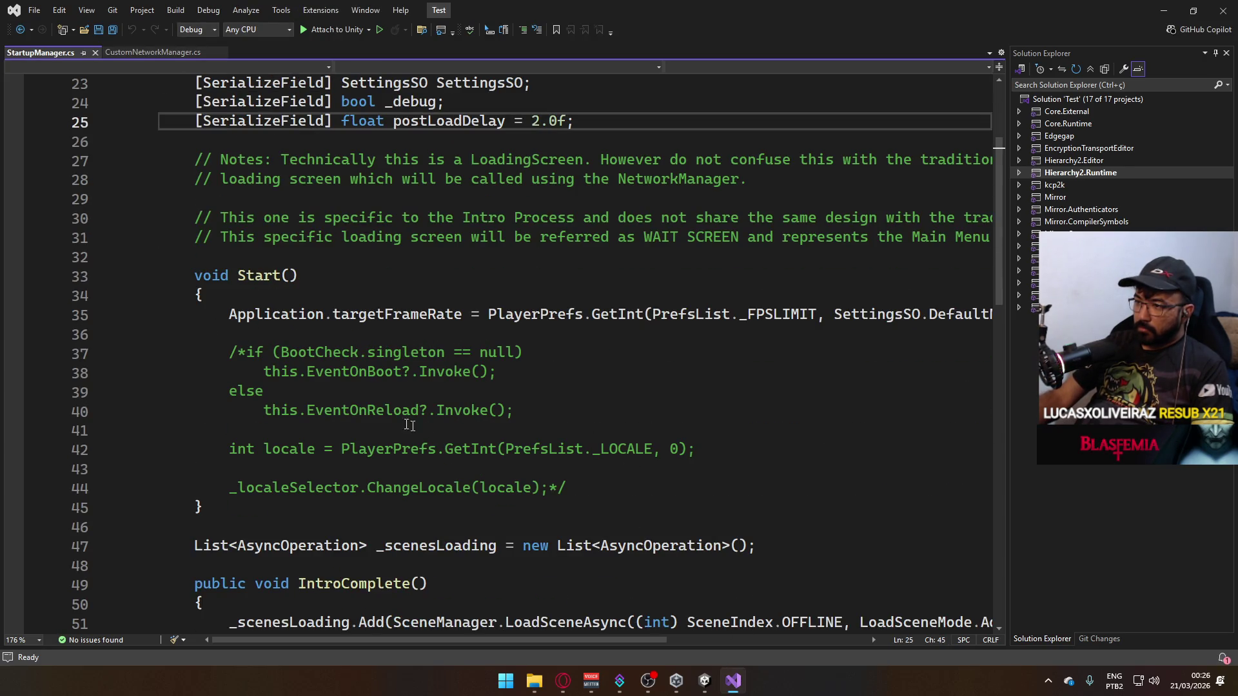
{"action": "scroll", "coordinate": [514, 409], "scroll_direction": "down", "scroll_amount": 4}
{"action": "scroll", "coordinate": [431, 289], "scroll_direction": "up", "scroll_amount": 2}
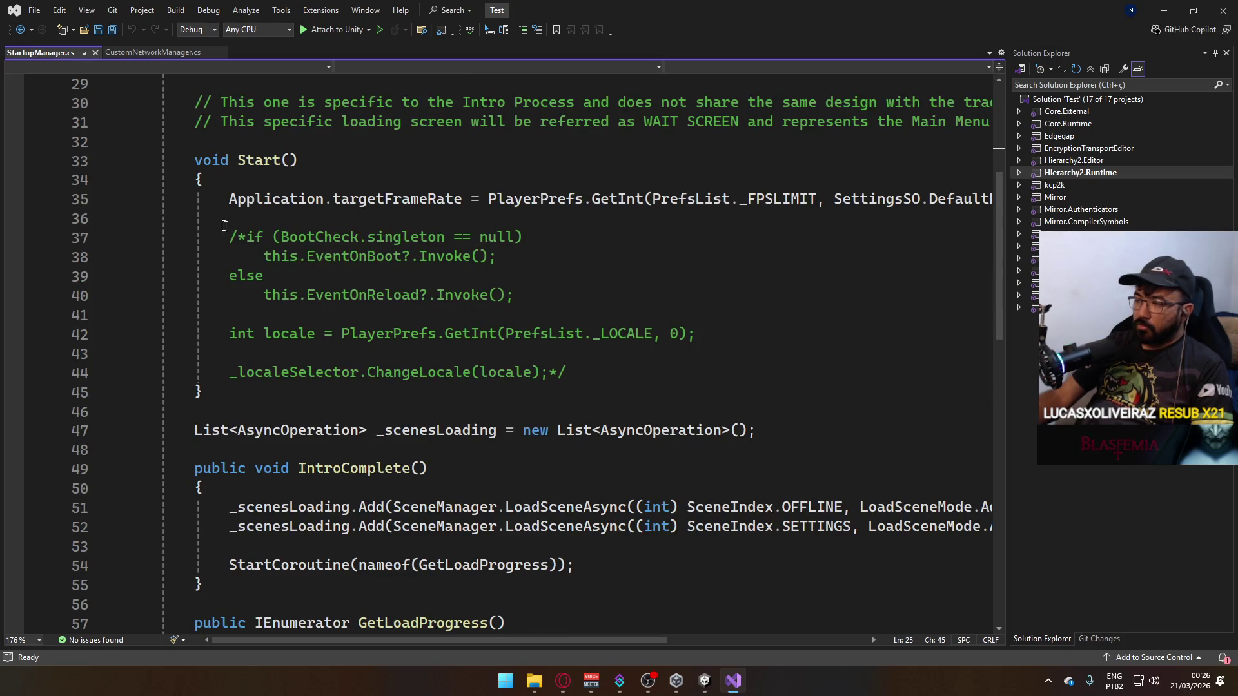
{"action": "mouse_move", "coordinate": [229, 236]}
{"action": "left_mouse_down"}
{"action": "mouse_move", "coordinate": [526, 240]}
{"action": "mouse_move", "coordinate": [506, 334]}
{"action": "left_mouse_up"}
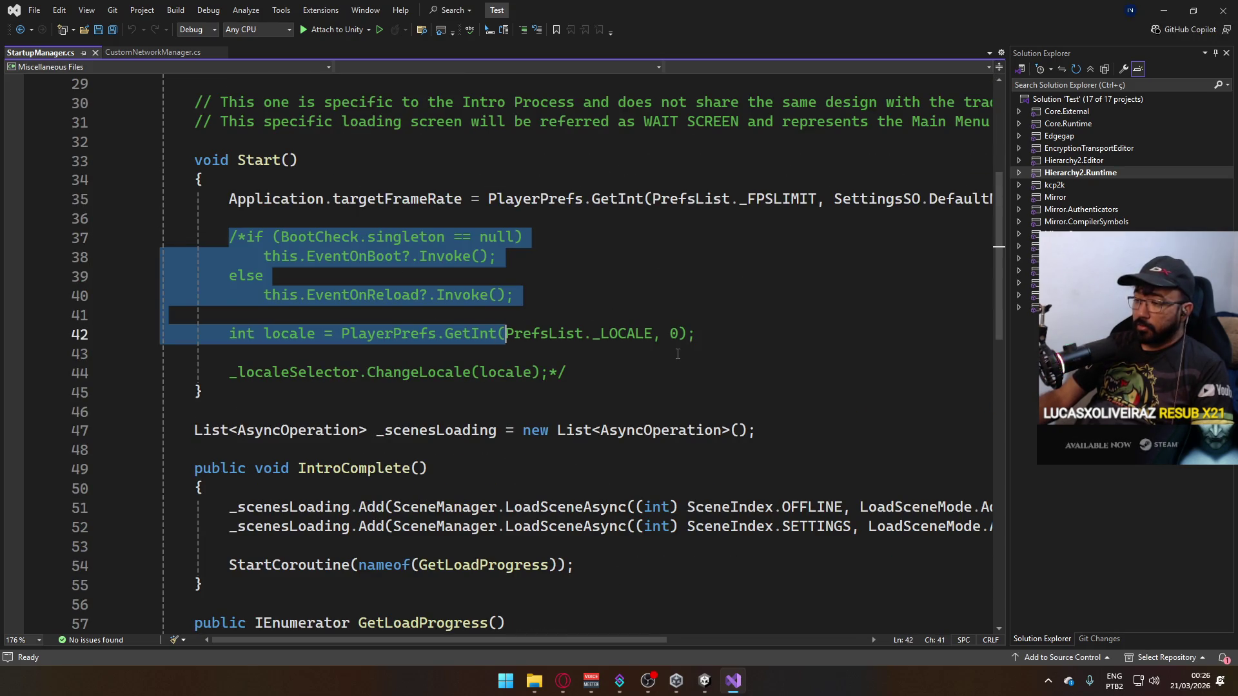
{"action": "left_click", "coordinate": [678, 354]}
{"action": "scroll", "coordinate": [677, 361], "scroll_direction": "down", "scroll_amount": 8}
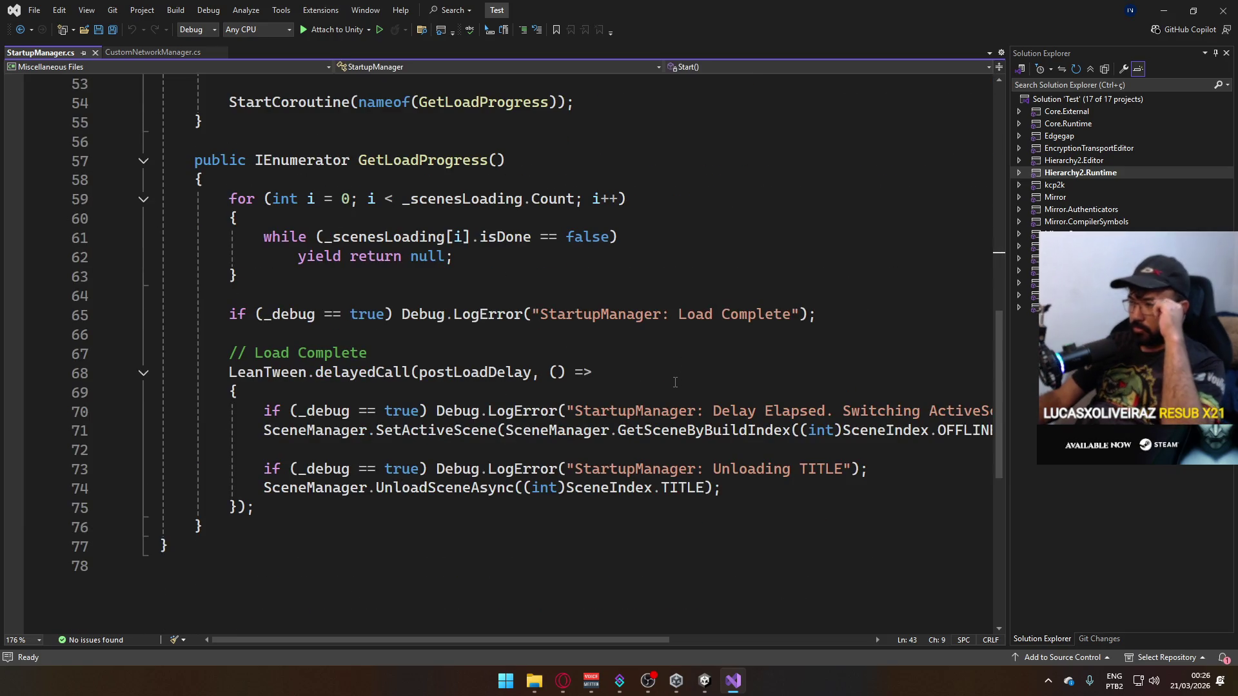
In CustomNetworkManager.cs, collapse the switch on sceneOperation and examine OnClientChangeScene.
{"action": "left_click", "coordinate": [165, 55]}
{"action": "scroll", "coordinate": [537, 284], "scroll_direction": "down", "scroll_amount": 3}
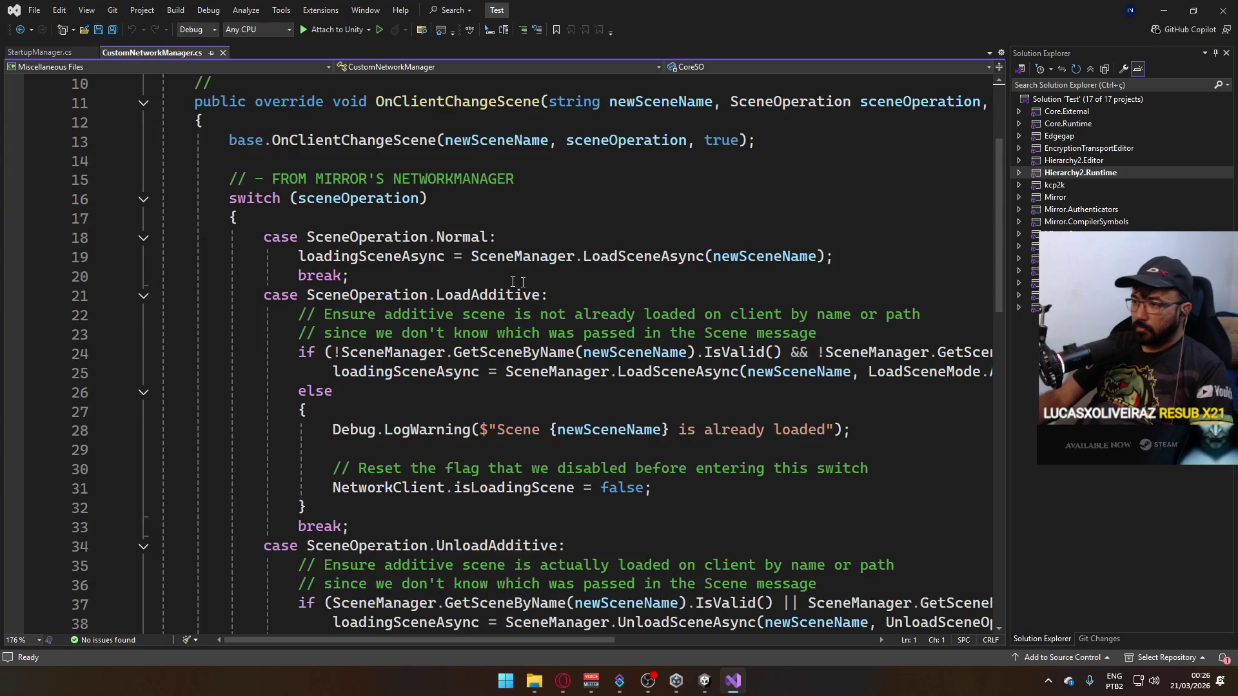
{"action": "left_click", "coordinate": [143, 200]}
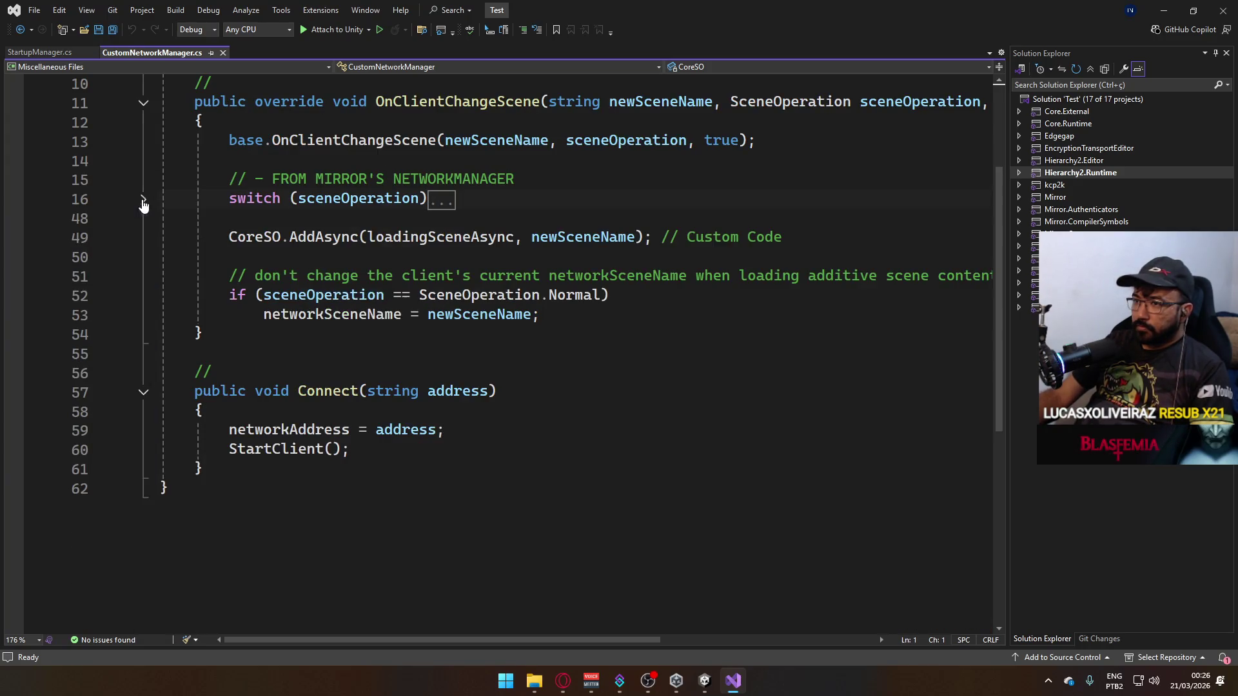
{"action": "scroll", "coordinate": [379, 211], "scroll_direction": "up", "scroll_amount": 1}
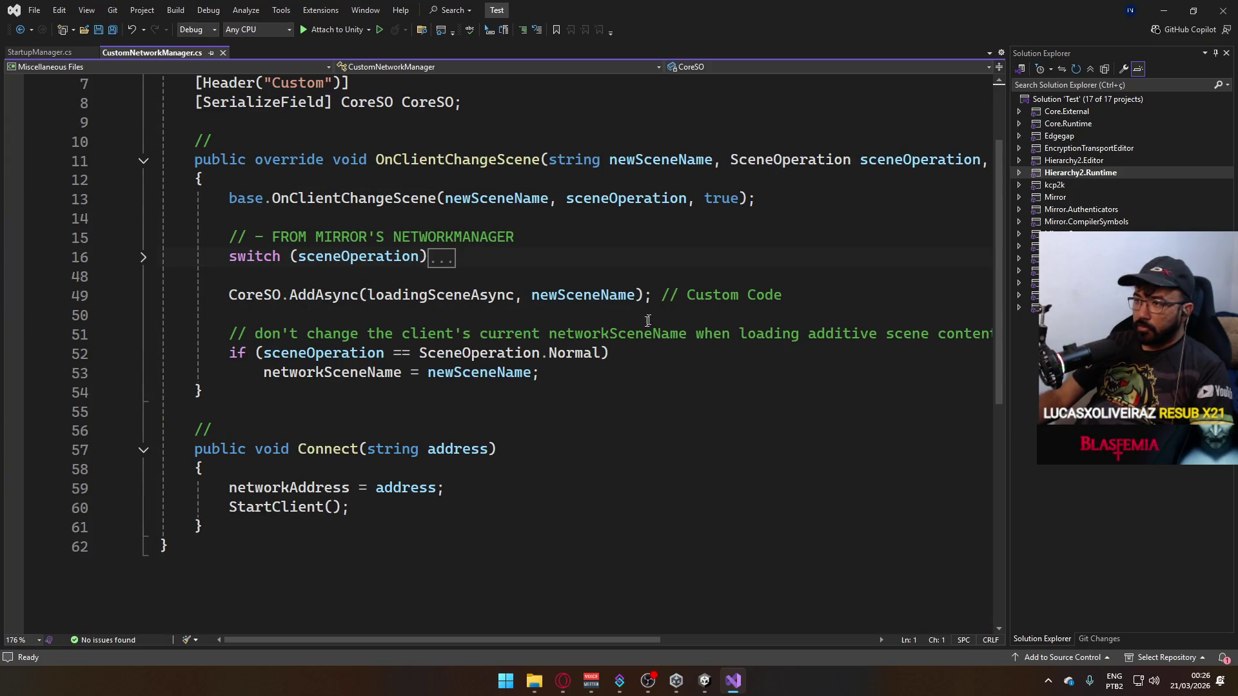
{"action": "mouse_move", "coordinate": [620, 391]}
{"action": "left_mouse_down"}
{"action": "mouse_move", "coordinate": [451, 277]}
{"action": "mouse_move", "coordinate": [193, 238]}
{"action": "left_mouse_up"}
{"action": "left_click", "coordinate": [643, 295]}
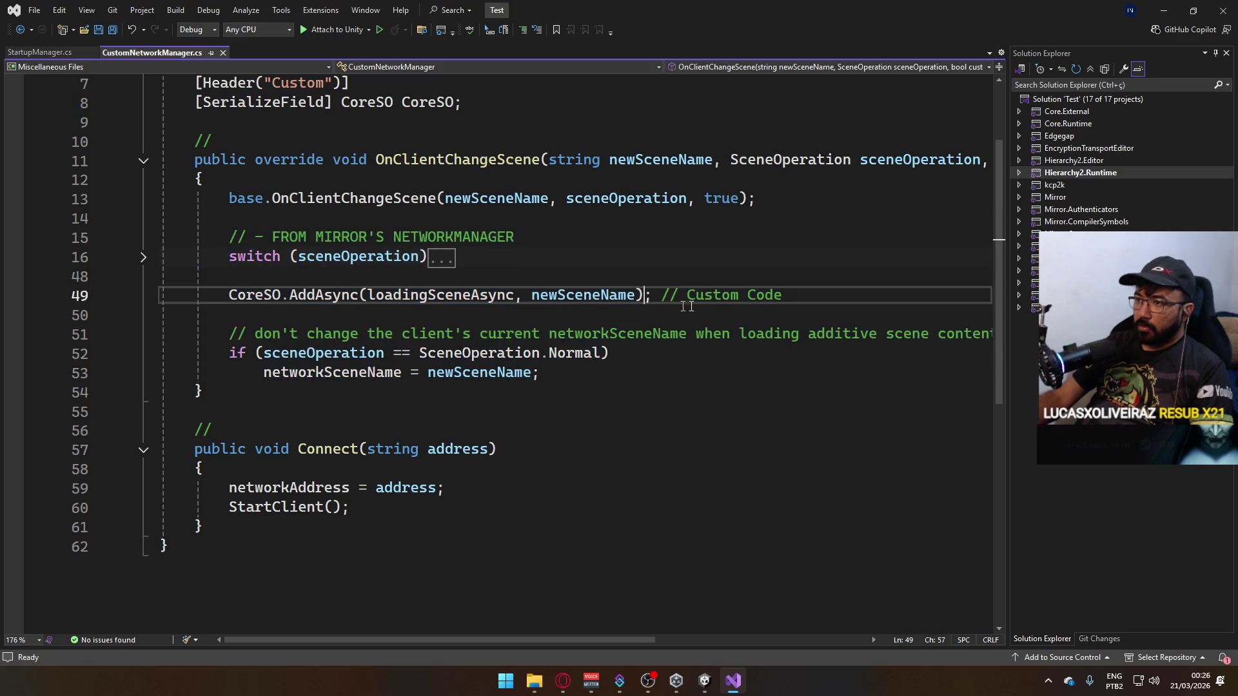
{"action": "left_click_drag", "start_coordinate": [161, 276], "coordinate": [220, 295]}
Scroll through the rest of CustomNetworkManager.cs, then return to the Unity editor.
{"action": "scroll", "coordinate": [598, 398], "scroll_direction": "up", "scroll_amount": 1}
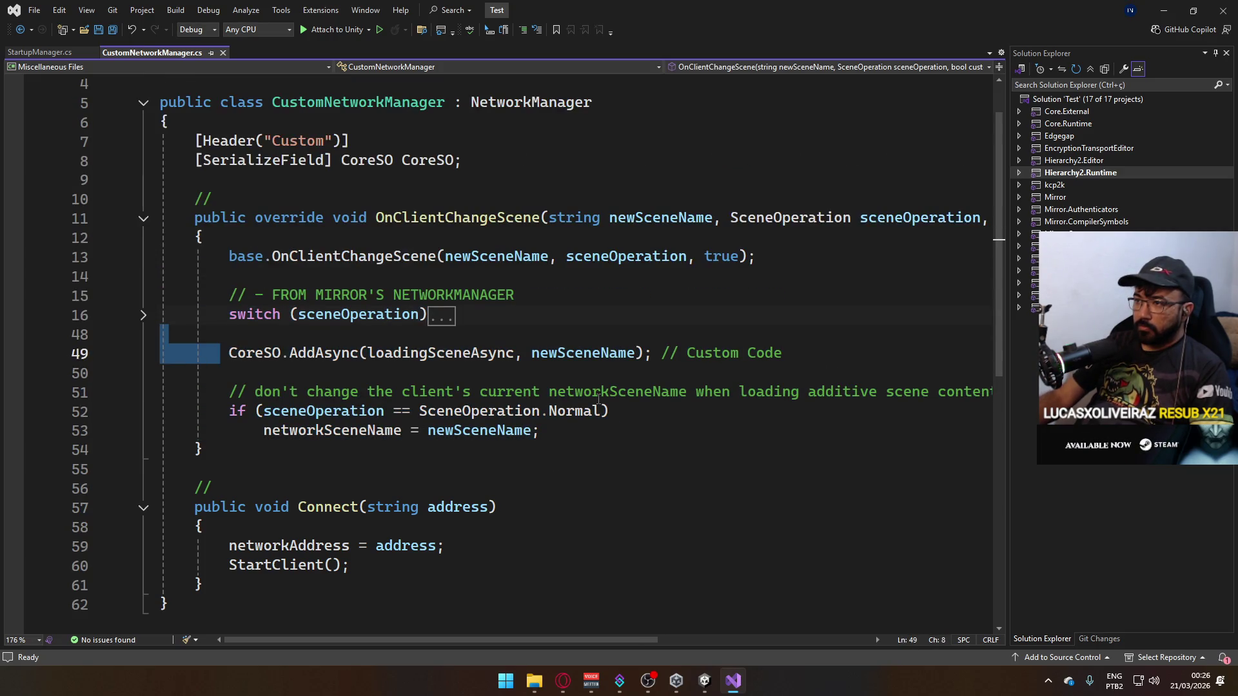
{"action": "scroll", "coordinate": [598, 398], "scroll_direction": "up", "scroll_amount": 1}
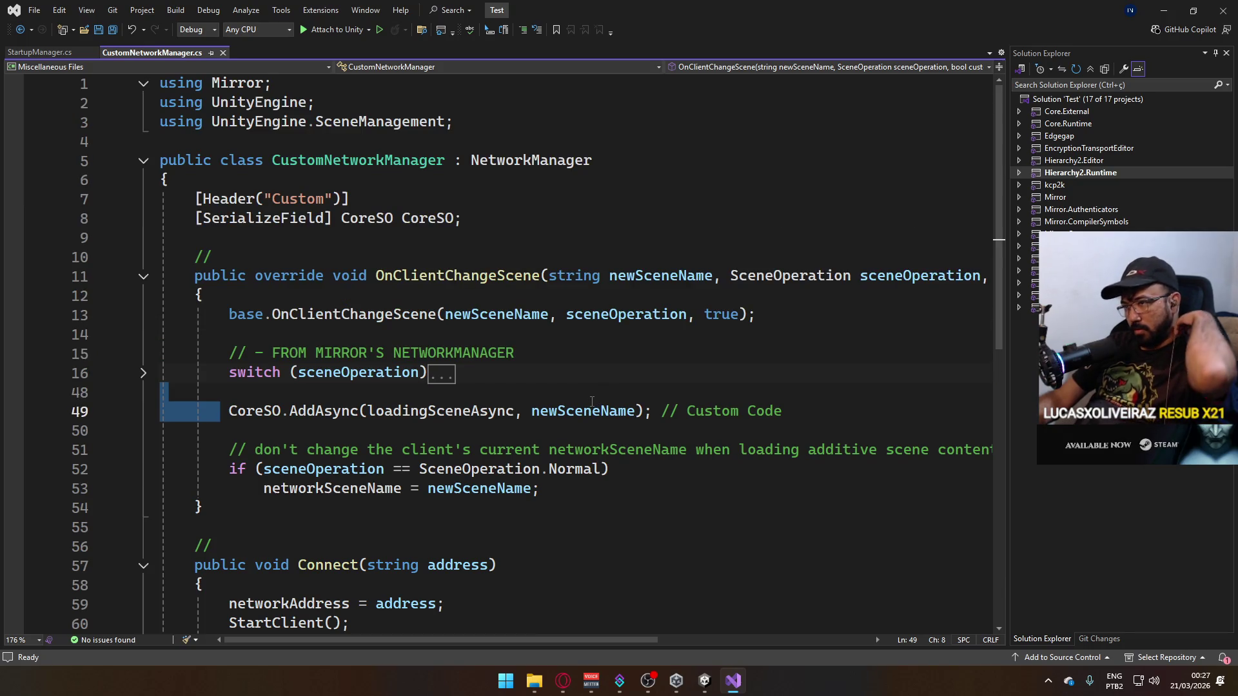
{"action": "scroll", "coordinate": [590, 402], "scroll_direction": "down", "scroll_amount": 4}
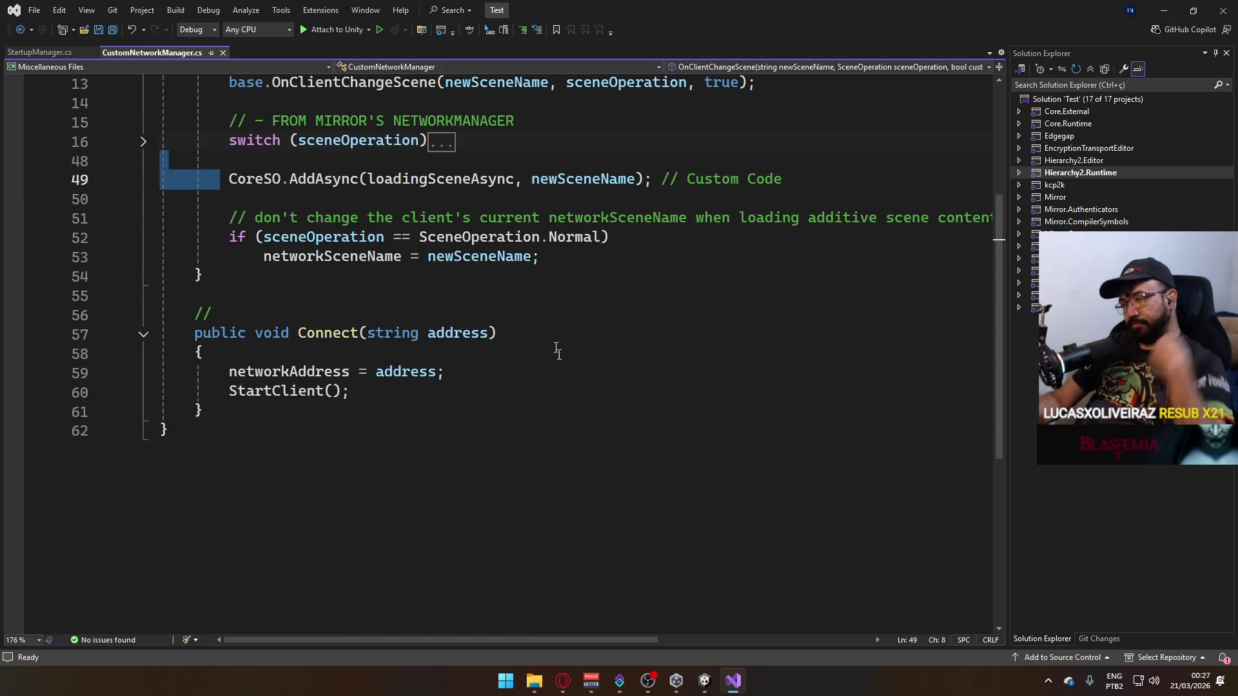
{"action": "left_click", "coordinate": [1134, 71]}
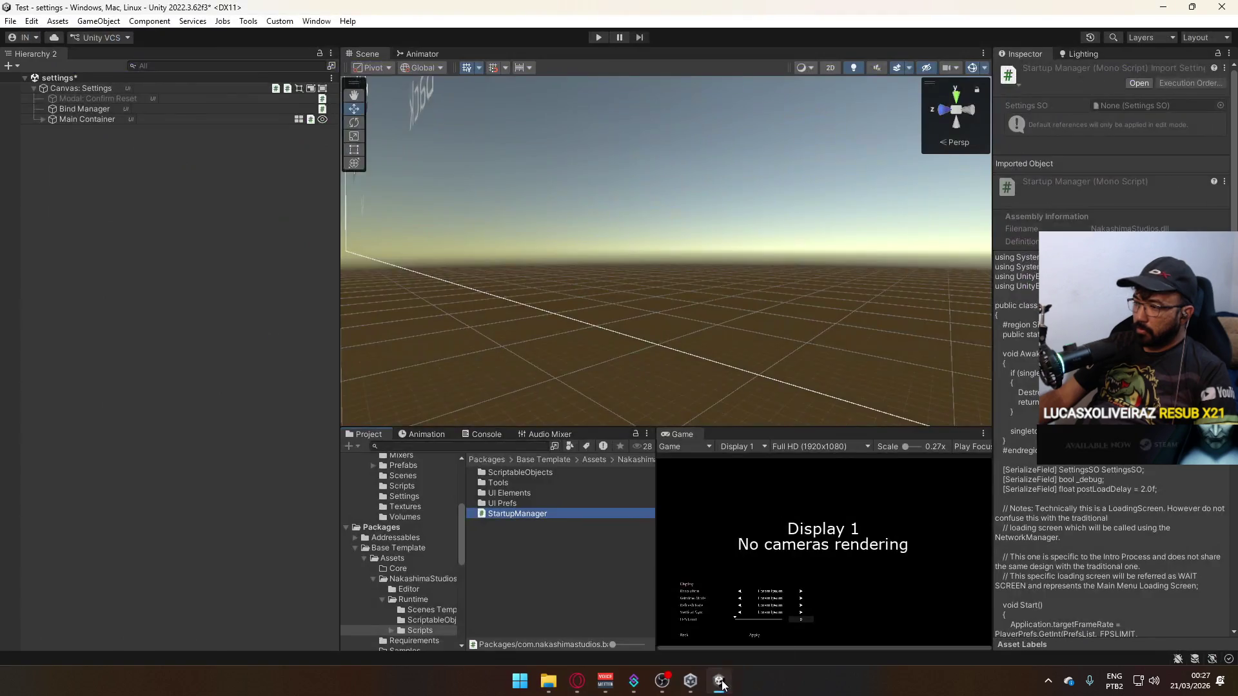
{"action": "left_click", "coordinate": [717, 682]}
Inspect the NakashimaStudios assembly definitions and the ResourceChecker and CustomImportAnimation editor scripts.
{"action": "left_click", "coordinate": [717, 683]}
{"action": "left_click", "coordinate": [418, 579]}
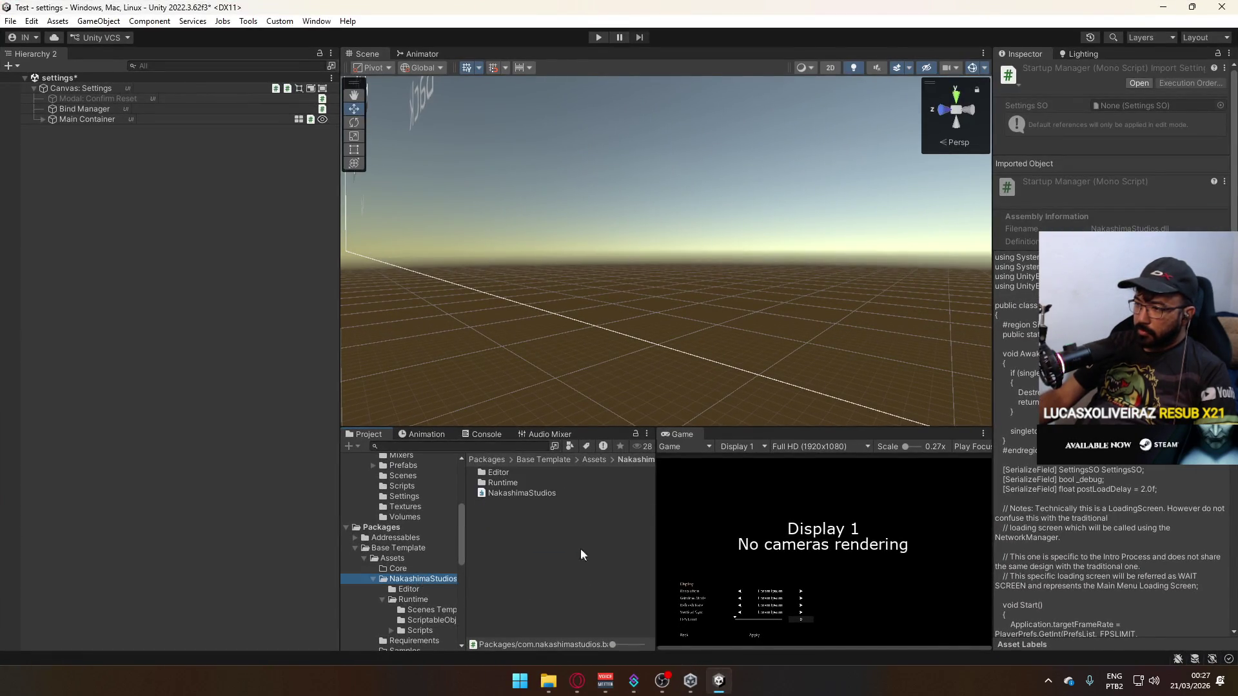
{"action": "left_click", "coordinate": [526, 495]}
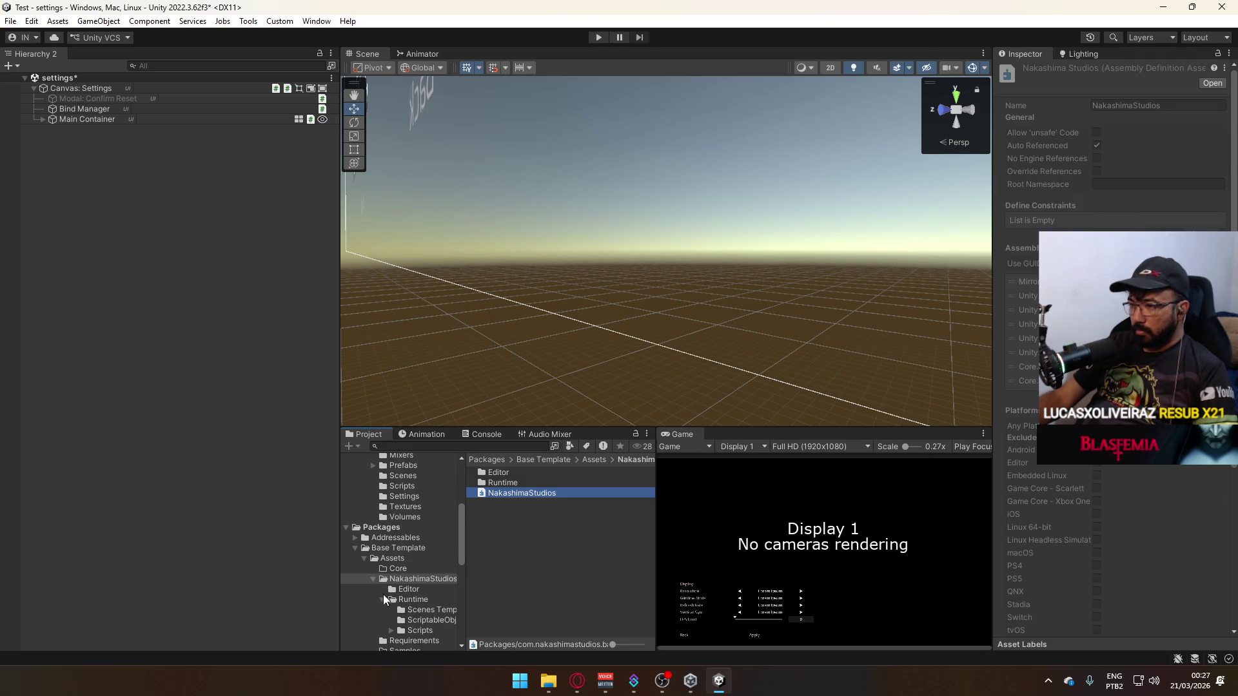
{"action": "left_click", "coordinate": [383, 600]}
{"action": "left_click", "coordinate": [410, 589]}
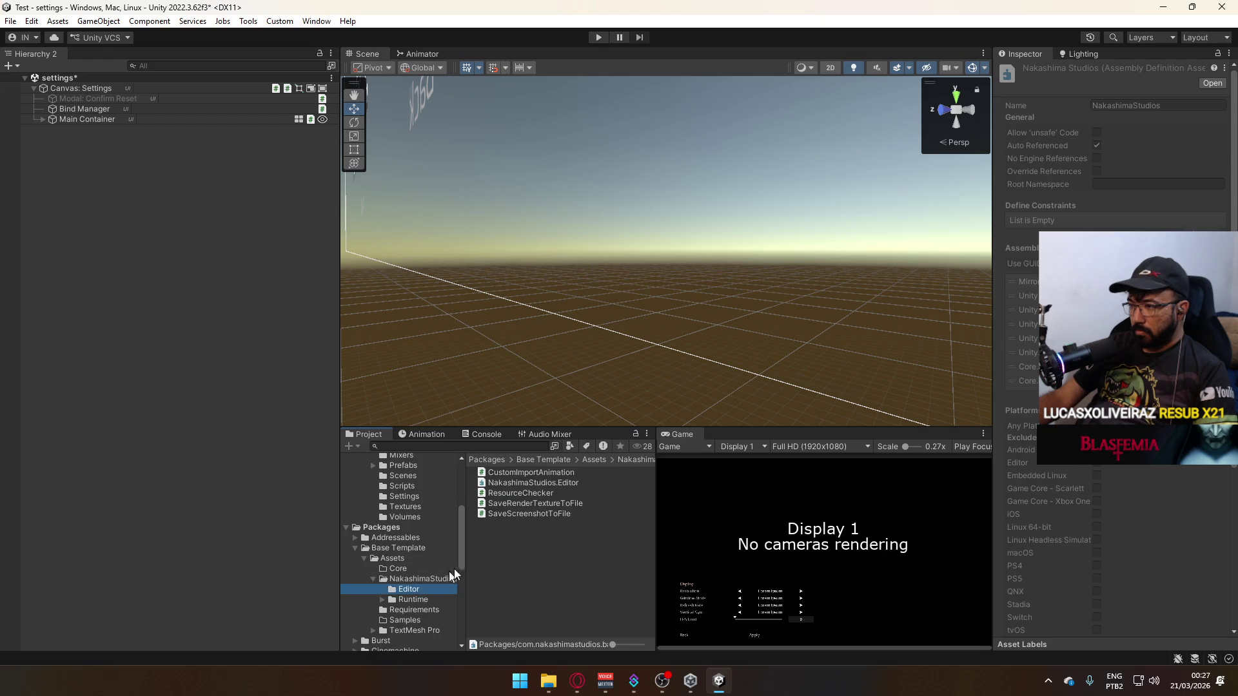
{"action": "left_click", "coordinate": [537, 484]}
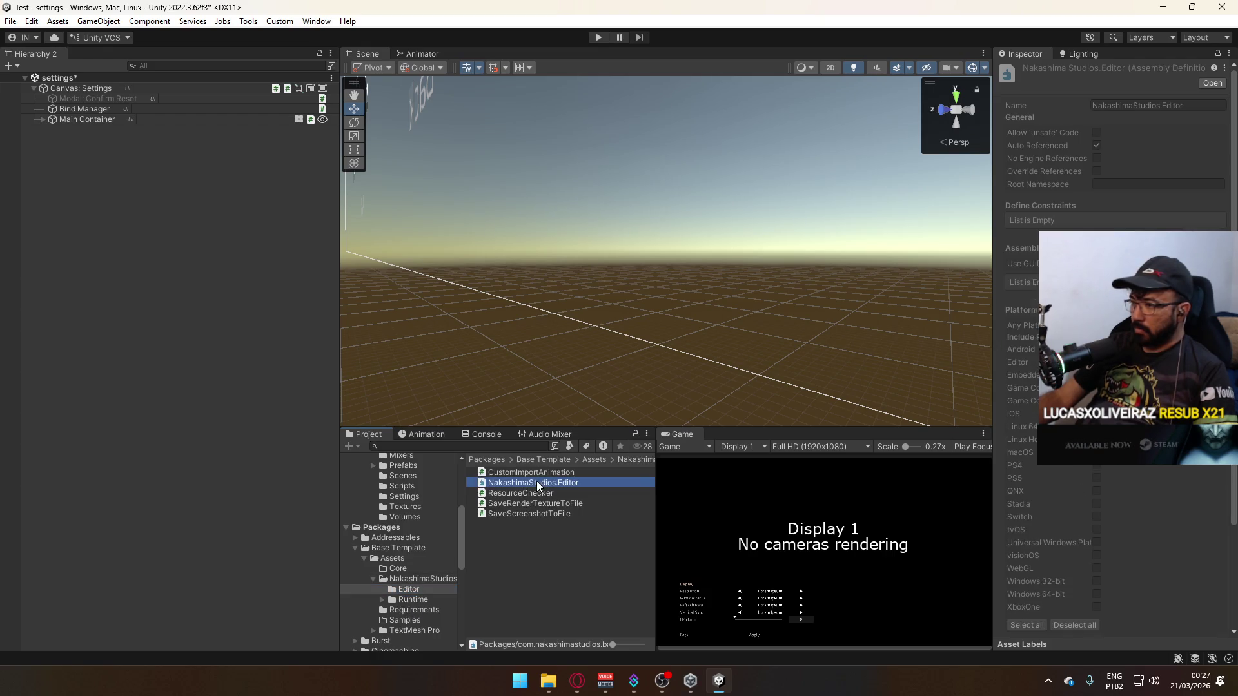
{"action": "scroll", "coordinate": [1090, 227], "scroll_direction": "down", "scroll_amount": 3}
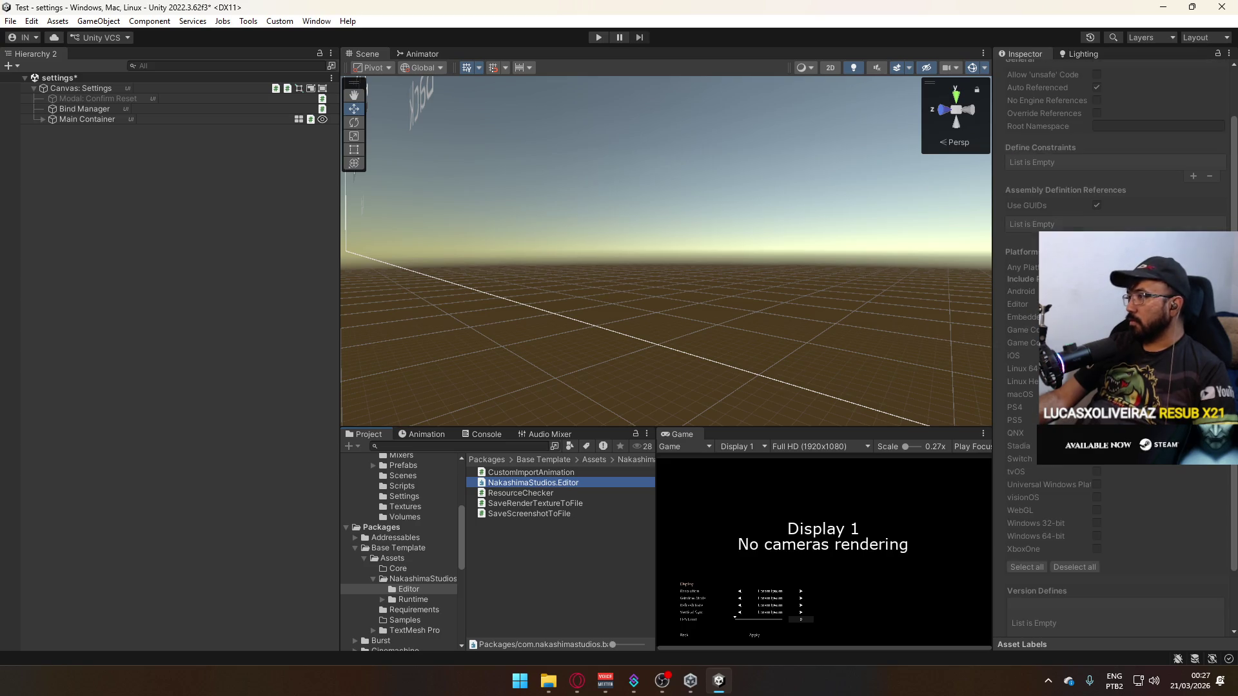
{"action": "left_click", "coordinate": [547, 500]}
{"action": "left_click", "coordinate": [534, 494]}
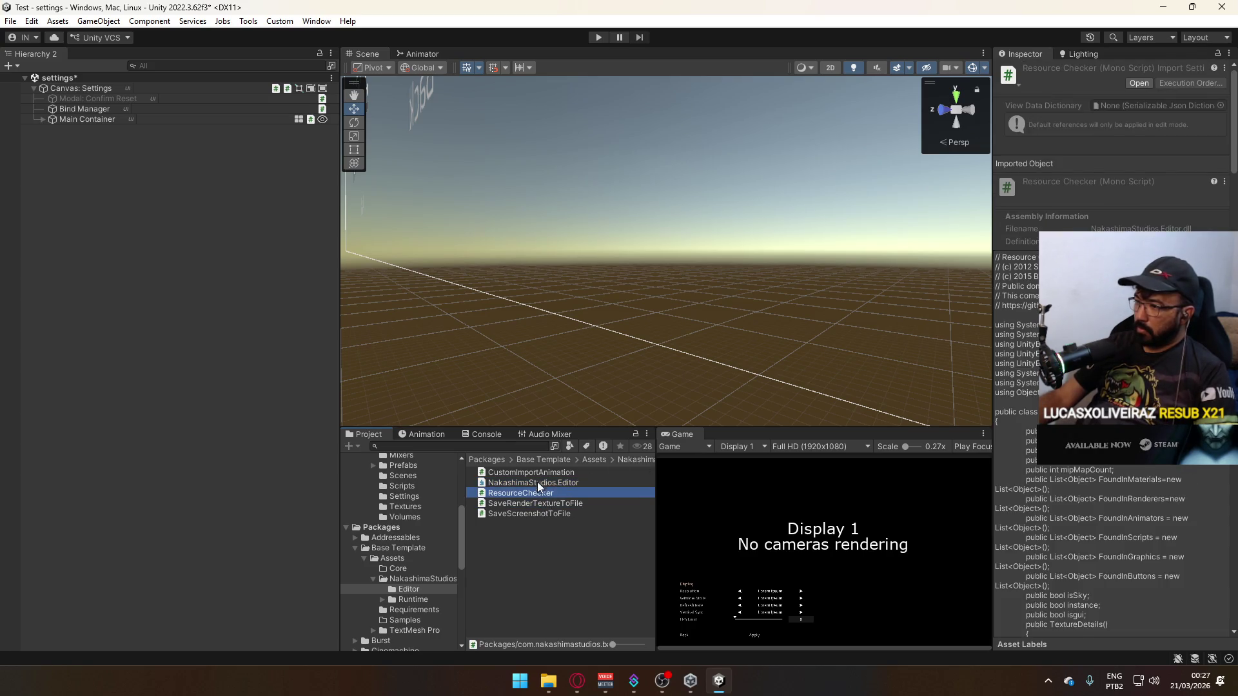
{"action": "left_click", "coordinate": [541, 474]}
{"action": "scroll", "coordinate": [1110, 361], "scroll_direction": "down", "scroll_amount": 8}
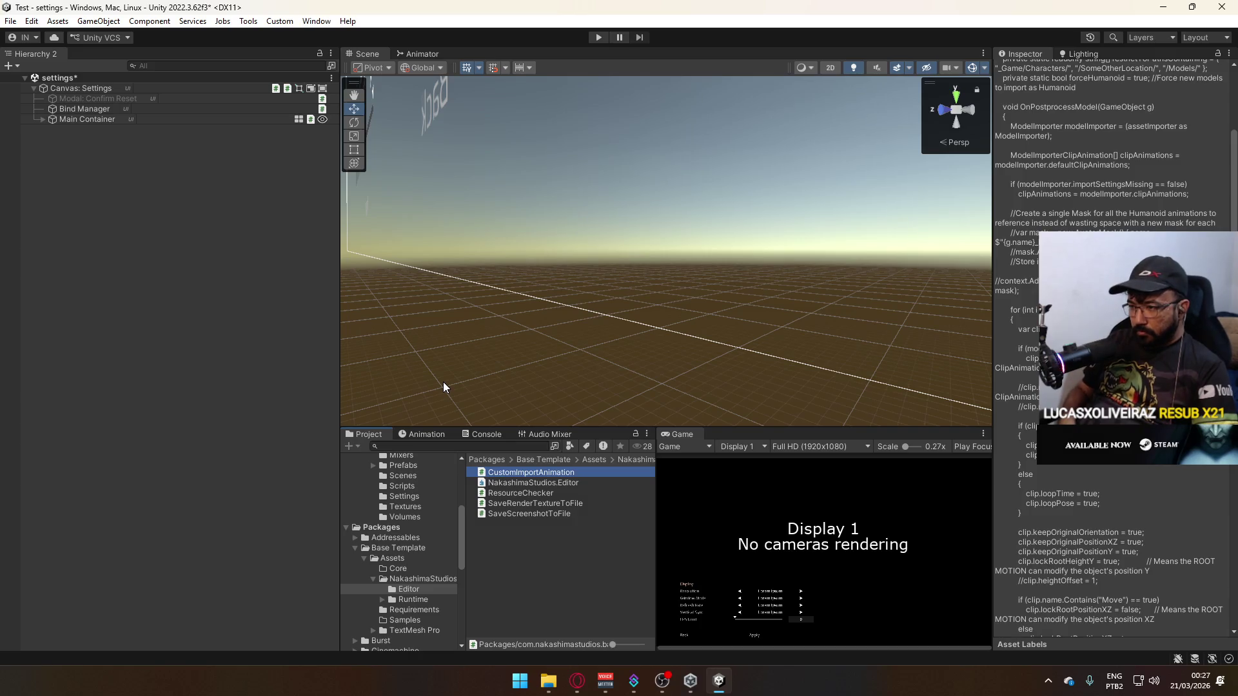
Collapse the Base Template, Runtime and External folders in the folder tree.
{"action": "left_click", "coordinate": [354, 548]}
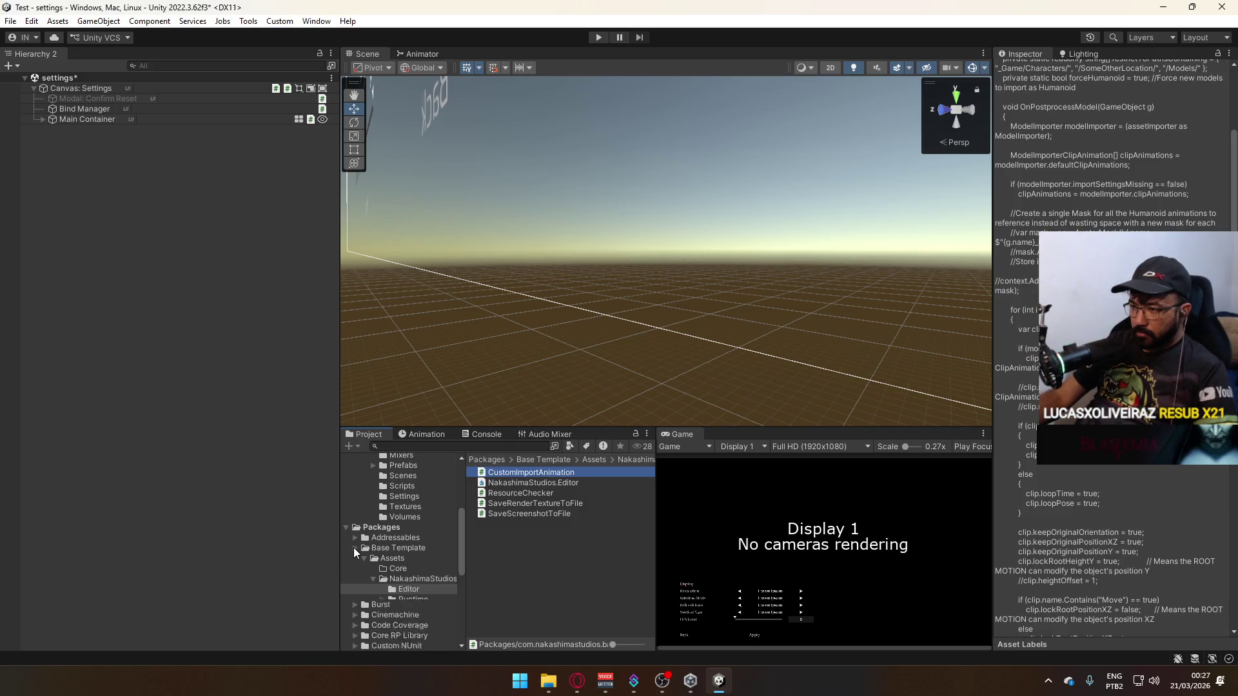
{"action": "scroll", "coordinate": [422, 551], "scroll_direction": "down", "scroll_amount": 5}
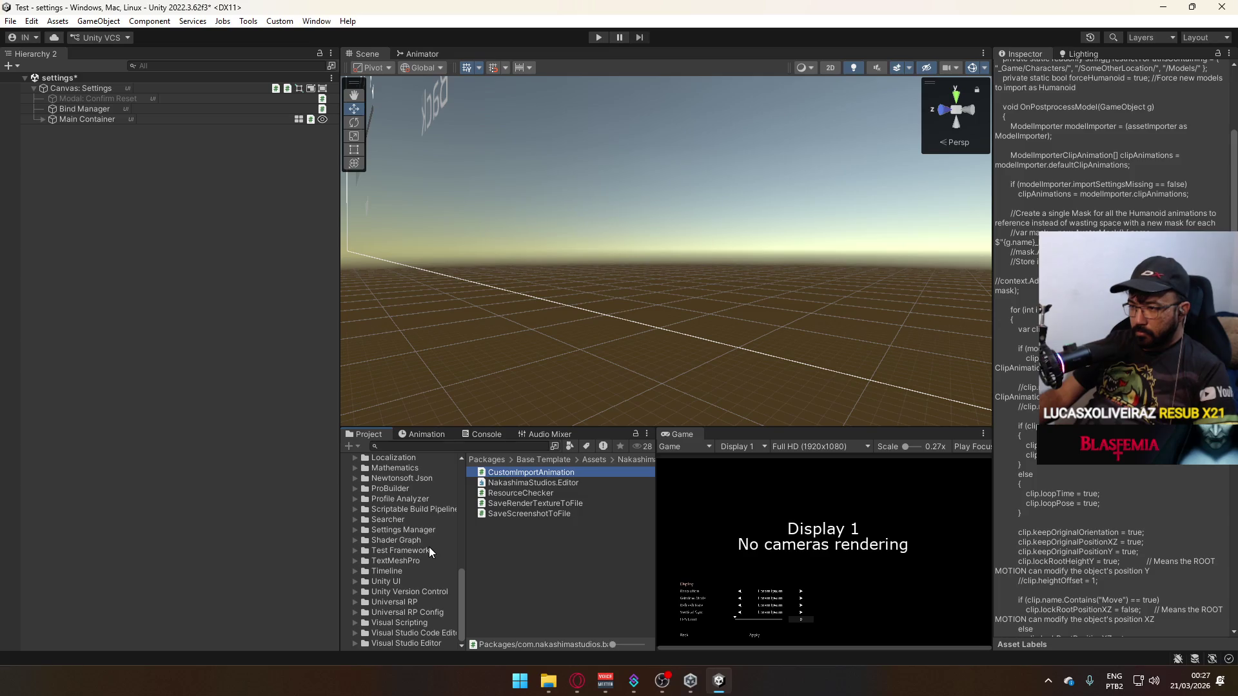
{"action": "scroll", "coordinate": [427, 547], "scroll_direction": "up", "scroll_amount": 8}
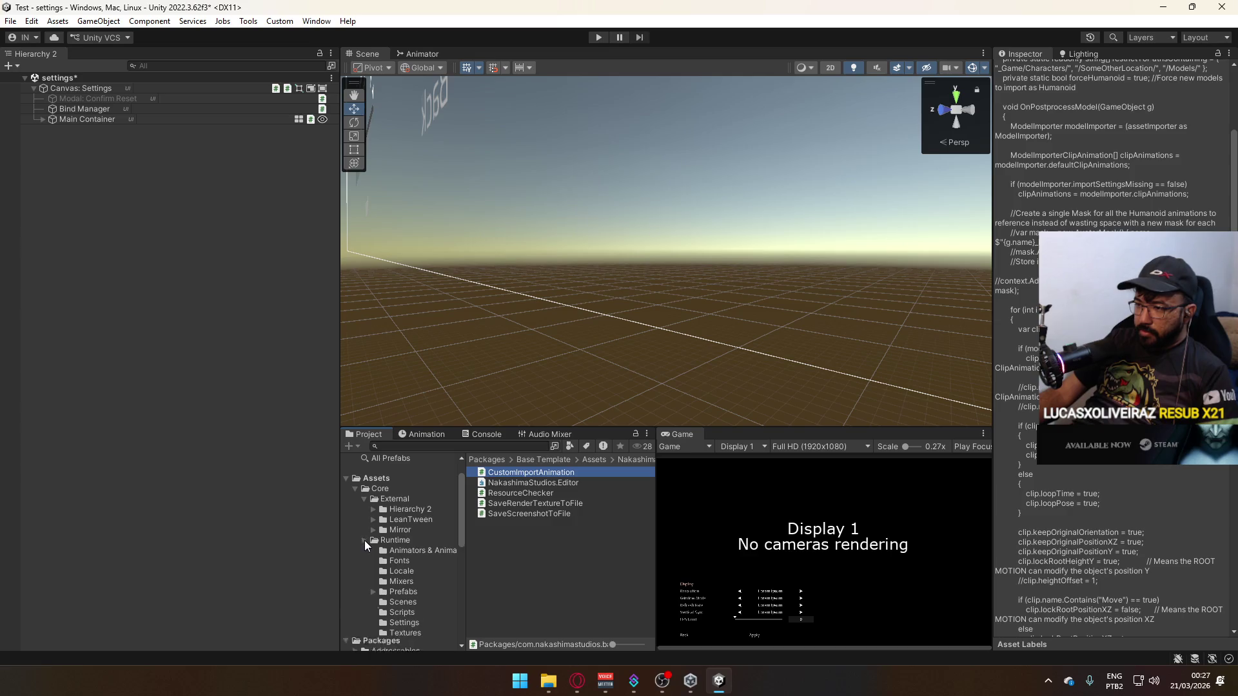
{"action": "left_click", "coordinate": [364, 541]}
{"action": "left_click", "coordinate": [364, 499]}
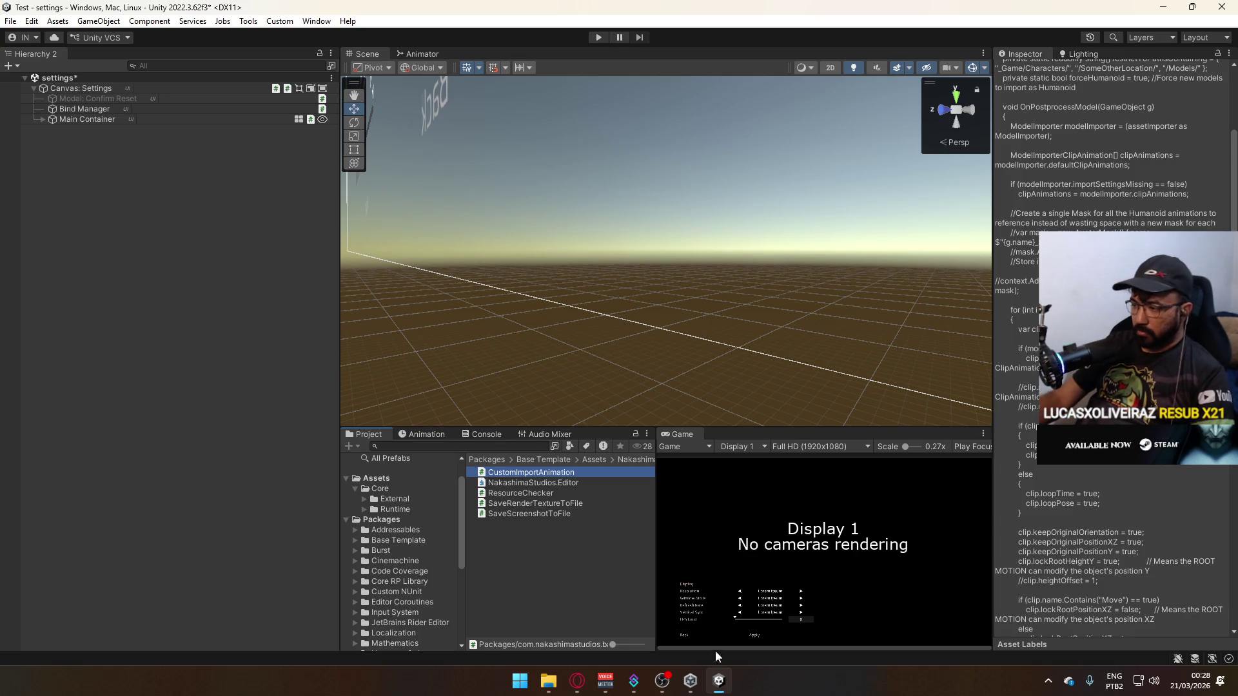
Quit the Test project's editor and discard its scene changes with Don't Save.
{"action": "left_click", "coordinate": [719, 680]}
{"action": "left_click", "coordinate": [719, 681]}
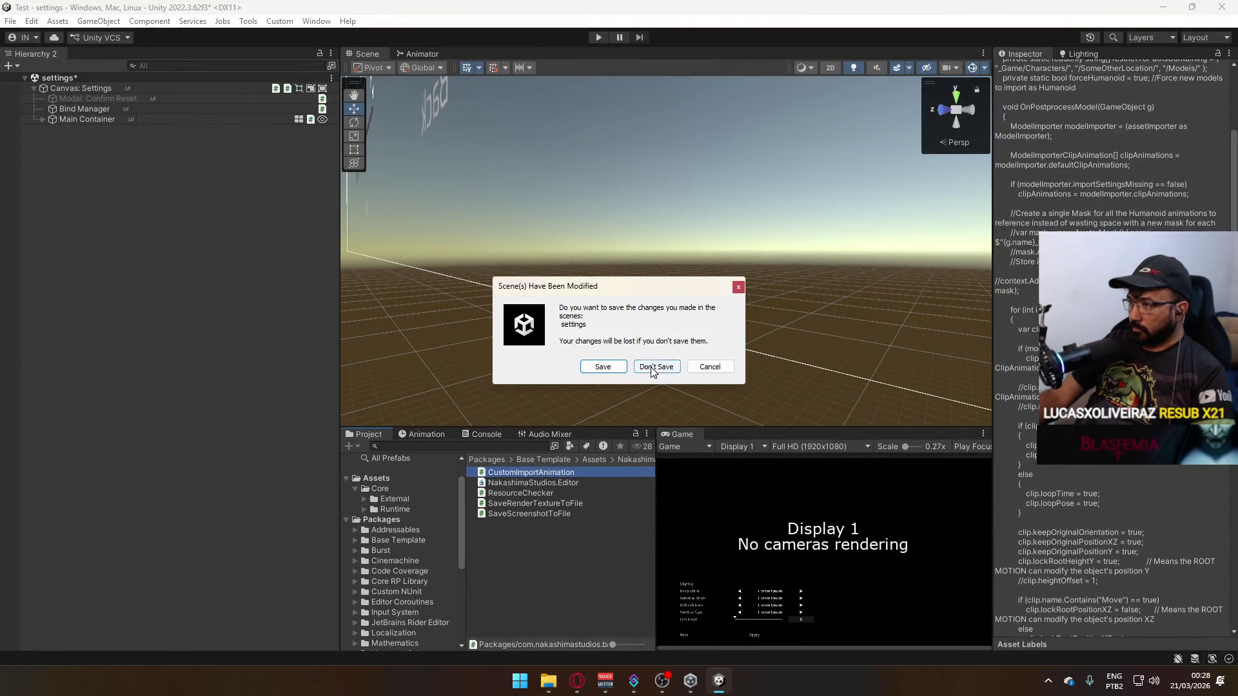
{"action": "left_click", "coordinate": [652, 371]}
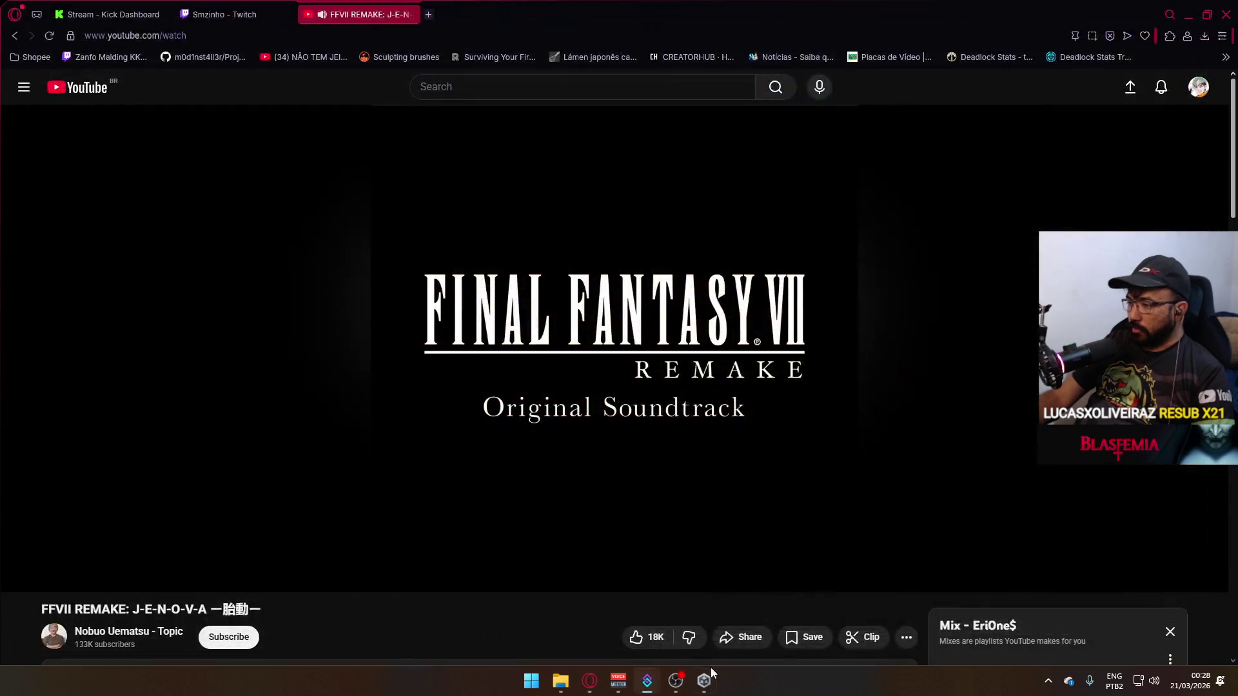
{"action": "left_click", "coordinate": [705, 679]}
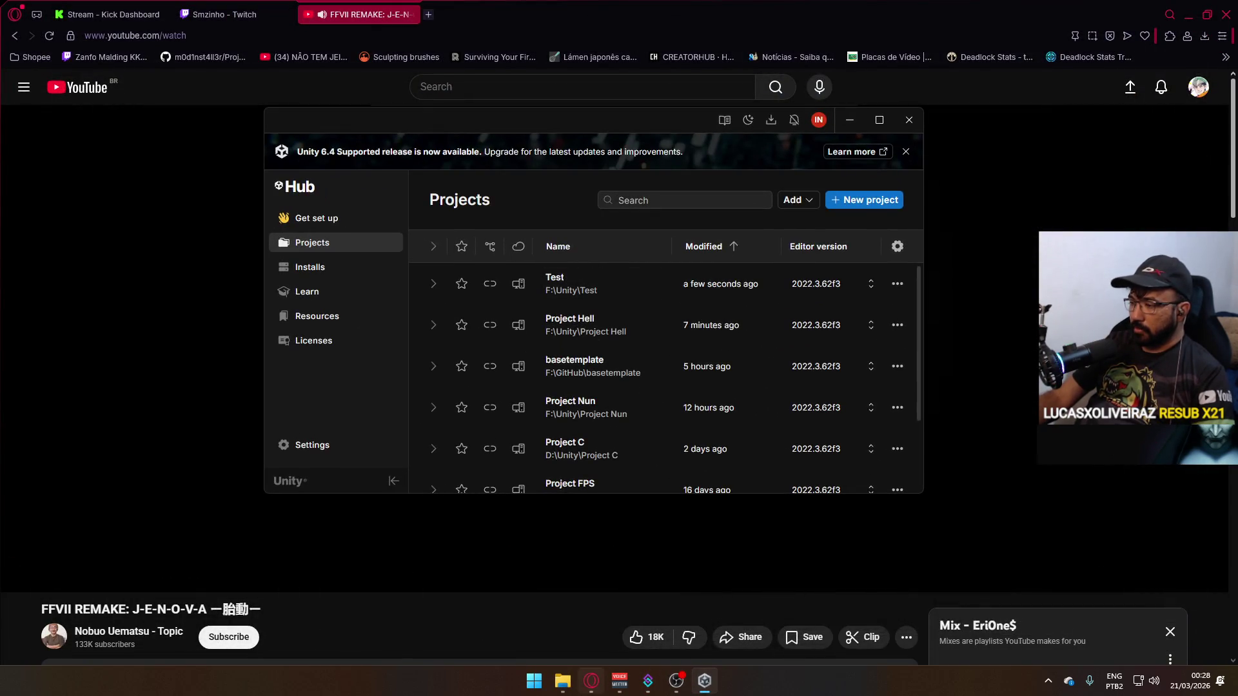
Launch Project UT.exe from the ProjectUT folder on the Desktop.
{"action": "left_click", "coordinate": [562, 681]}
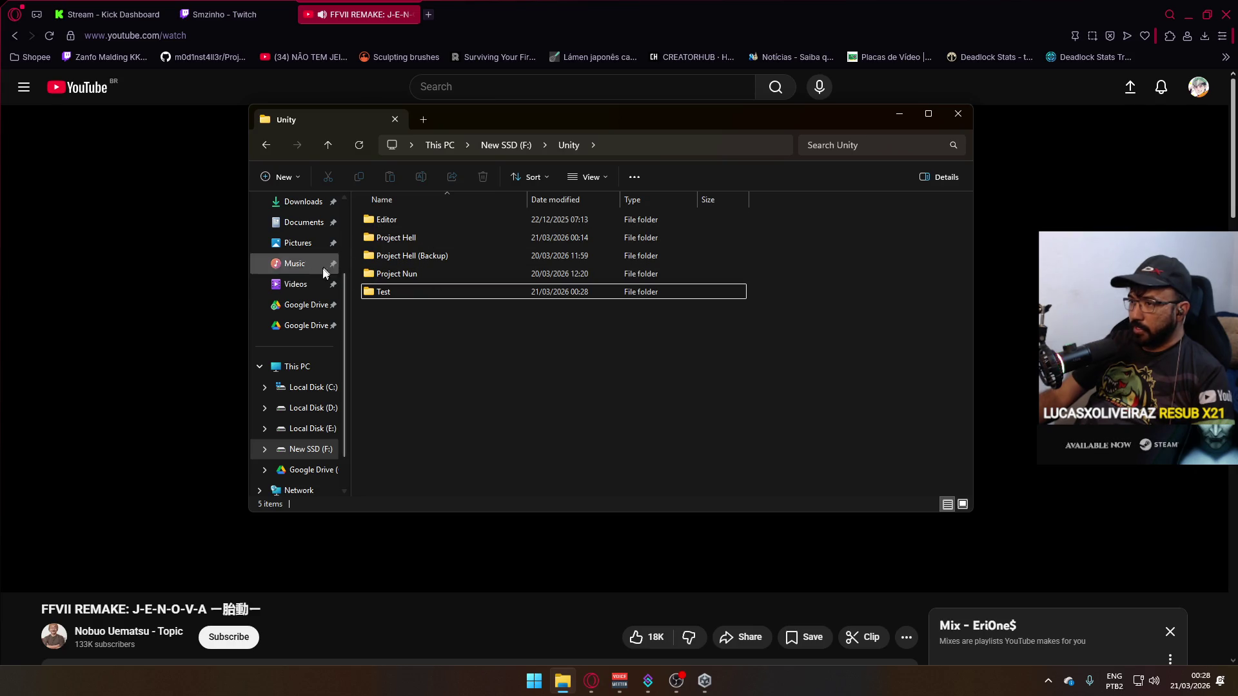
{"action": "left_click", "coordinate": [297, 367]}
{"action": "scroll", "coordinate": [319, 322], "scroll_direction": "up", "scroll_amount": 3}
{"action": "left_click", "coordinate": [298, 288]}
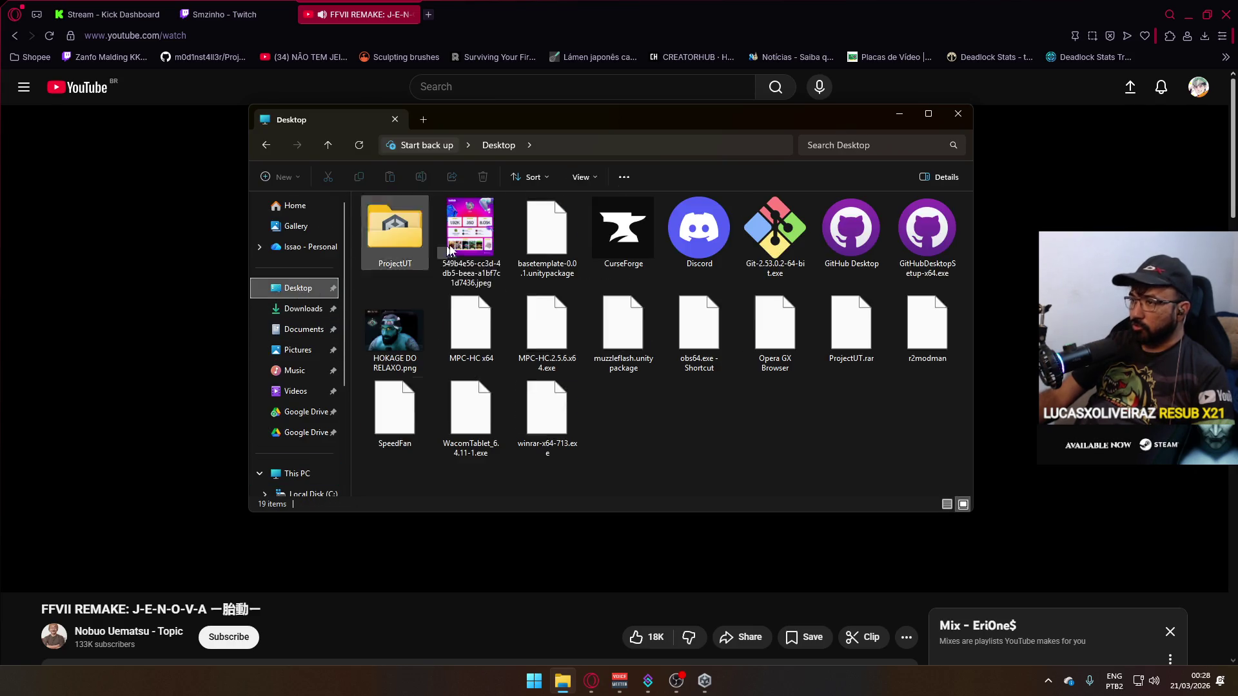
{"action": "double_click", "coordinate": [396, 242]}
{"action": "left_click", "coordinate": [416, 293]}
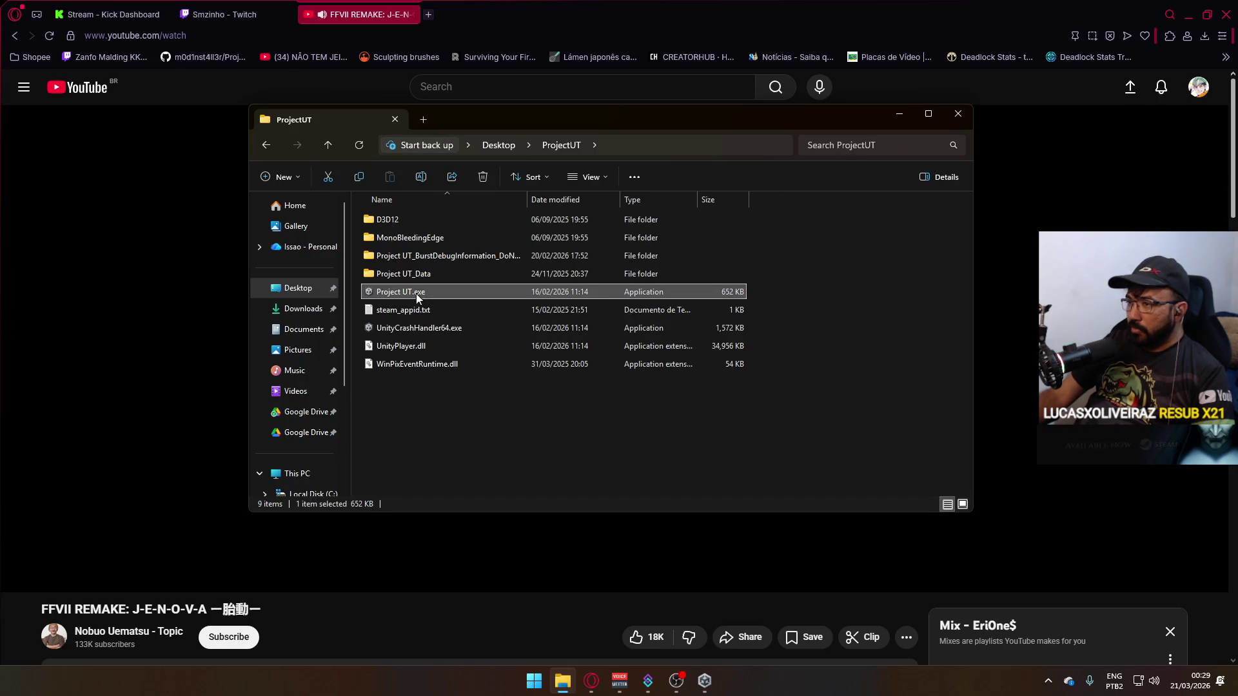
{"action": "double_click", "coordinate": [416, 293]}
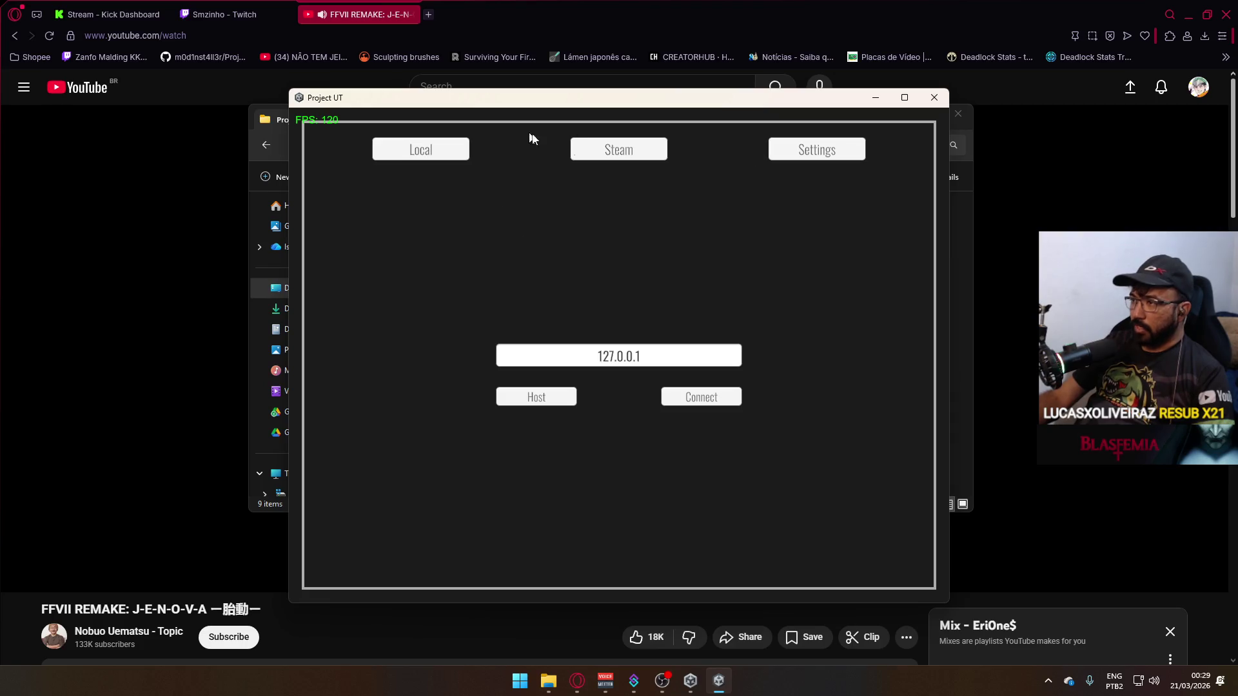
Host a local game, walk through the tiled room, then quit Project UT.
{"action": "left_click", "coordinate": [533, 397]}
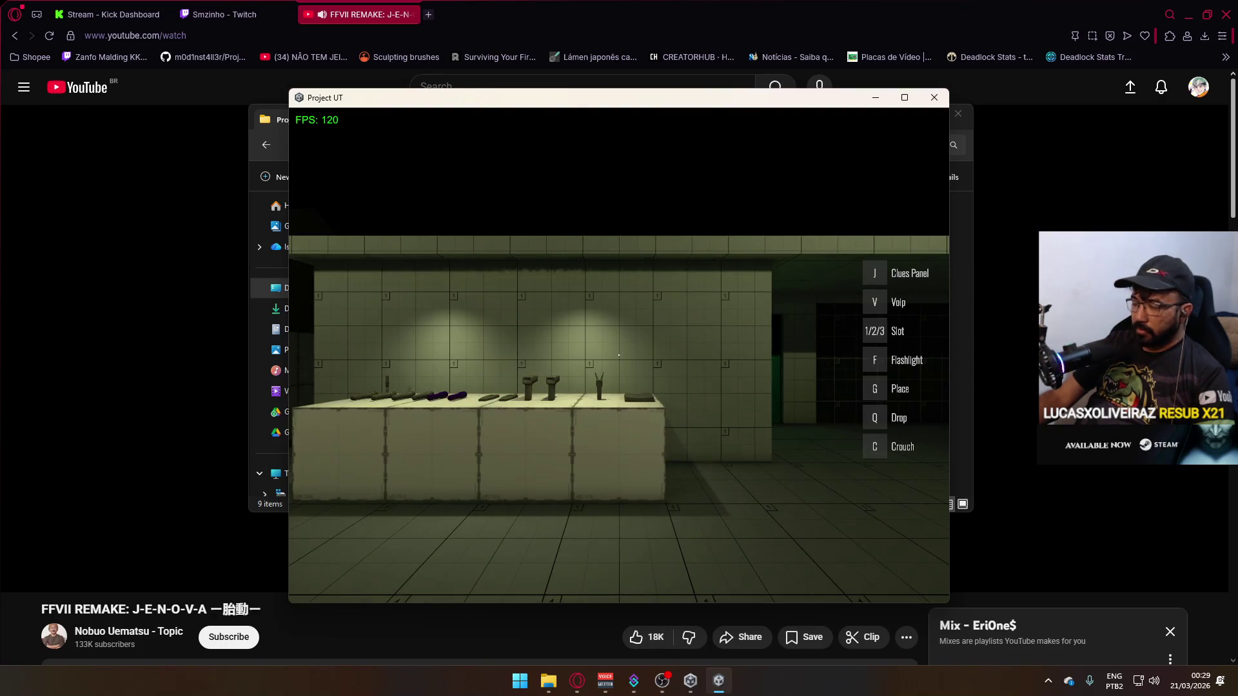
{"action": "key", "text": "w"}
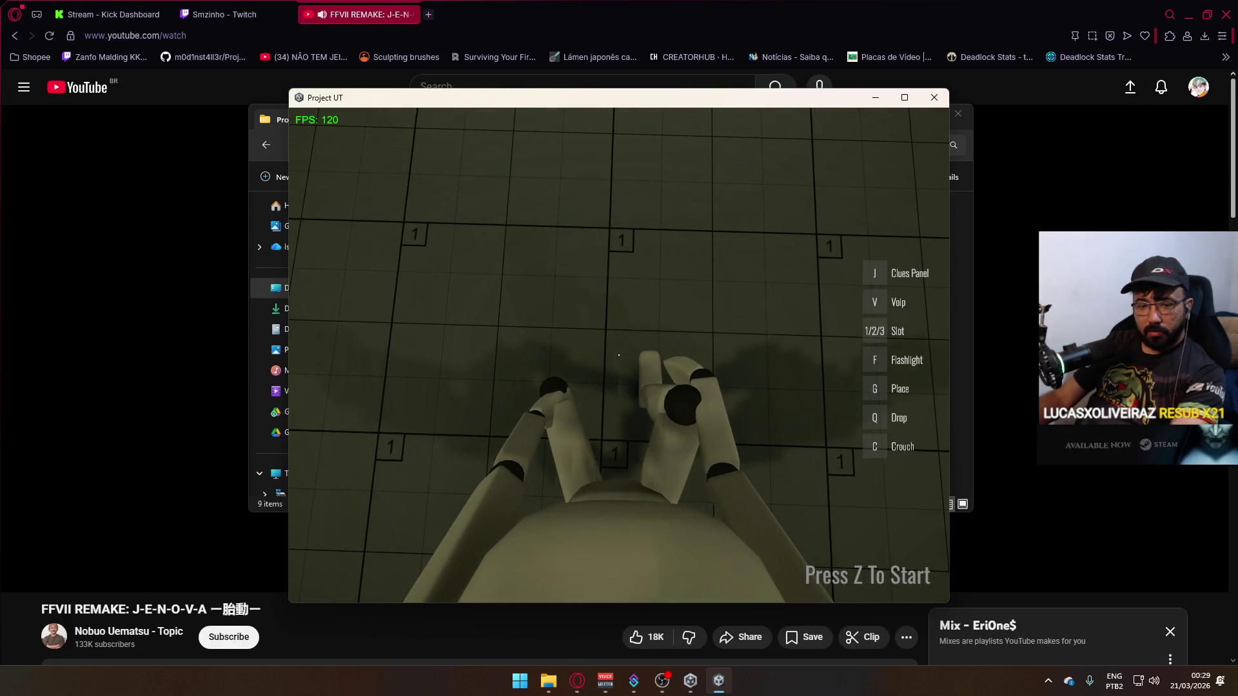
{"action": "key", "text": "super"}
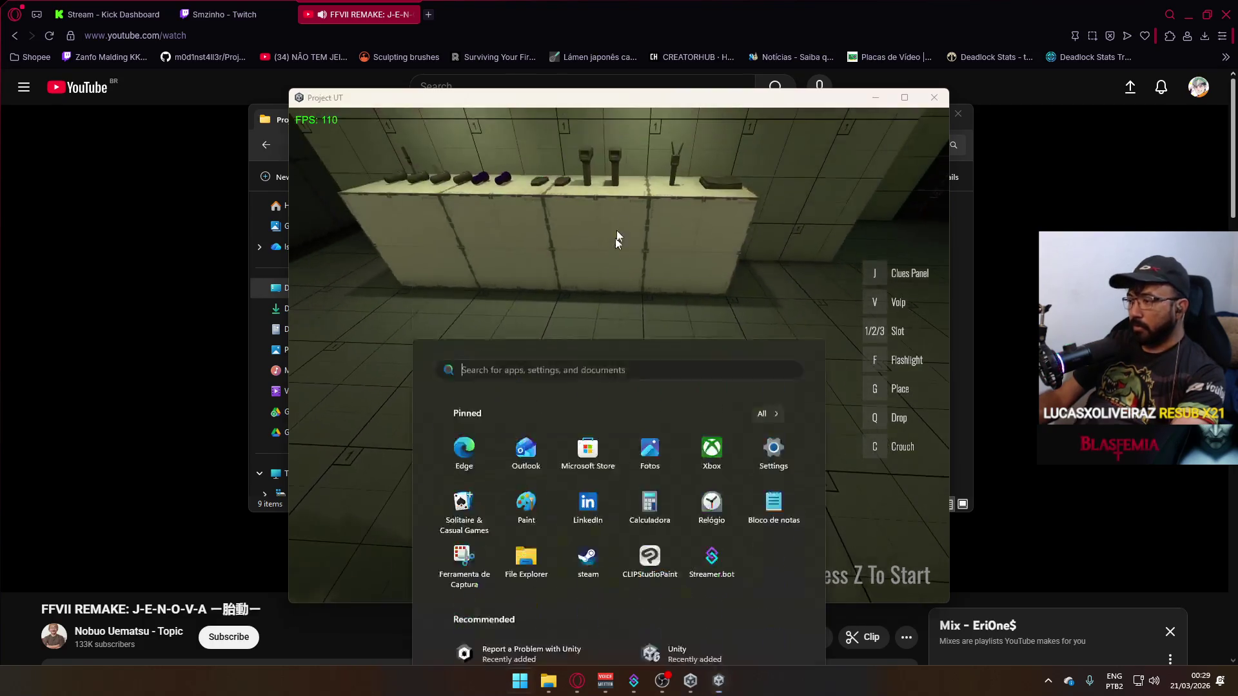
{"action": "left_click", "coordinate": [614, 256]}
{"action": "key", "text": "super"}
{"action": "left_click", "coordinate": [941, 103]}
{"action": "left_click", "coordinate": [829, 227]}
Close File Explorer and open Project Hell from Unity Hub's Projects list.
{"action": "left_click", "coordinate": [960, 115]}
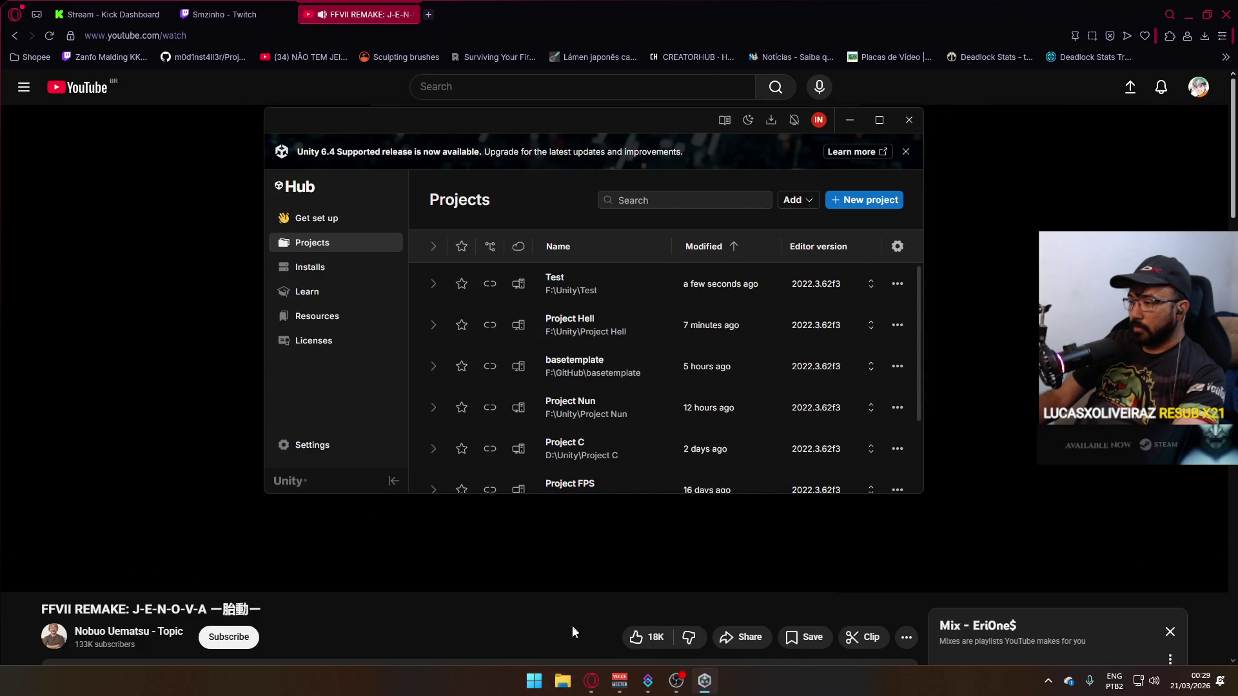
{"action": "left_click", "coordinate": [577, 328]}
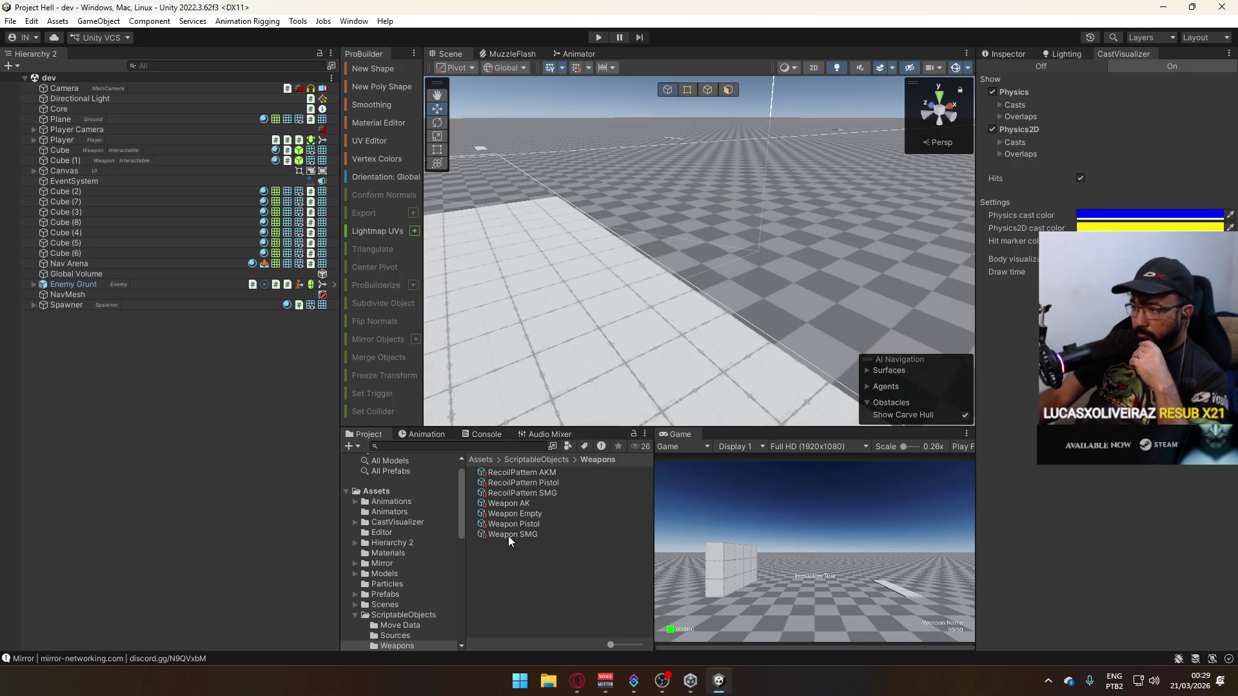
Open Assets/Animations/Viewmodel in the Project panel and widen the panel.
{"action": "left_click", "coordinate": [354, 615]}
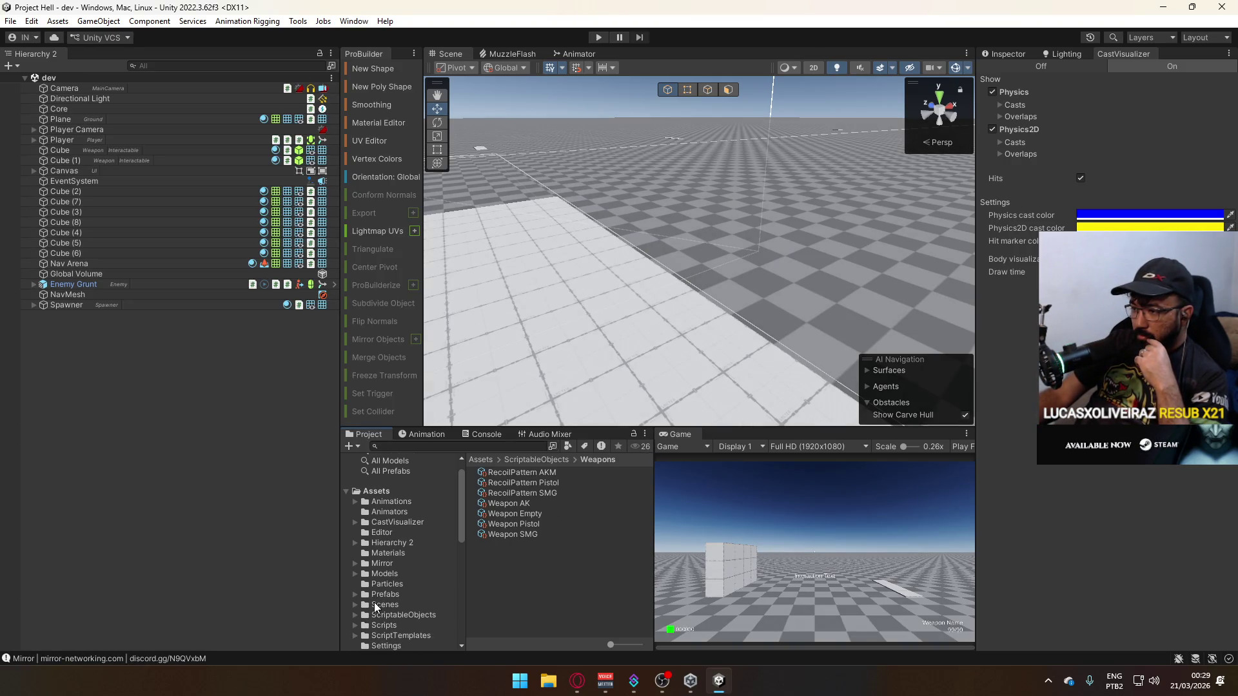
{"action": "left_click", "coordinate": [407, 503]}
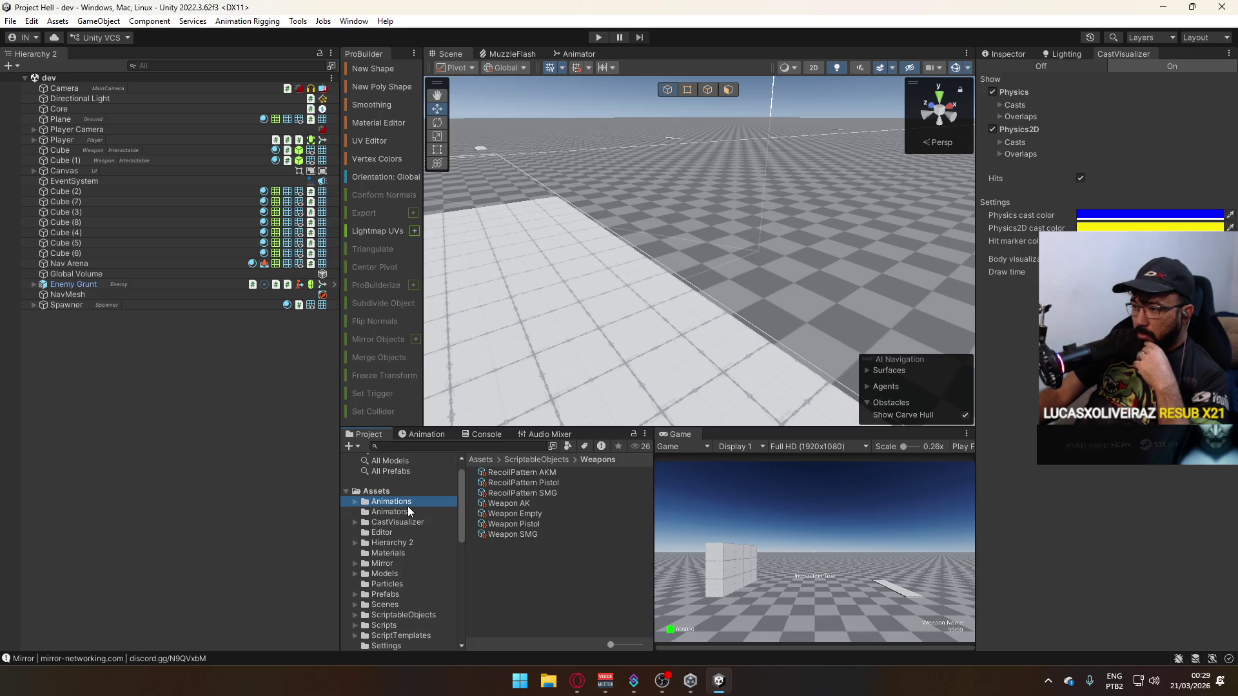
{"action": "double_click", "coordinate": [510, 492]}
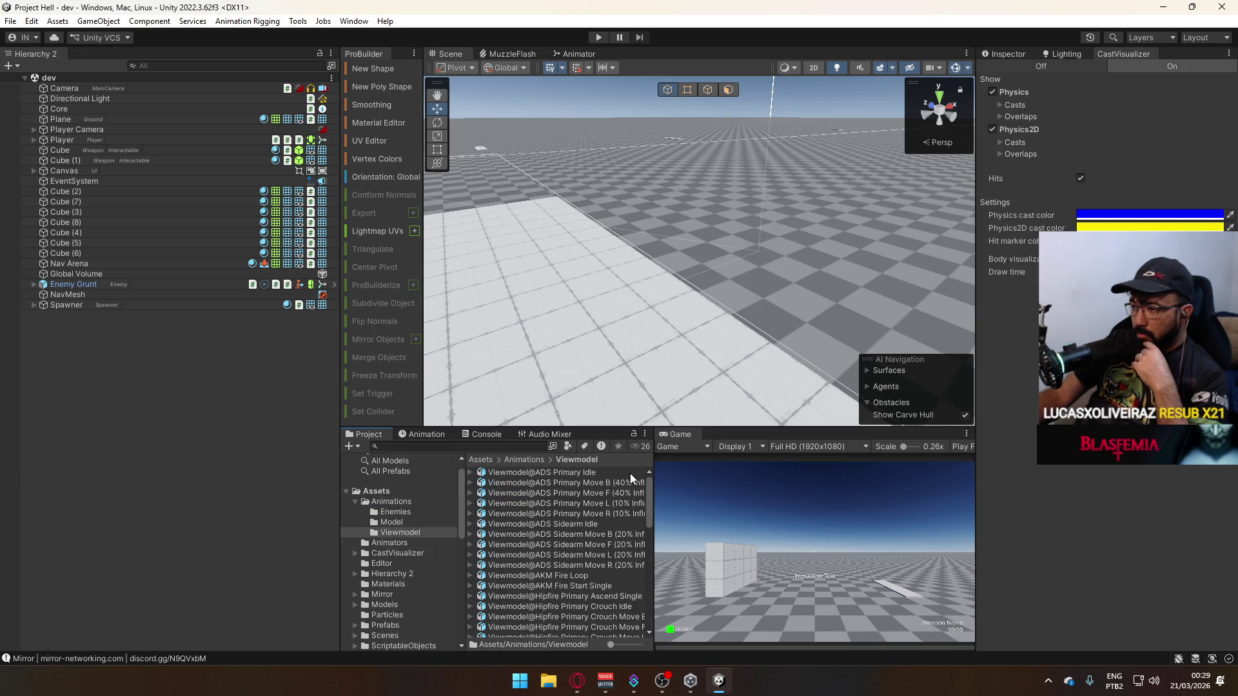
{"action": "left_click_drag", "start_coordinate": [656, 474], "coordinate": [832, 476]}
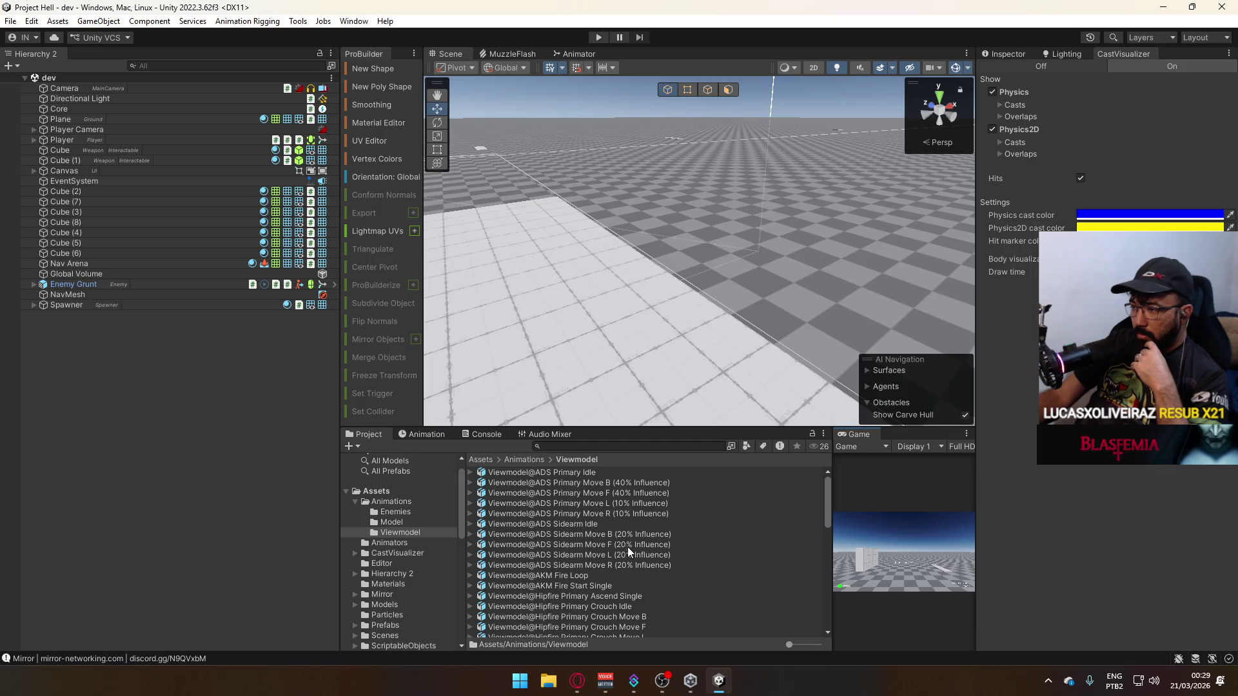
Select the Hipfire Sidearm Move B through Move R clips.
{"action": "scroll", "coordinate": [561, 548], "scroll_direction": "down", "scroll_amount": 5}
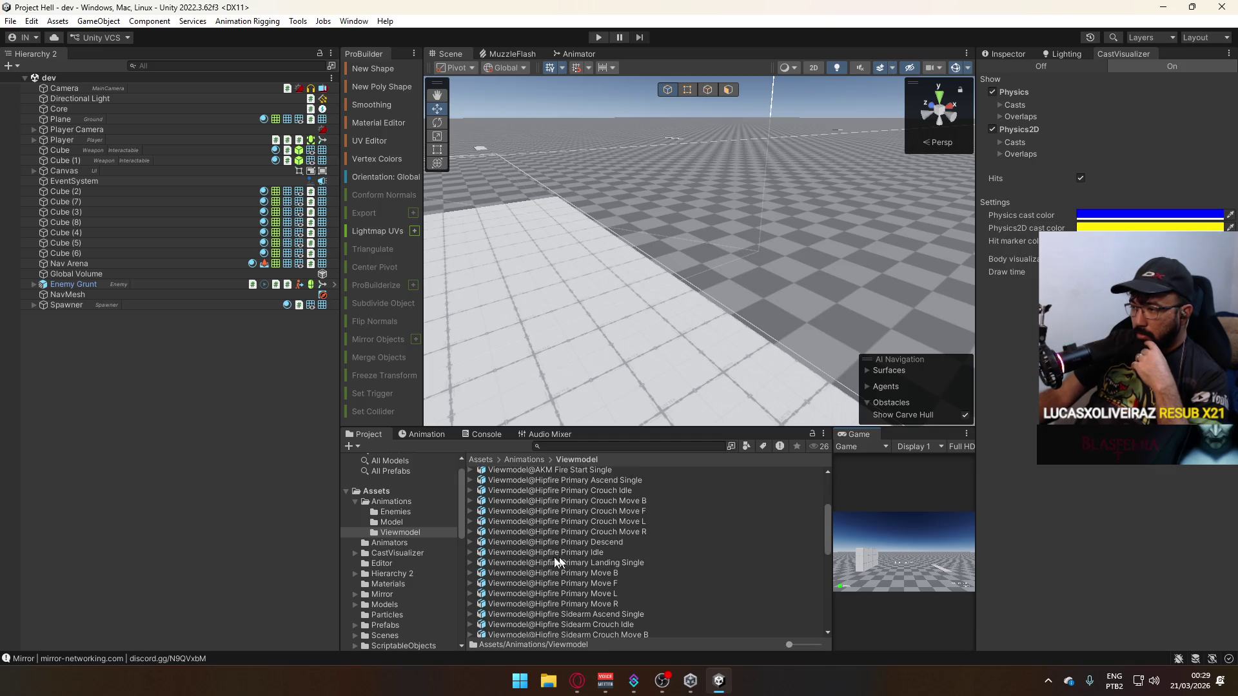
{"action": "left_click", "coordinate": [610, 480]}
{"action": "scroll", "coordinate": [629, 532], "scroll_direction": "up", "scroll_amount": 3}
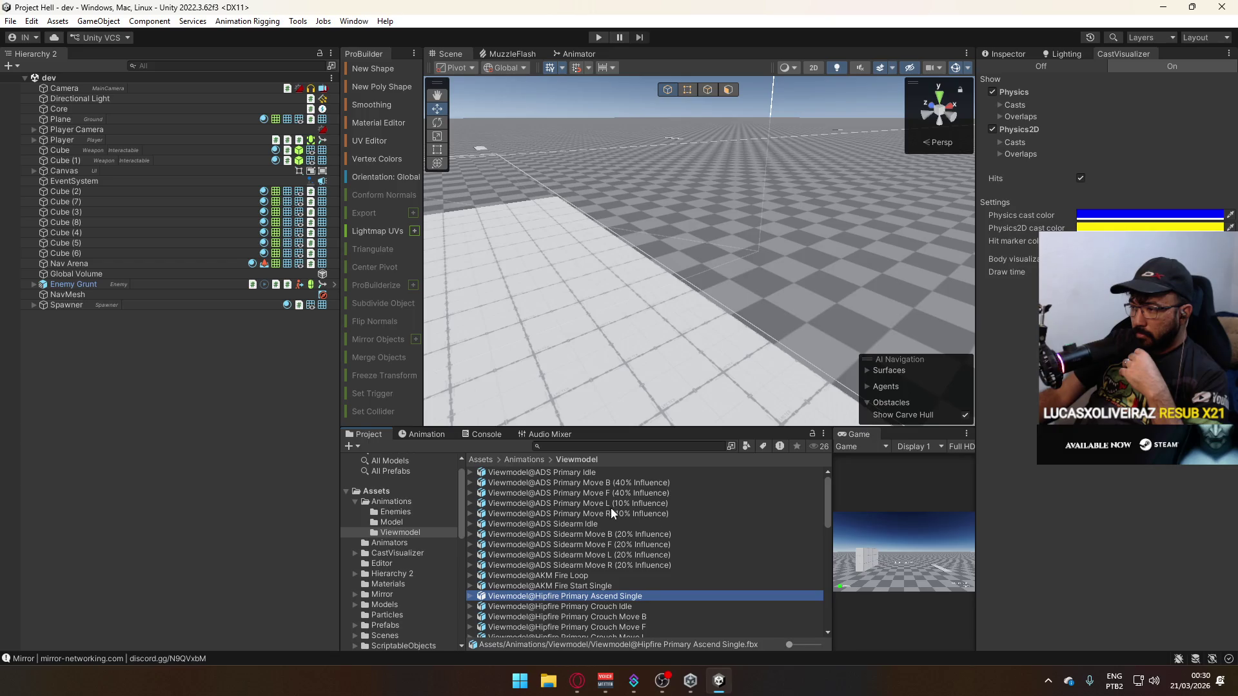
{"action": "scroll", "coordinate": [583, 548], "scroll_direction": "down", "scroll_amount": 10}
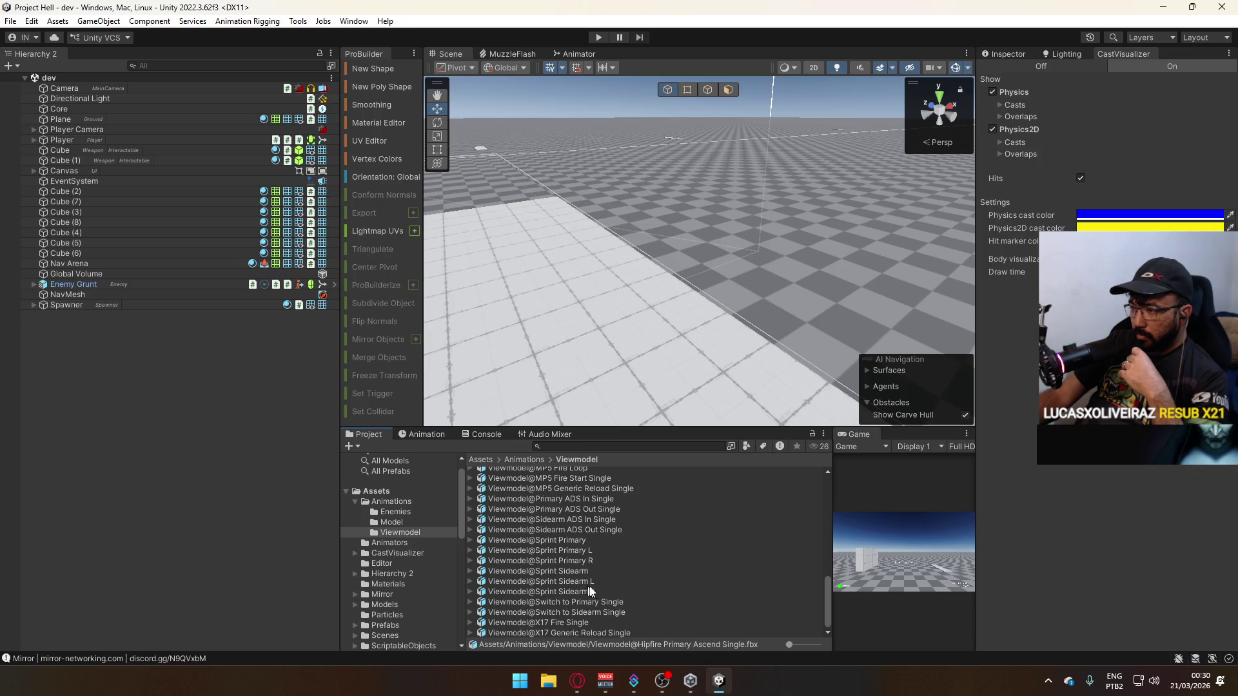
{"action": "scroll", "coordinate": [589, 588], "scroll_direction": "up", "scroll_amount": 4}
{"action": "scroll", "coordinate": [590, 585], "scroll_direction": "up", "scroll_amount": 4}
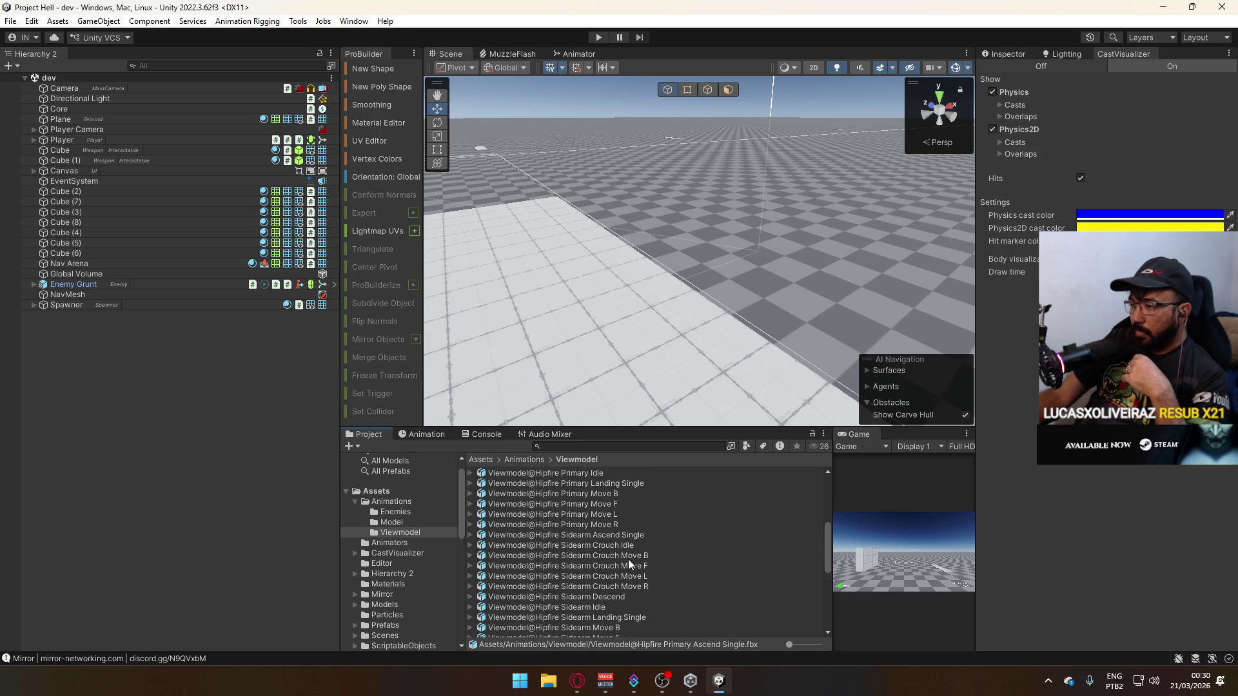
{"action": "scroll", "coordinate": [607, 587], "scroll_direction": "down", "scroll_amount": 2}
{"action": "scroll", "coordinate": [600, 568], "scroll_direction": "down", "scroll_amount": 1}
{"action": "scroll", "coordinate": [587, 575], "scroll_direction": "up", "scroll_amount": 1}
{"action": "scroll", "coordinate": [570, 582], "scroll_direction": "up", "scroll_amount": 1}
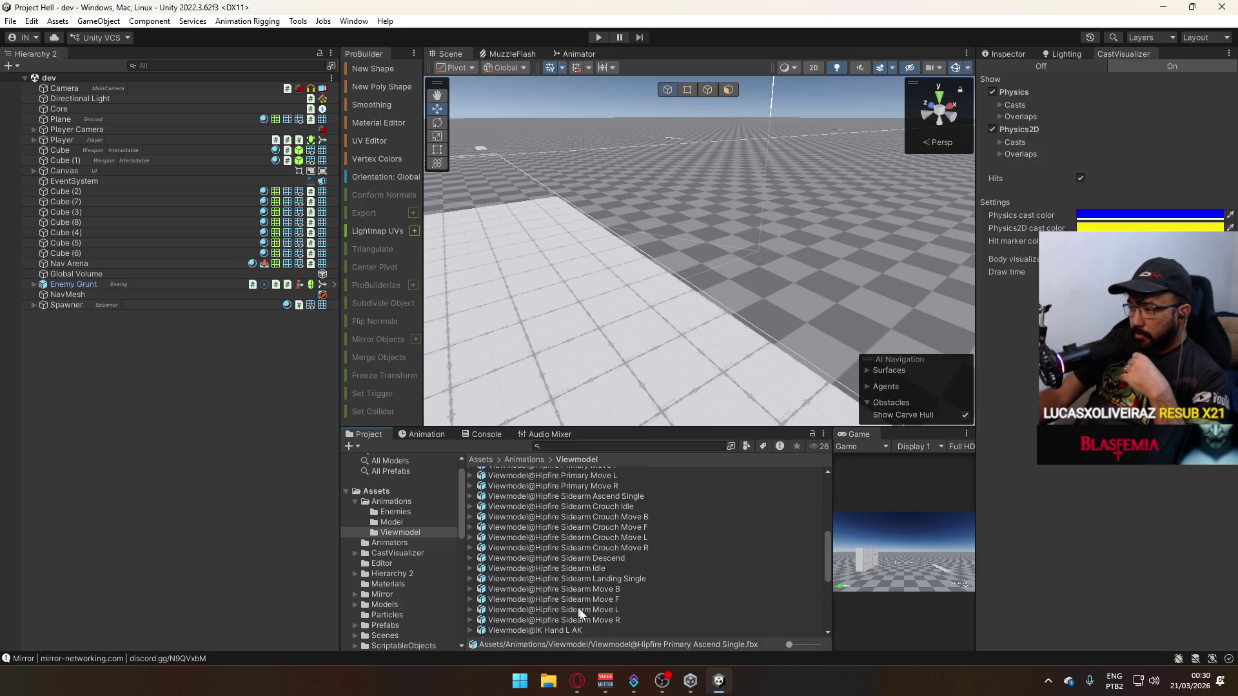
{"action": "left_click", "coordinate": [616, 621]}
{"action": "left_click", "coordinate": [607, 590], "text": "shift"}
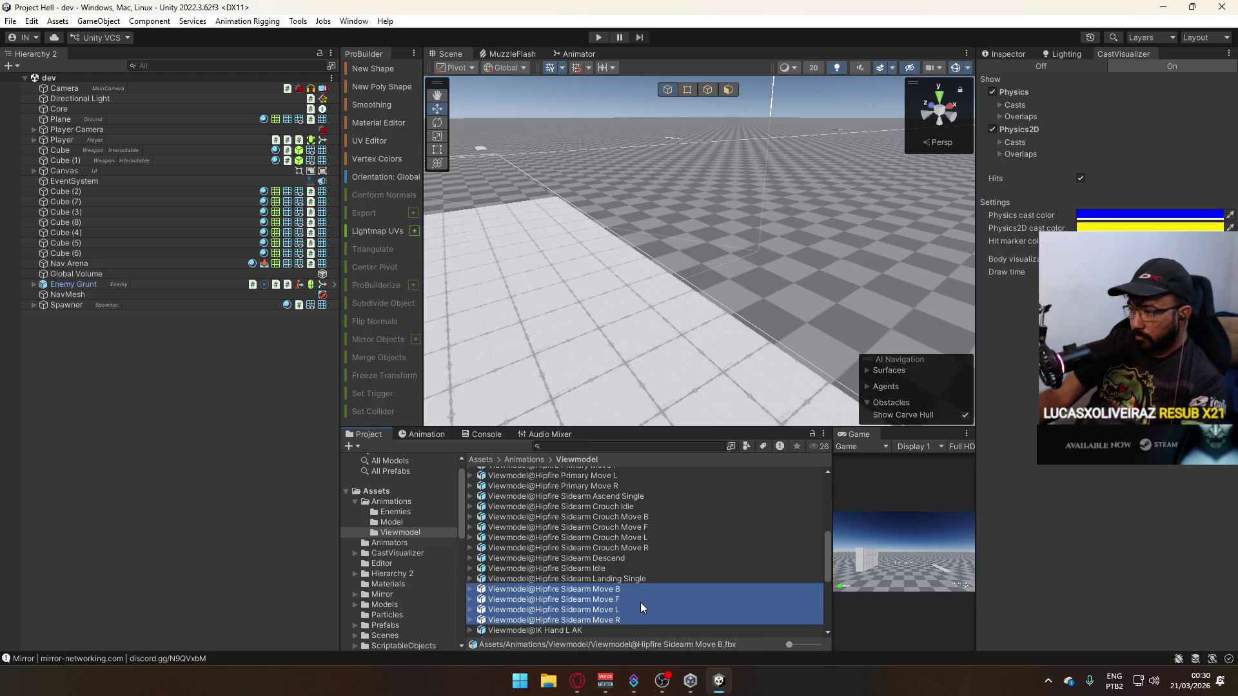
Add the Hipfire Primary Move B, F, R and L clips to the selection.
{"action": "scroll", "coordinate": [638, 593], "scroll_direction": "up", "scroll_amount": 5}
{"action": "scroll", "coordinate": [640, 594], "scroll_direction": "down", "scroll_amount": 5}
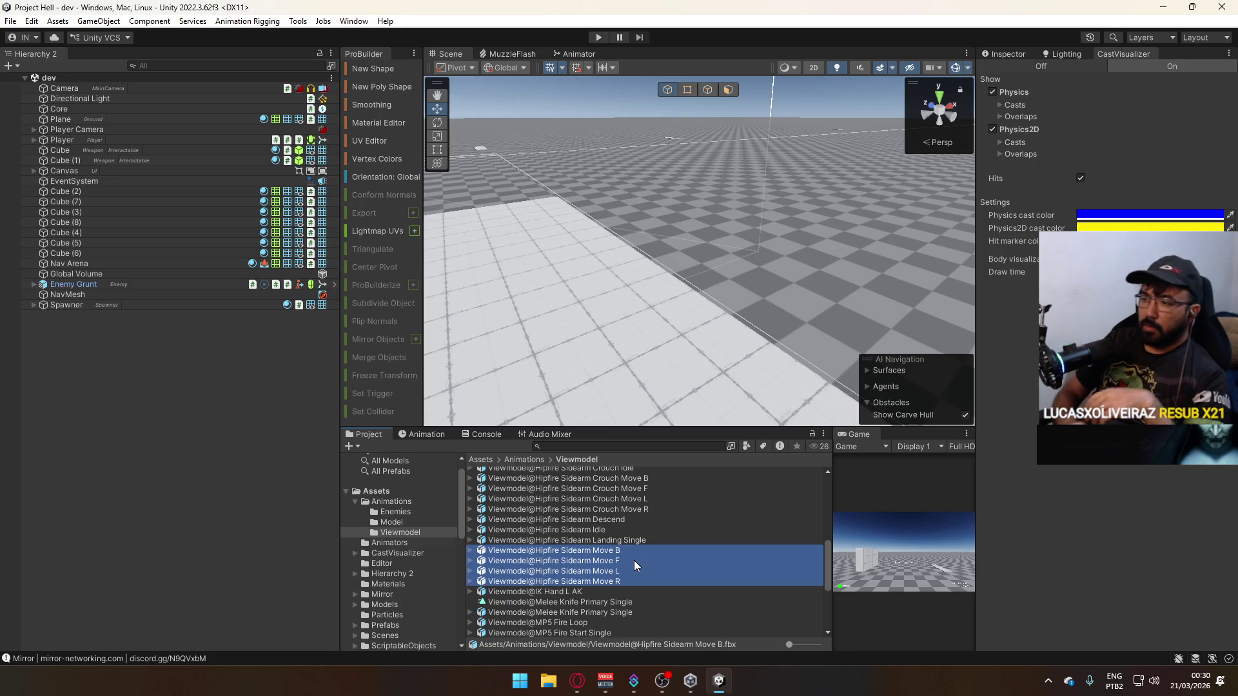
{"action": "scroll", "coordinate": [636, 540], "scroll_direction": "up", "scroll_amount": 3}
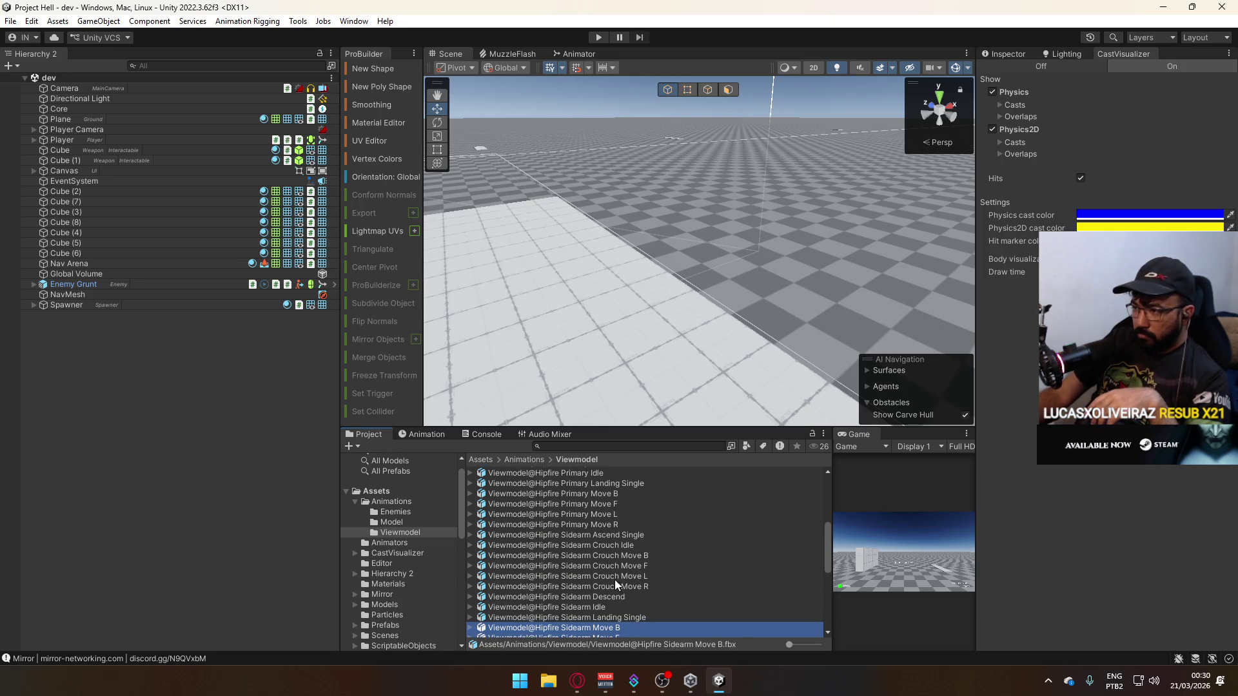
{"action": "scroll", "coordinate": [616, 579], "scroll_direction": "down", "scroll_amount": 2}
{"action": "scroll", "coordinate": [602, 574], "scroll_direction": "up", "scroll_amount": 2}
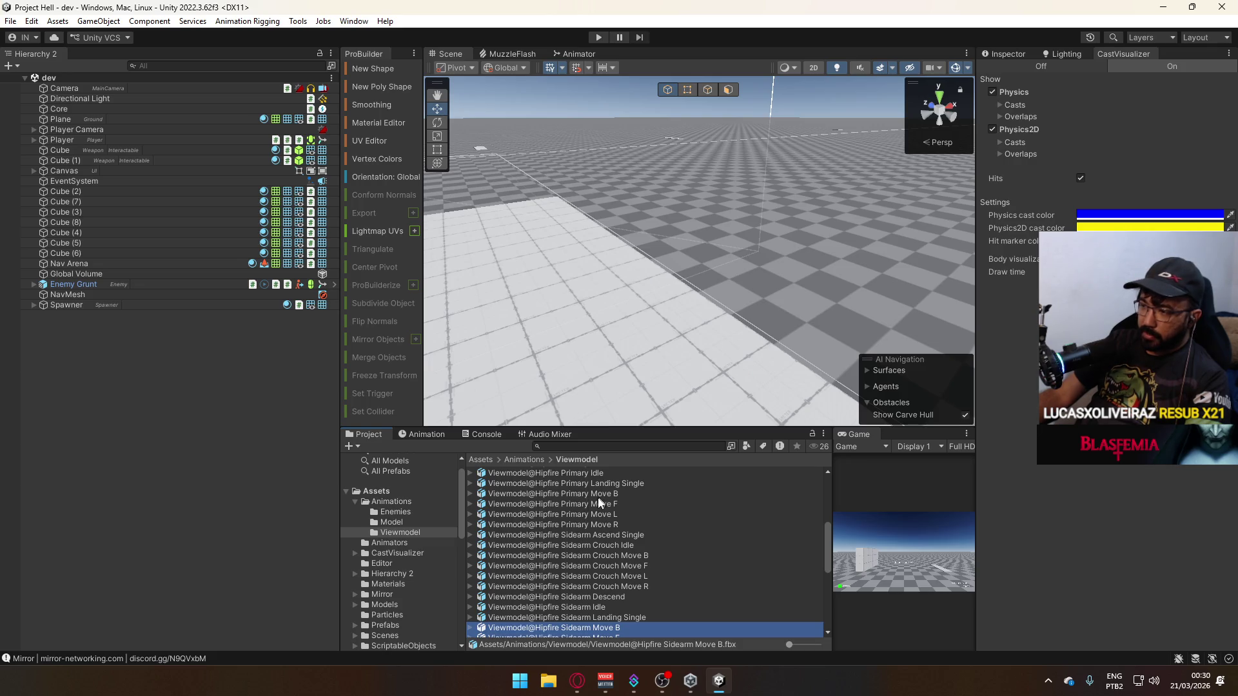
{"action": "left_click", "coordinate": [574, 493], "text": "ctrl"}
{"action": "left_click", "coordinate": [578, 503], "text": "ctrl"}
{"action": "left_click", "coordinate": [582, 524], "text": "ctrl"}
{"action": "left_click", "coordinate": [582, 514], "text": "ctrl"}
Add the four Sidearm Move clips to the selection and review the Viewmodel clips.
{"action": "scroll", "coordinate": [664, 590], "scroll_direction": "up", "scroll_amount": 2}
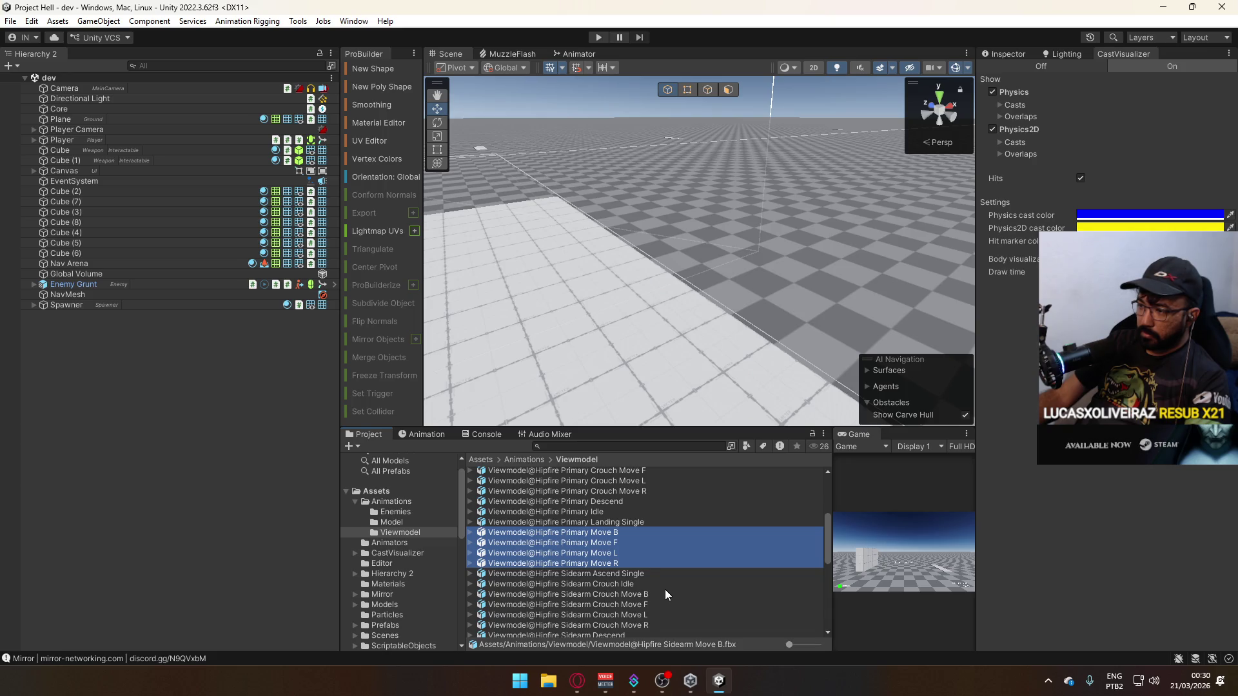
{"action": "scroll", "coordinate": [664, 590], "scroll_direction": "up", "scroll_amount": 2}
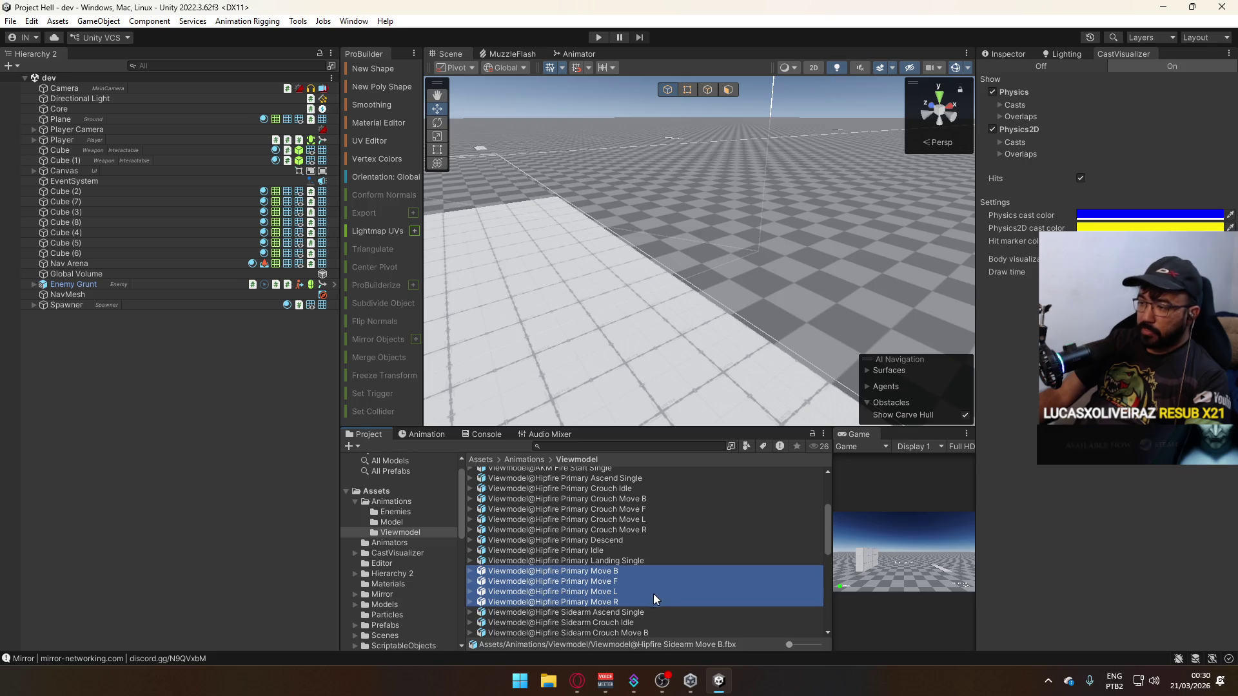
{"action": "scroll", "coordinate": [649, 589], "scroll_direction": "down", "scroll_amount": 3}
{"action": "left_click", "coordinate": [649, 586], "text": "ctrl"}
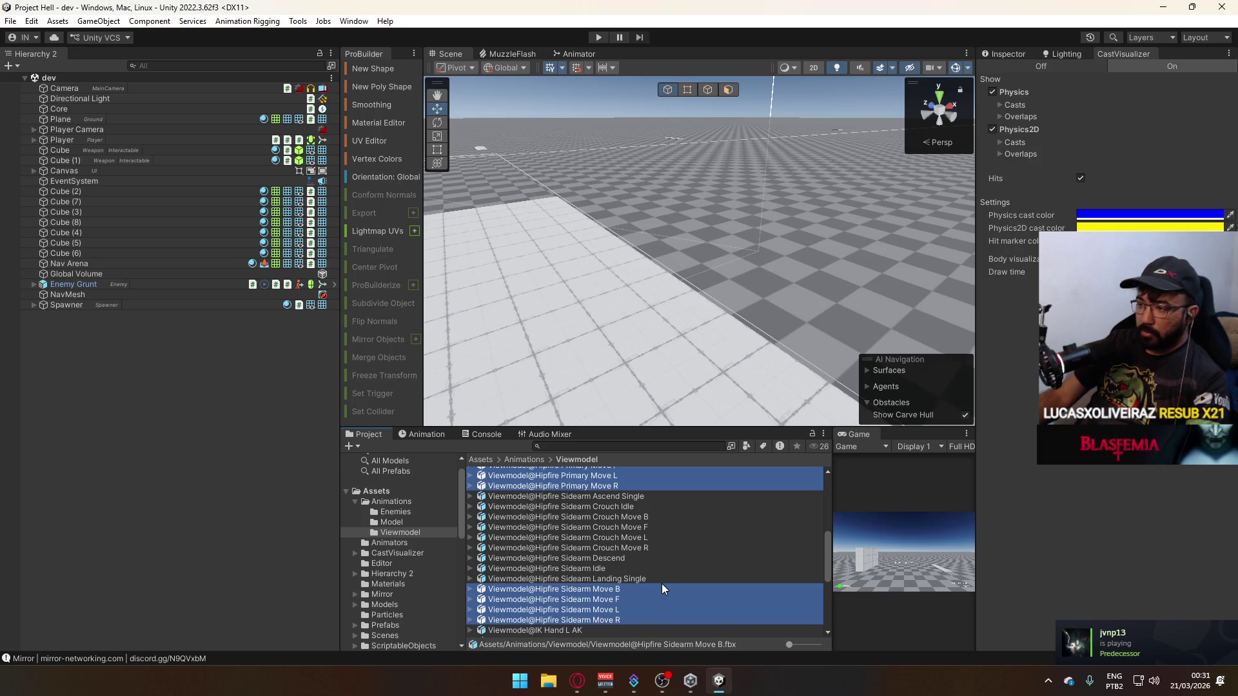
{"action": "scroll", "coordinate": [628, 571], "scroll_direction": "up", "scroll_amount": 3}
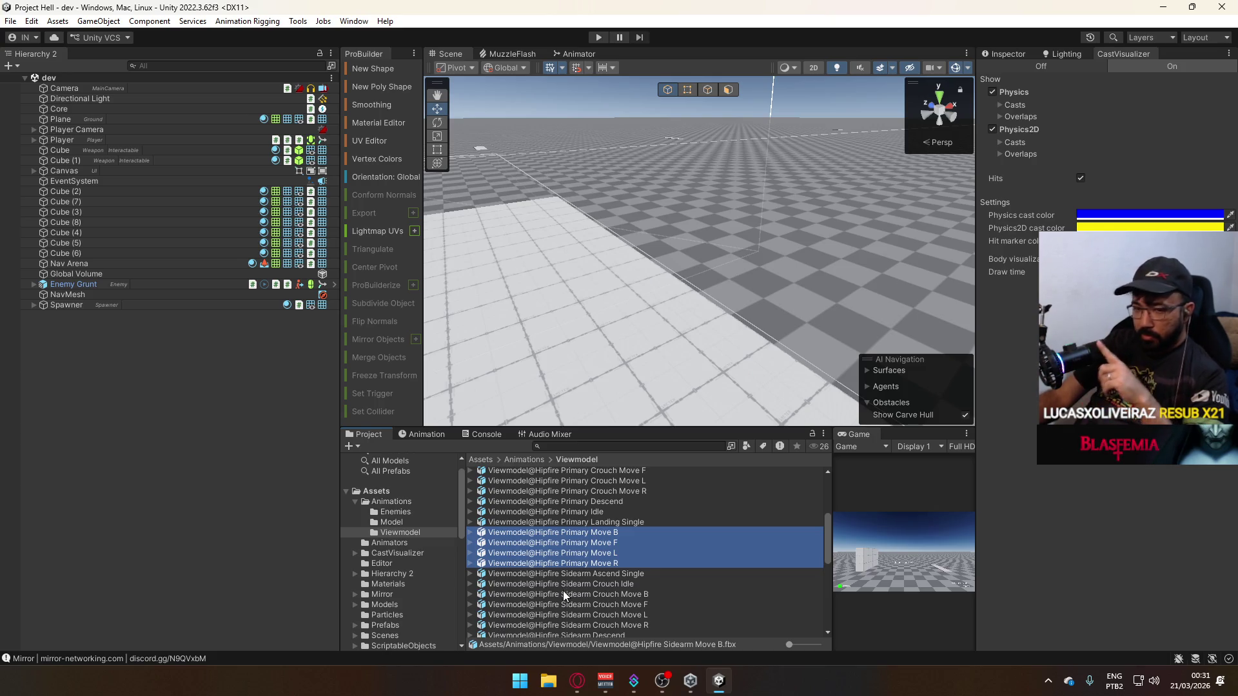
{"action": "scroll", "coordinate": [583, 571], "scroll_direction": "down", "scroll_amount": 10}
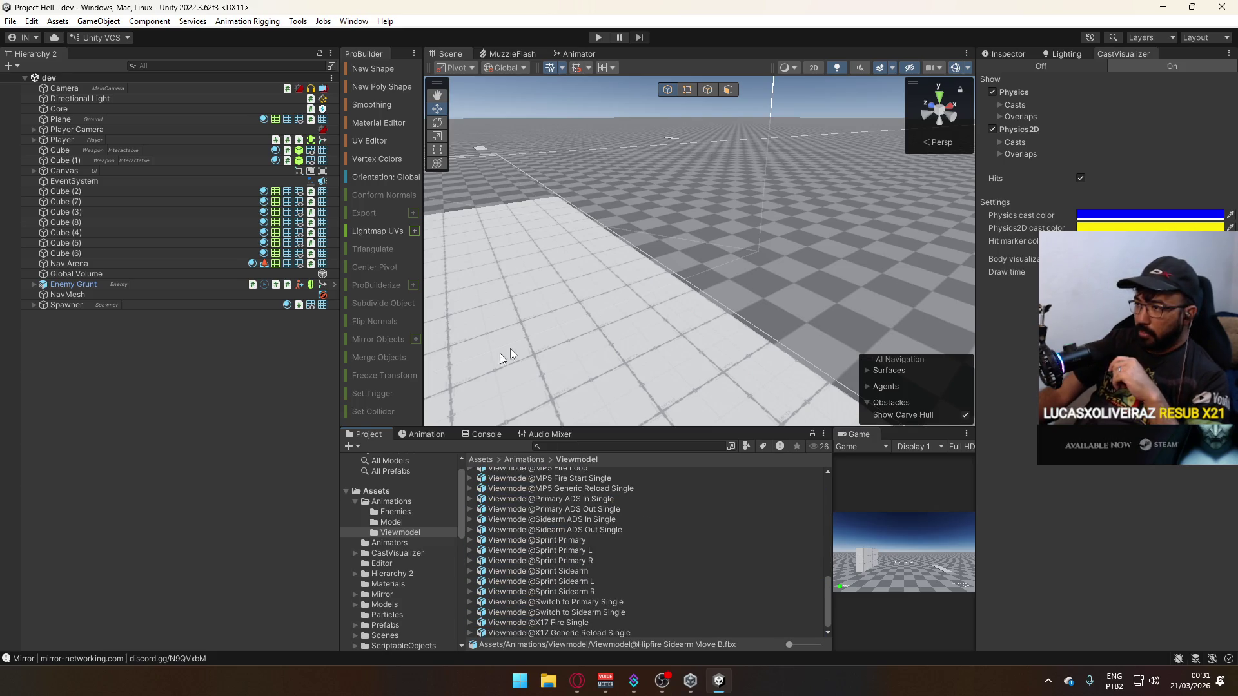
Enter play mode with the Game view maximized and move the player around.
{"action": "left_click", "coordinate": [599, 37]}
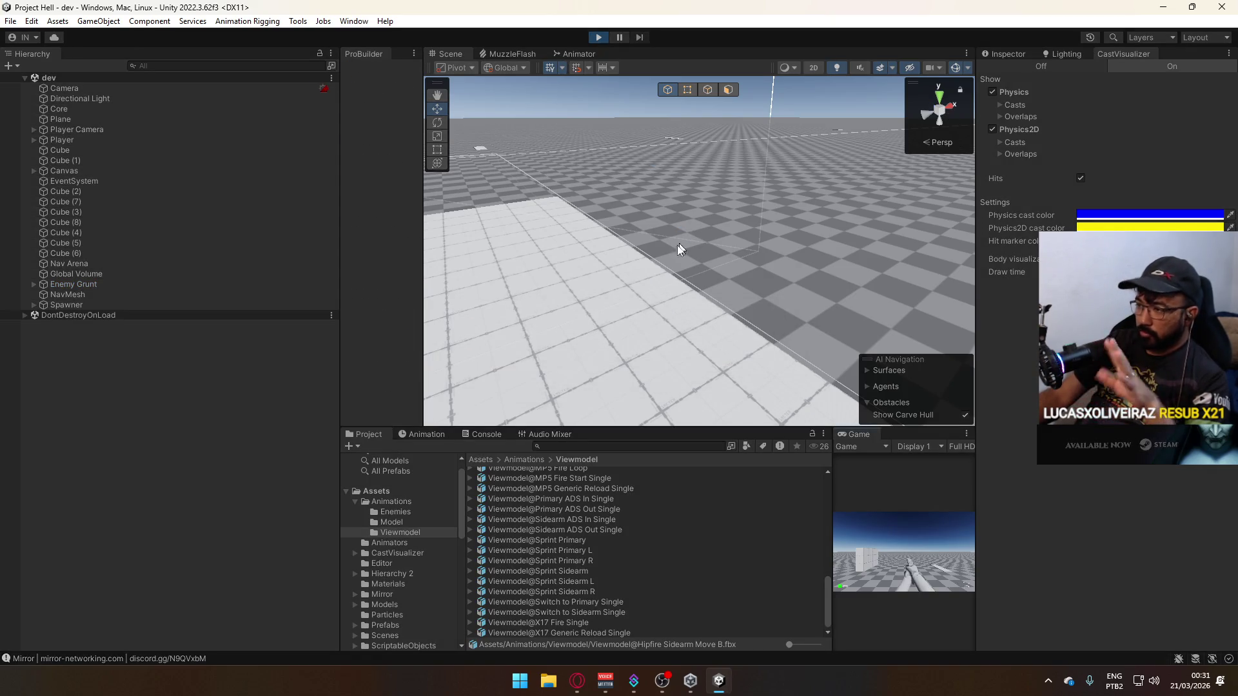
{"action": "right_click", "coordinate": [857, 436]}
{"action": "left_click", "coordinate": [899, 480]}
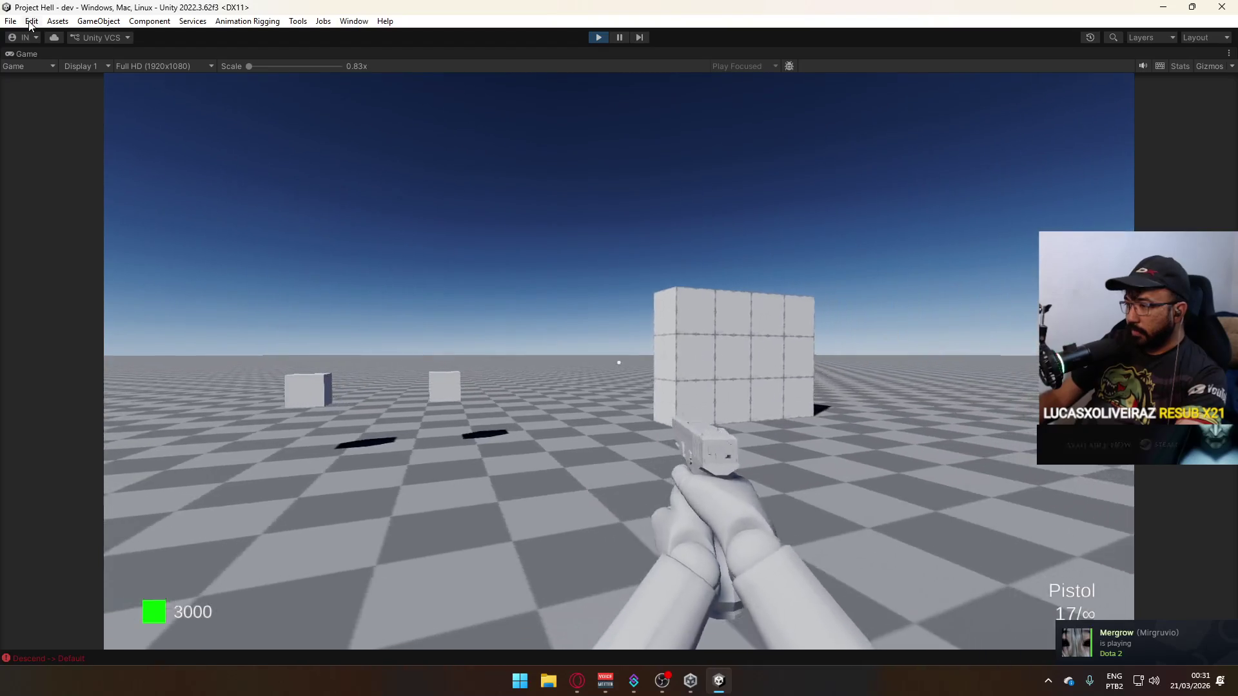
{"action": "key", "text": "s"}
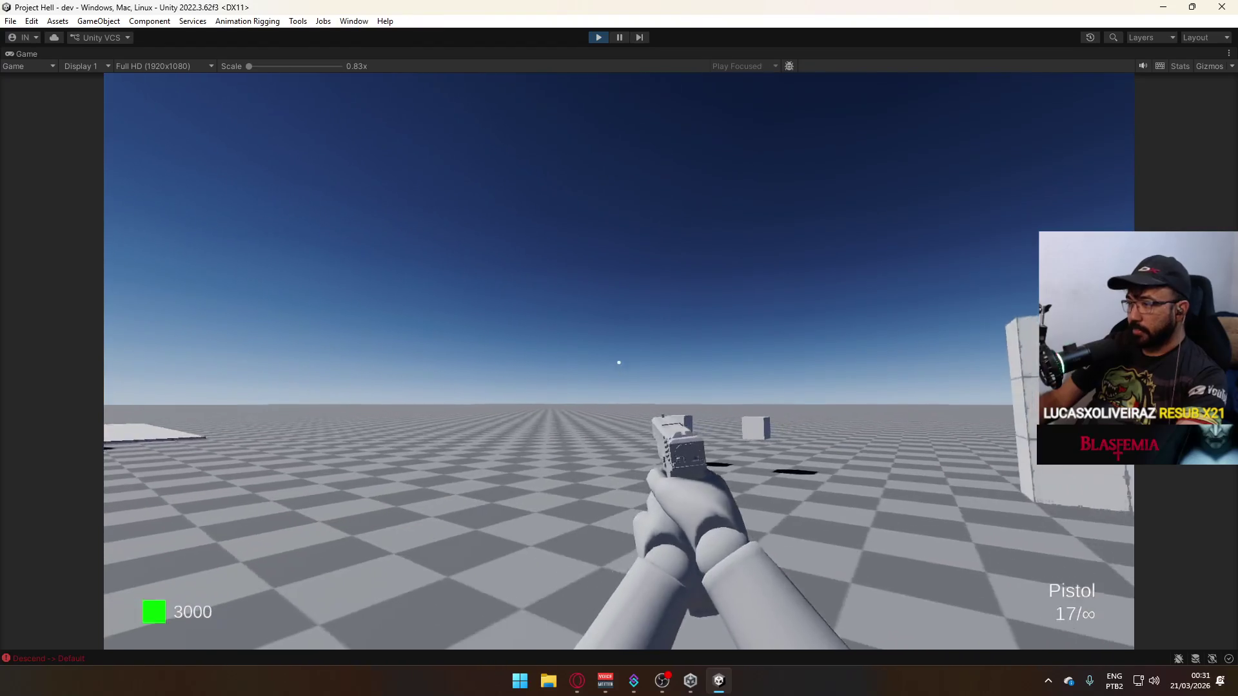
Restore the layout, widen the Game panel, and maximize the Game view again.
{"action": "key", "text": "super"}
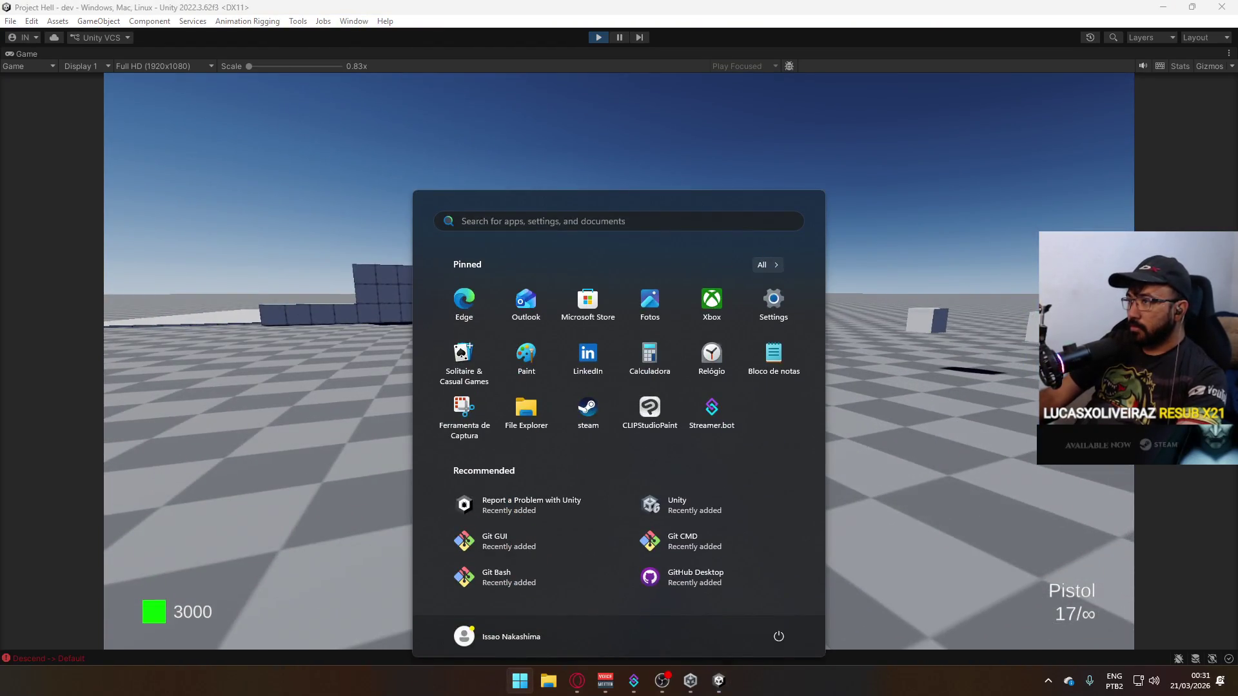
{"action": "right_click", "coordinate": [553, 54]}
{"action": "left_click", "coordinate": [606, 95]}
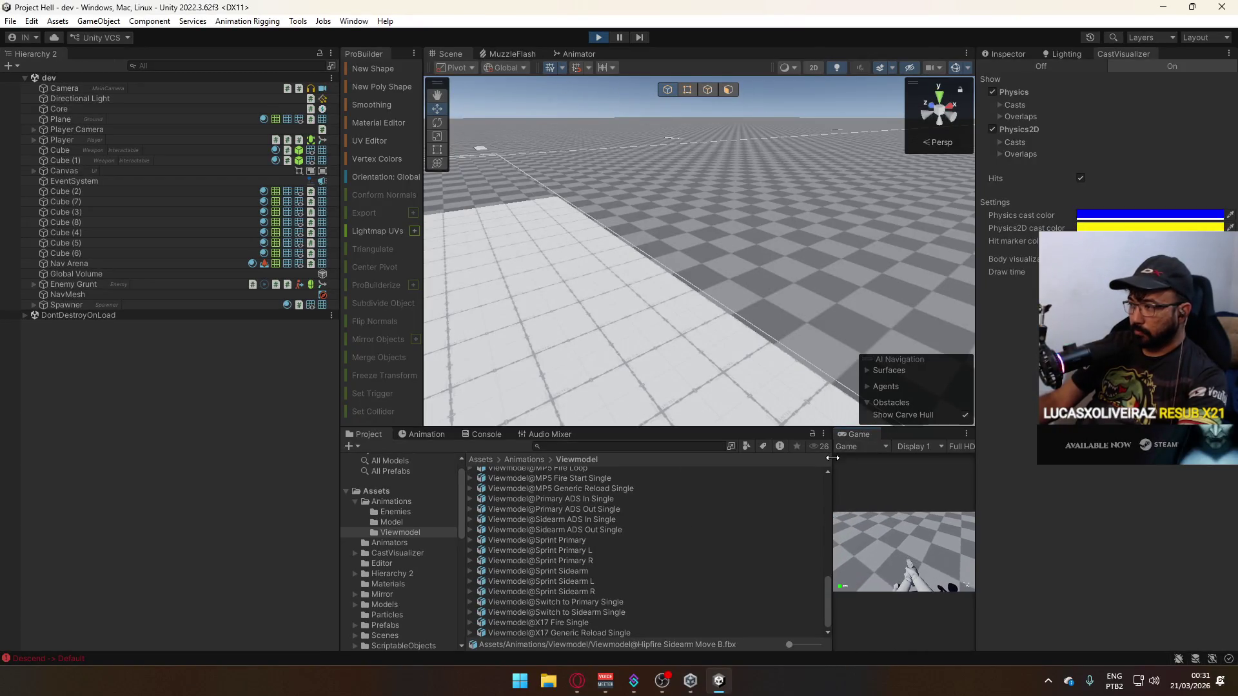
{"action": "left_click_drag", "start_coordinate": [832, 458], "coordinate": [688, 456]}
{"action": "right_click", "coordinate": [713, 443]}
{"action": "left_click", "coordinate": [741, 481]}
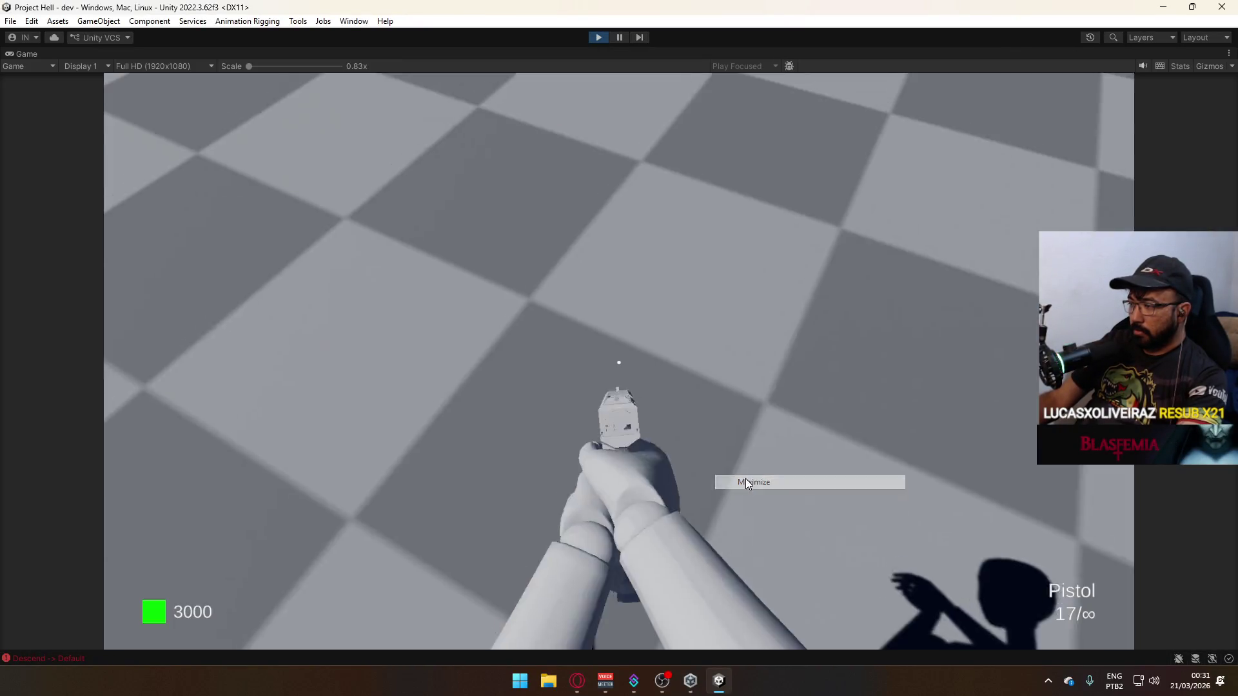
Buy the AK for $2700, then switch to the SMG (30/150 ammo, 1200 money).
{"action": "key", "text": "w"}
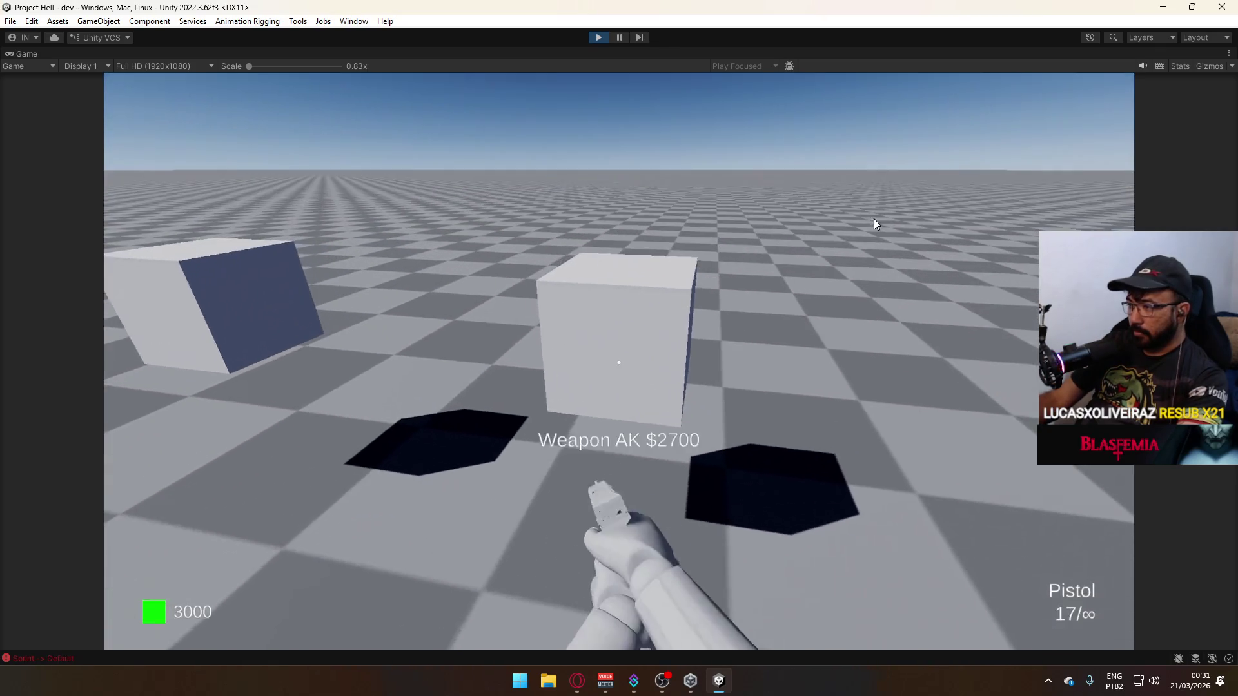
{"action": "key", "text": "e"}
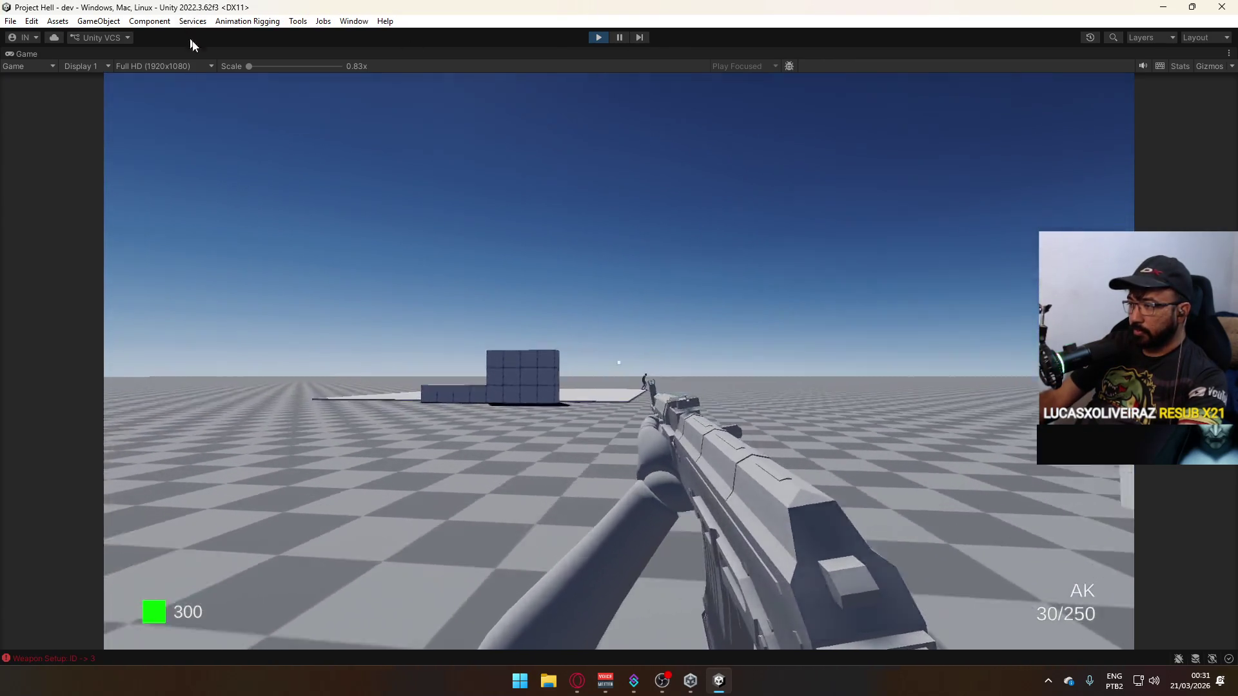
{"action": "key", "text": "super"}
{"action": "key", "text": "super"}
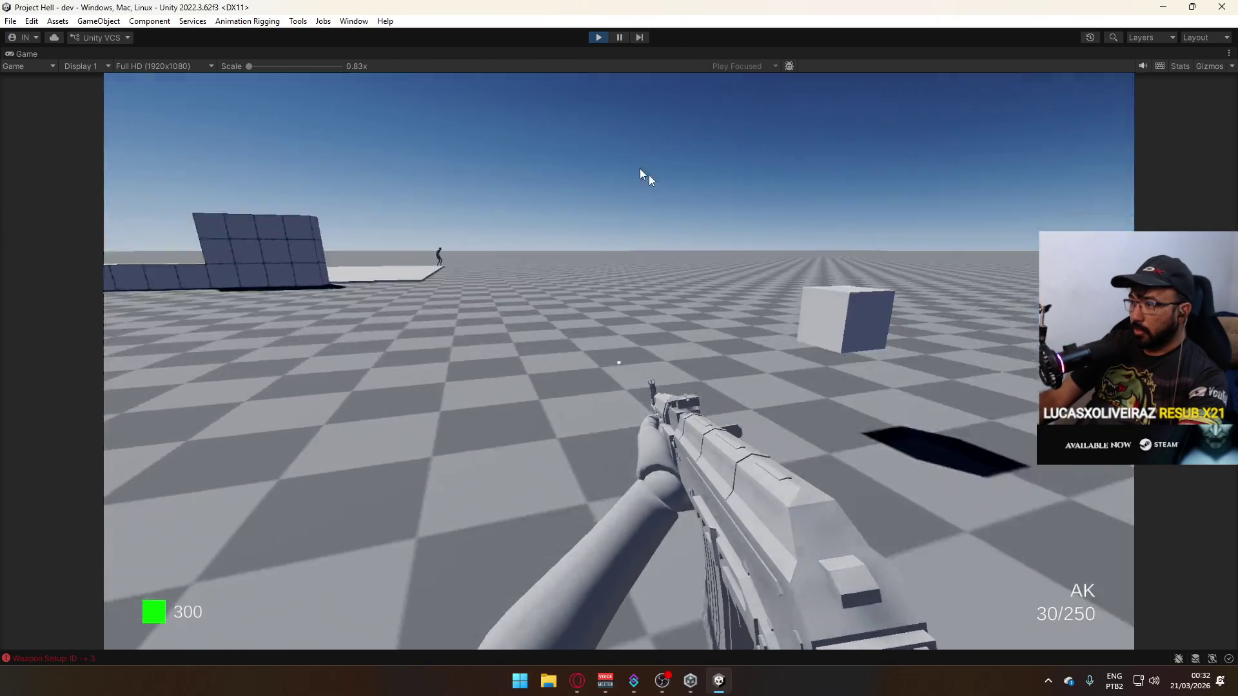
{"action": "key", "text": "e"}
{"action": "key", "text": "s"}
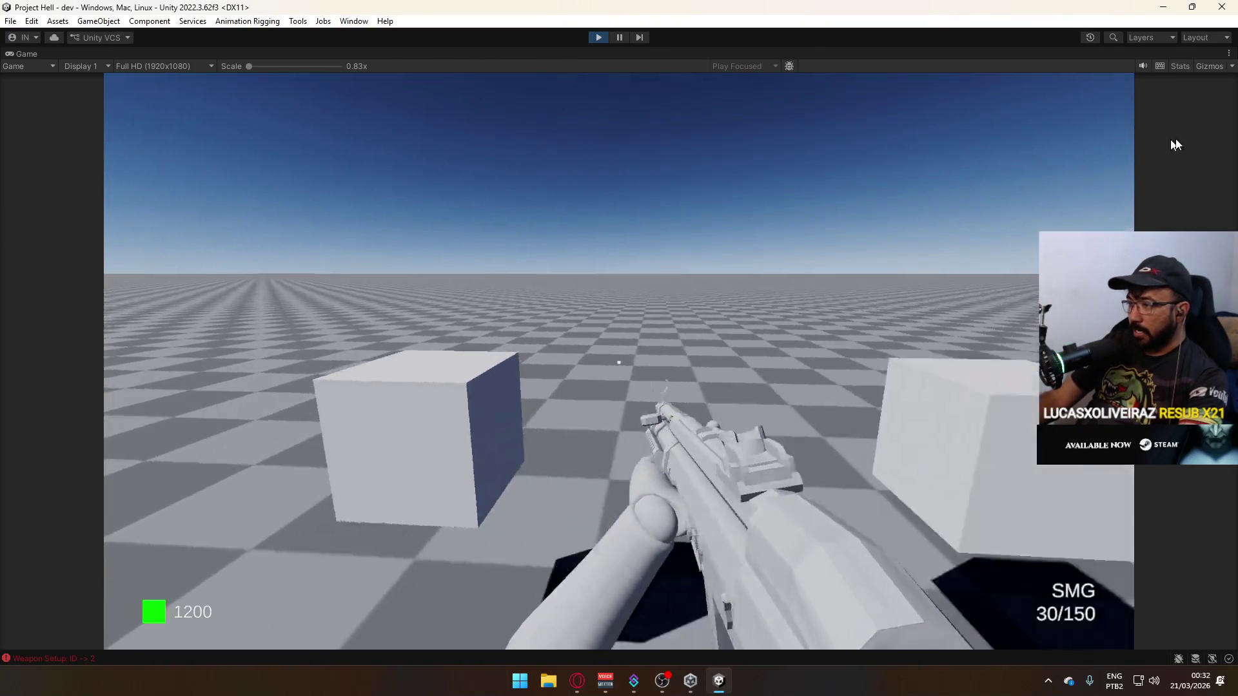
{"action": "key", "text": "s"}
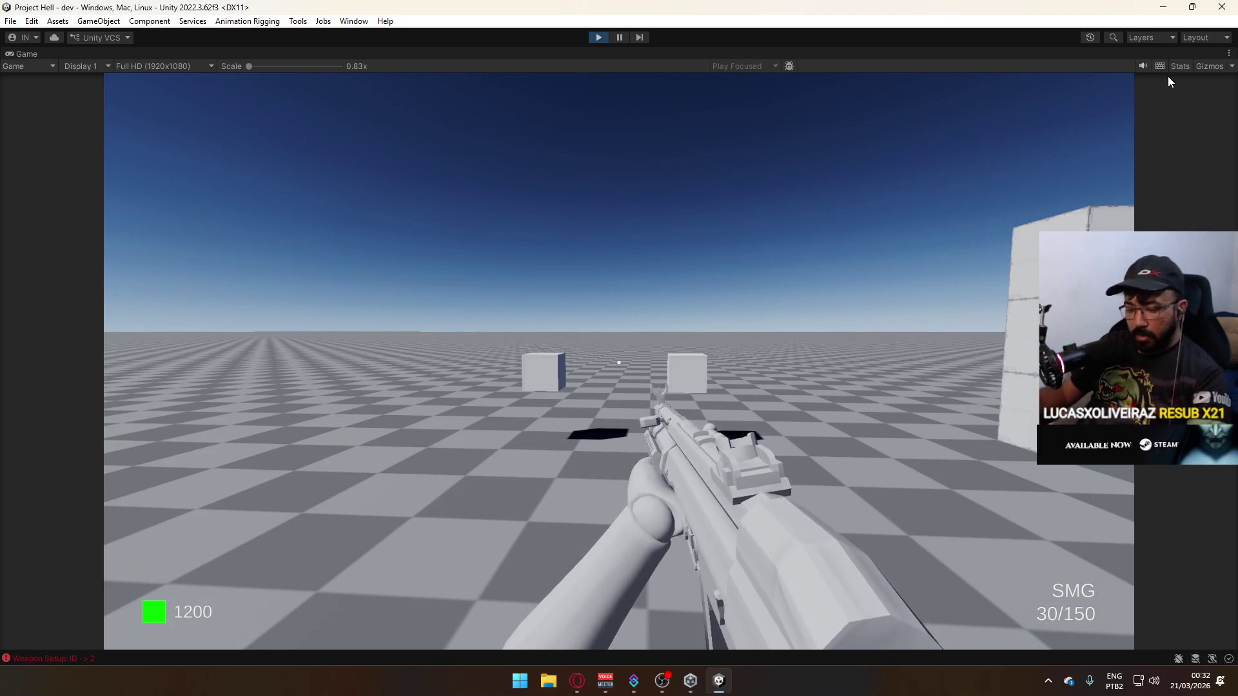
{"action": "key", "text": "super"}
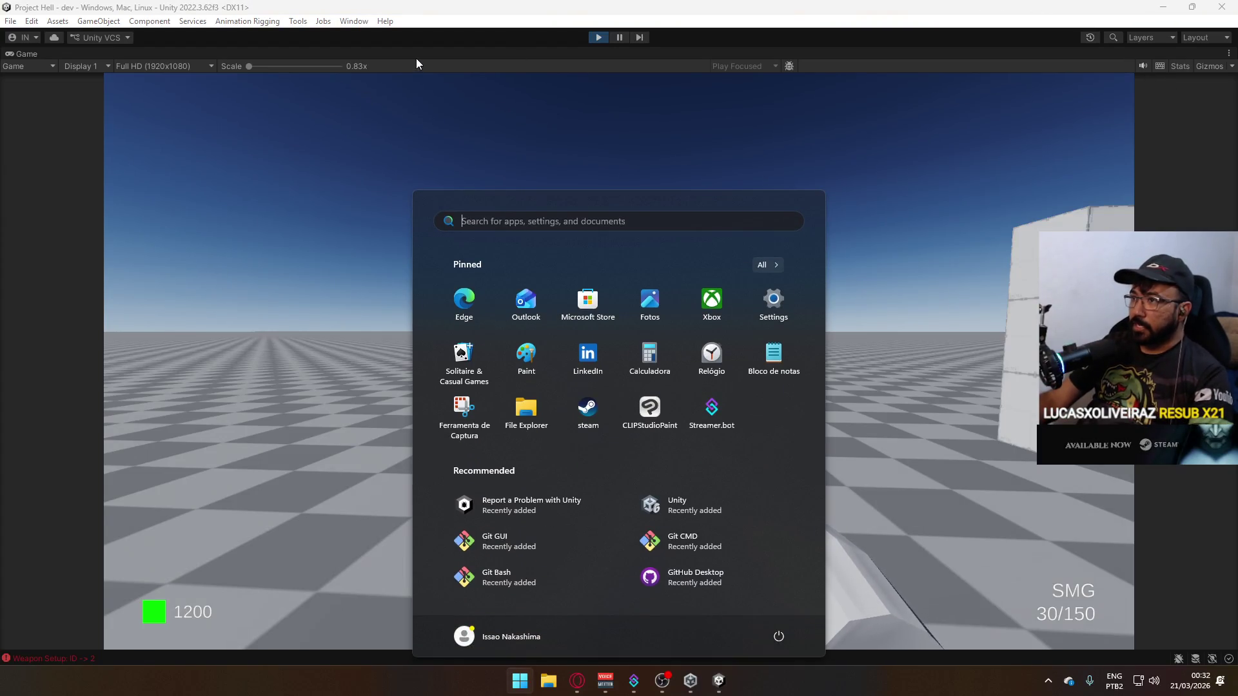
Restore the editor layout, switch to the AK, and orbit the Scene view.
{"action": "right_click", "coordinate": [416, 58]}
{"action": "left_click", "coordinate": [494, 102]}
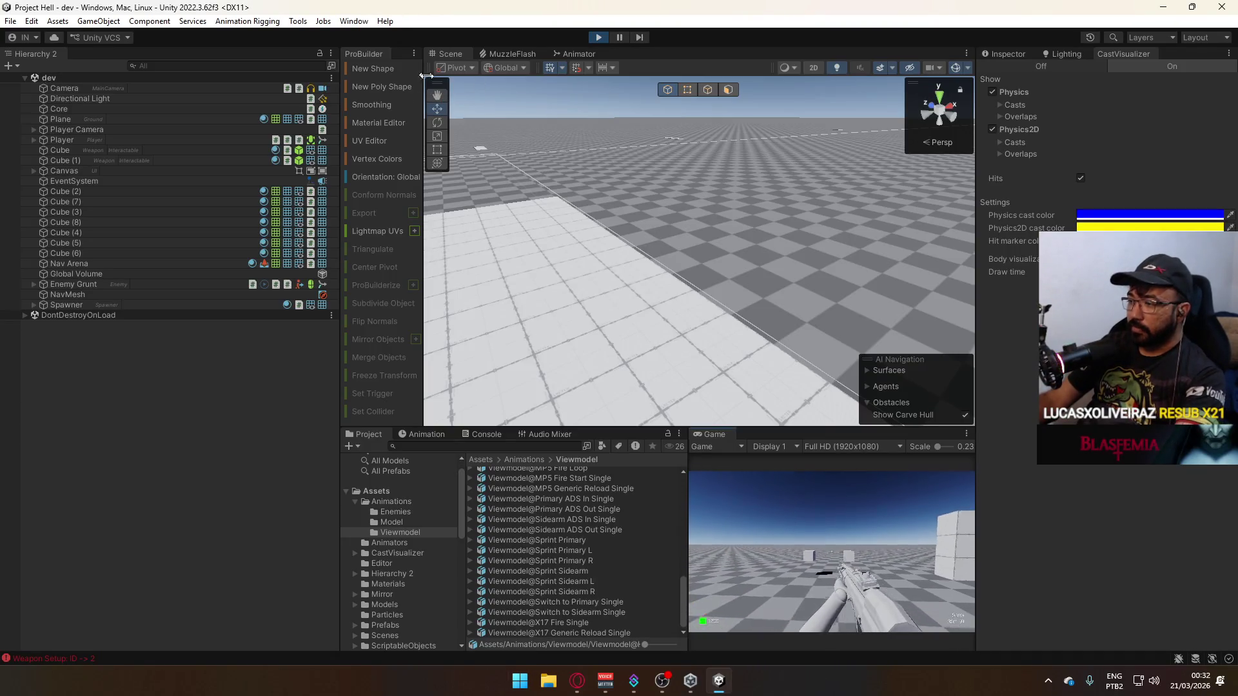
{"action": "key", "text": "super"}
{"action": "key", "text": "super"}
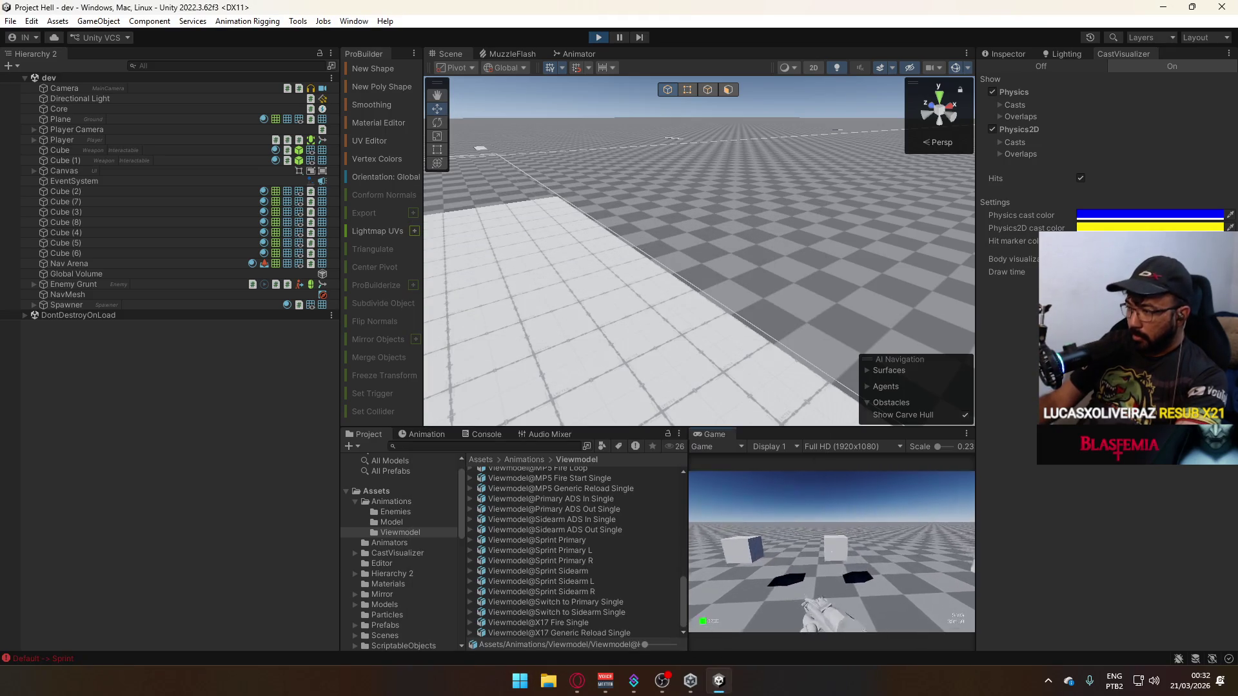
{"action": "key", "text": "3"}
{"action": "key", "text": "super"}
{"action": "key", "text": "super"}
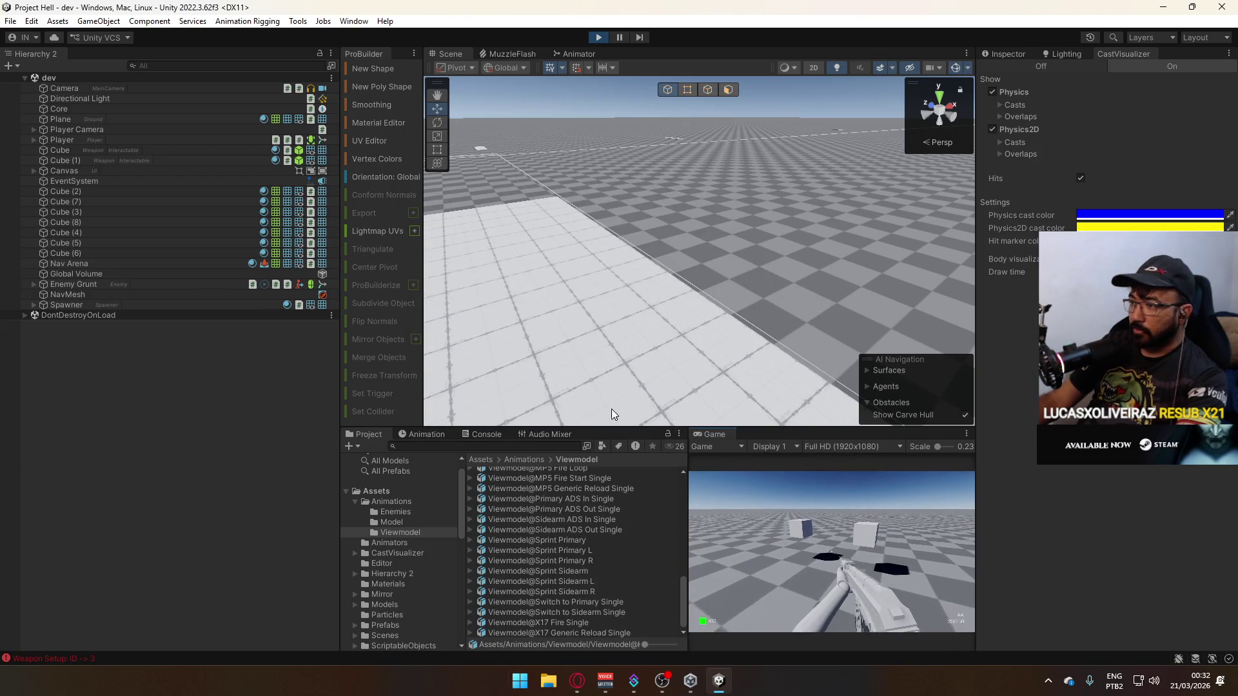
{"action": "mouse_move", "coordinate": [610, 409]}
{"action": "left_mouse_down"}
{"action": "mouse_move", "coordinate": [96, 134]}
{"action": "mouse_move", "coordinate": [419, 122]}
{"action": "mouse_move", "coordinate": [606, 147]}
{"action": "mouse_move", "coordinate": [999, 127]}
{"action": "mouse_move", "coordinate": [335, 263]}
{"action": "mouse_move", "coordinate": [351, 271]}
{"action": "left_mouse_up"}
Maximize the Game view again, then return to the full editor layout.
{"action": "right_click", "coordinate": [726, 432]}
{"action": "left_click", "coordinate": [765, 472]}
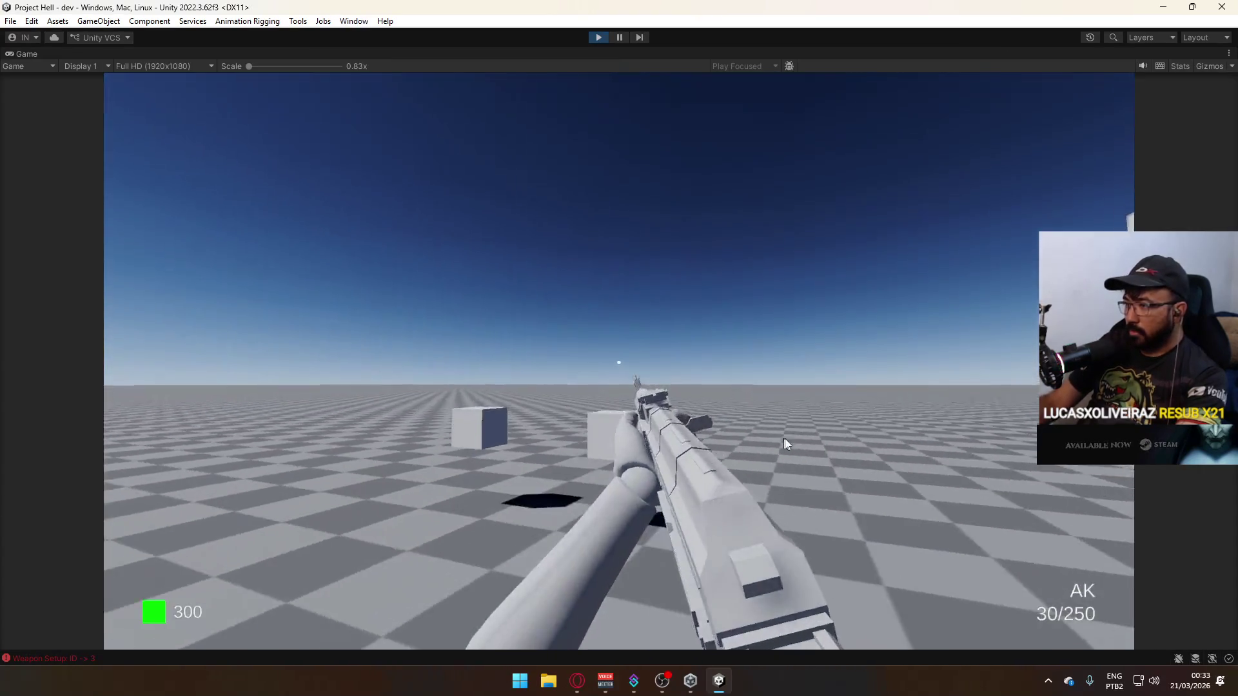
{"action": "key", "text": "super"}
{"action": "right_click", "coordinate": [594, 51]}
{"action": "left_click", "coordinate": [641, 96]}
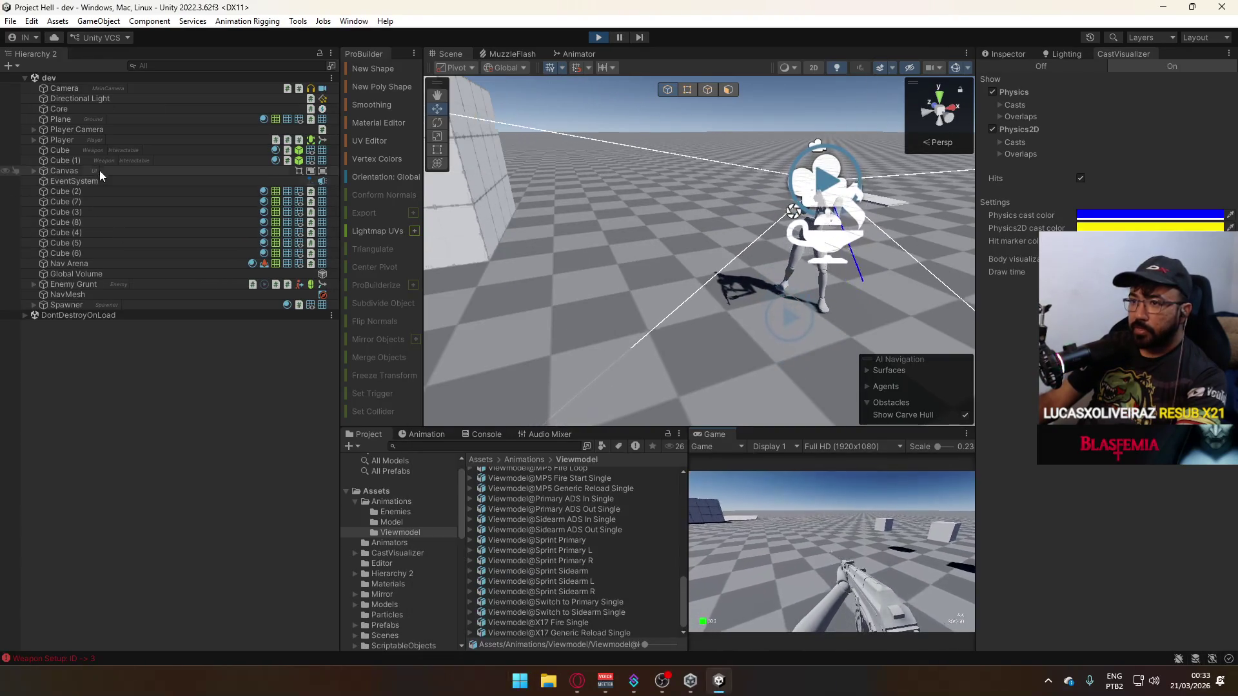
Expand Player > Viewmodel > Viewmodel Offset and inspect Offset Pivot's transform (0, 0.036, -0.04).
{"action": "left_click", "coordinate": [45, 141]}
{"action": "left_click", "coordinate": [33, 140]}
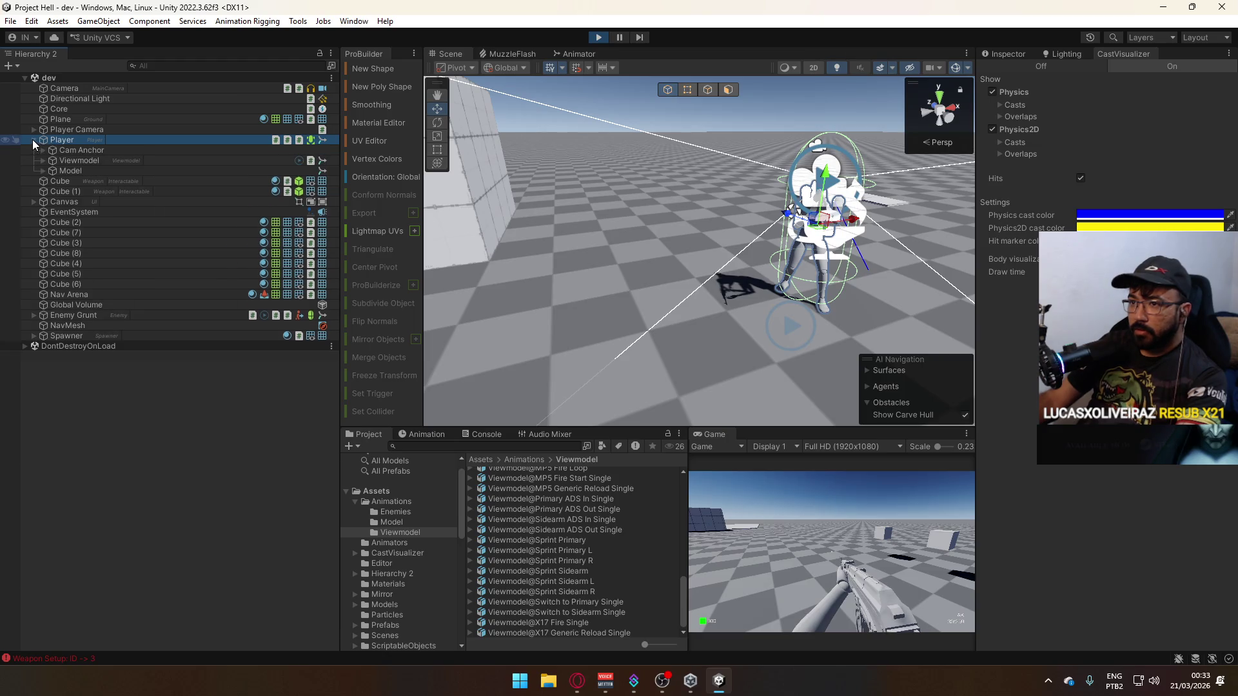
{"action": "left_click", "coordinate": [42, 161]}
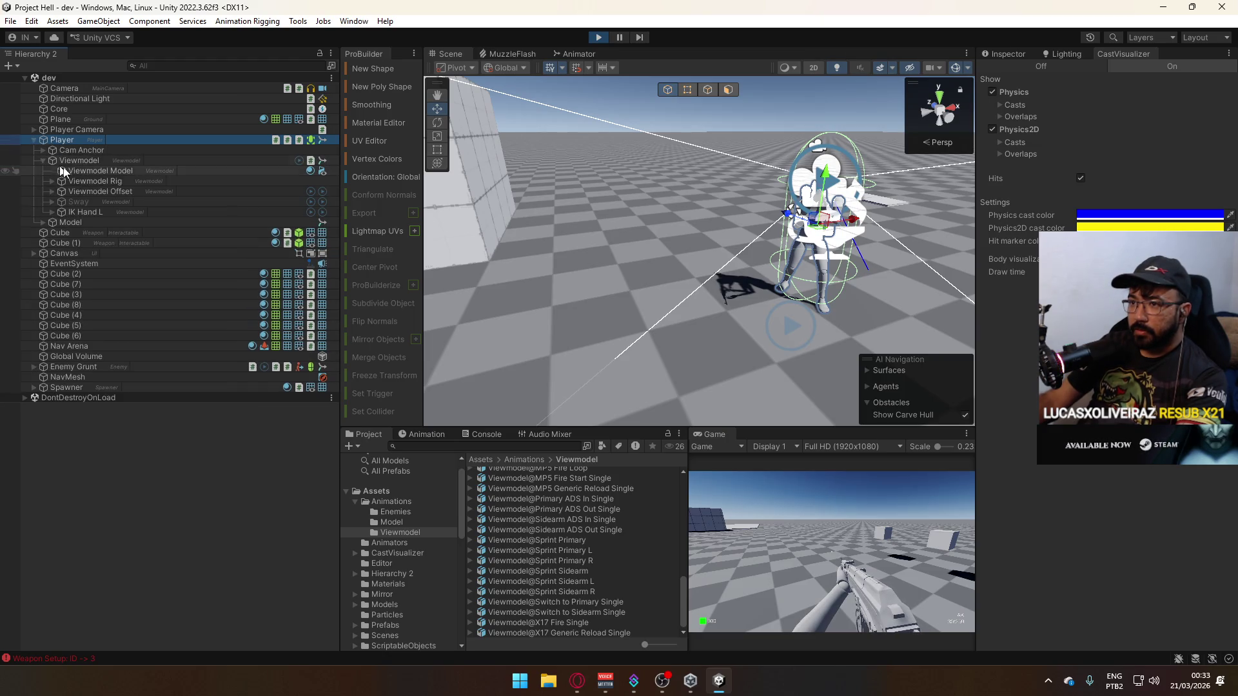
{"action": "left_click", "coordinate": [96, 192]}
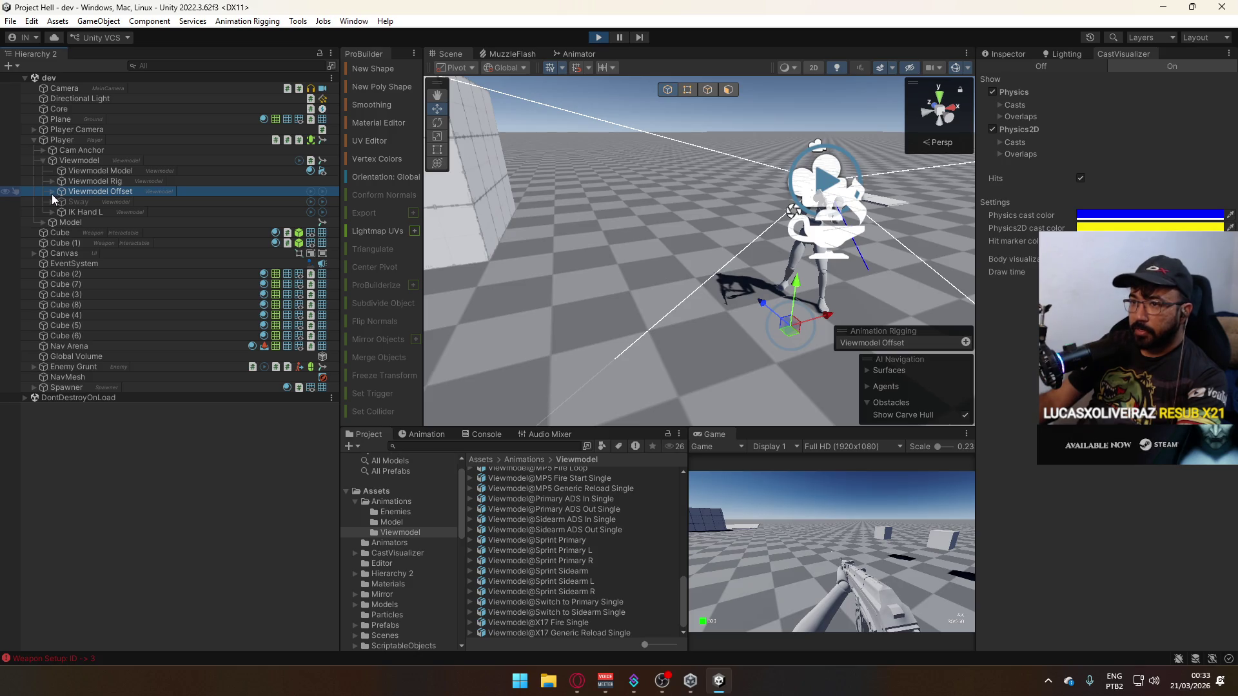
{"action": "left_click", "coordinate": [52, 191]}
{"action": "left_click", "coordinate": [97, 202]}
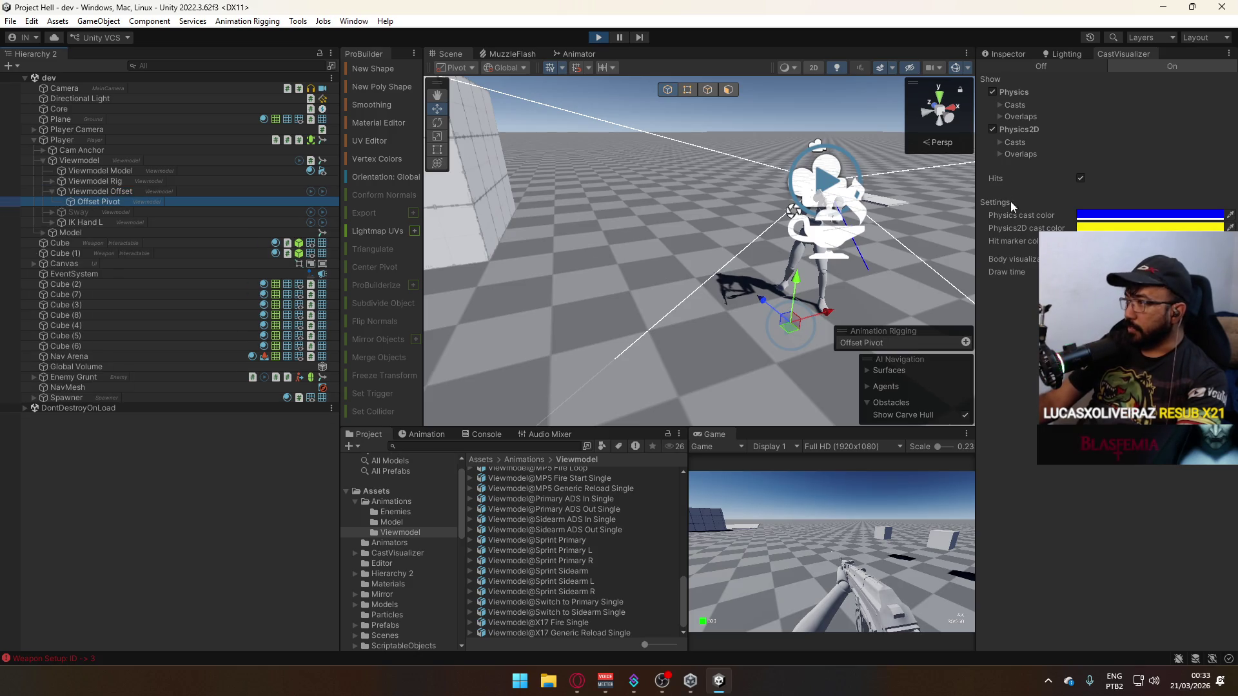
{"action": "left_click", "coordinate": [1022, 55]}
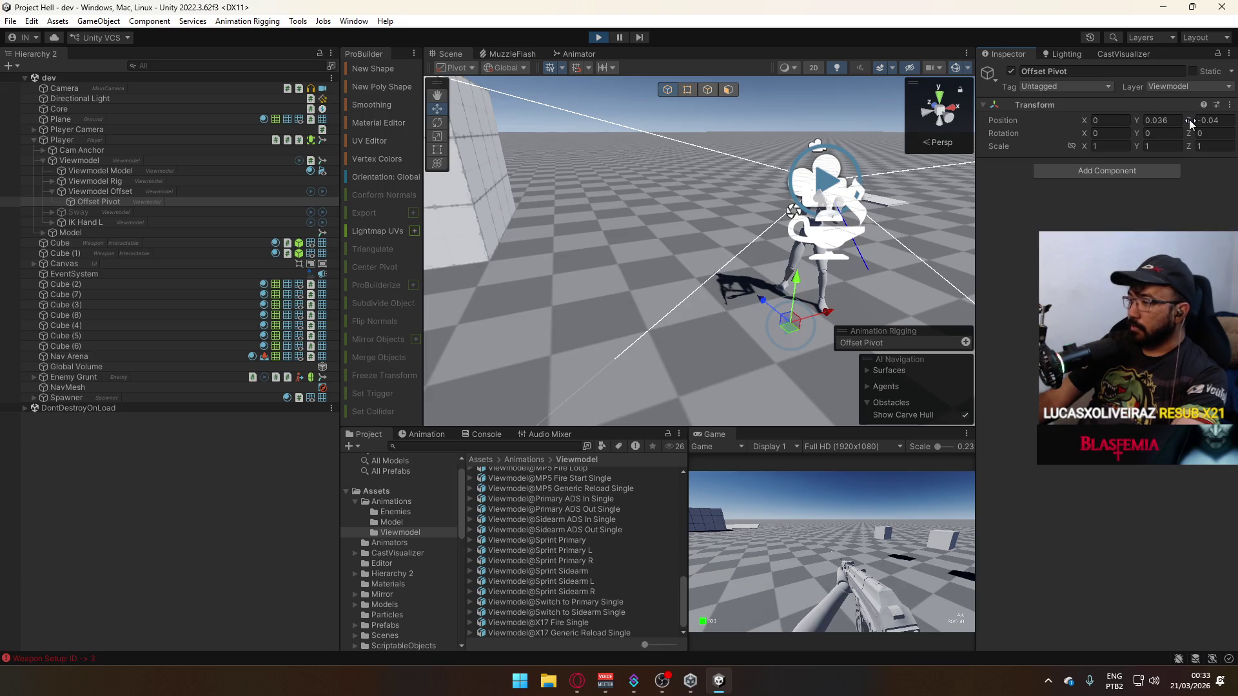
Nudge the Offset Pivot Z and try Offset Pivot Y heights of 0.02 and 0.06.
{"action": "left_click_drag", "start_coordinate": [1188, 118], "coordinate": [1135, 119]}
{"action": "left_click", "coordinate": [1159, 122]}
{"action": "key", "text": "BackSpace"}
{"action": "type", "text": "36"}
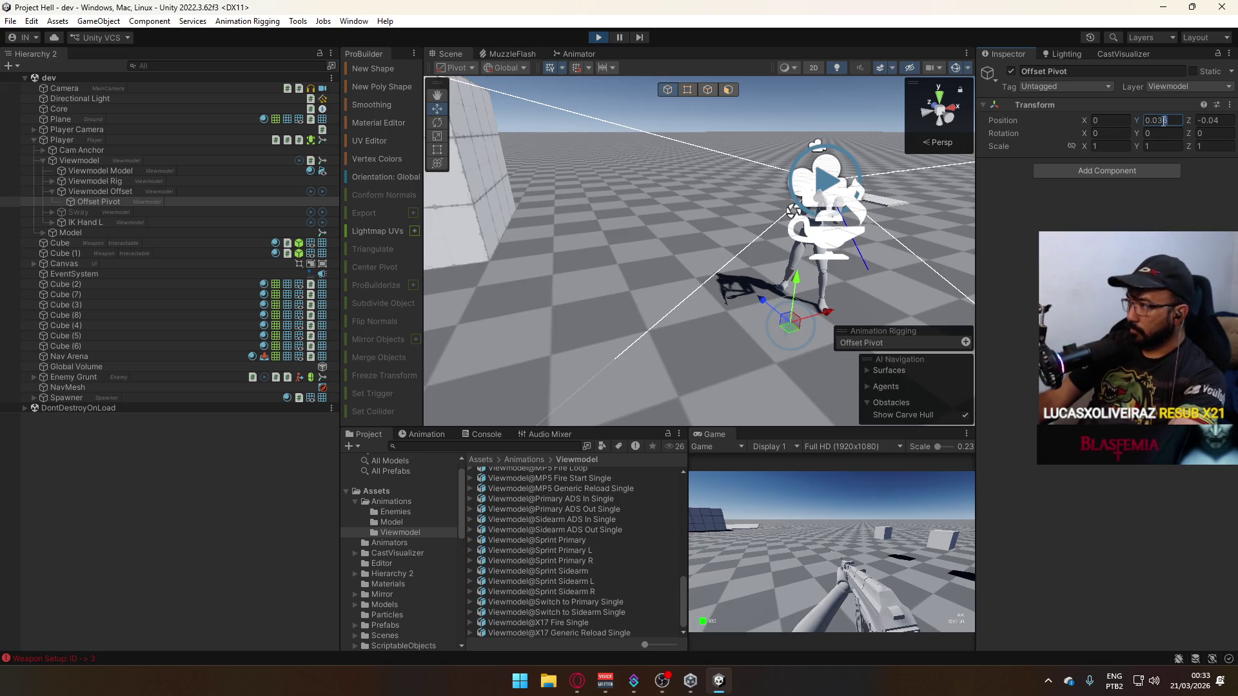
{"action": "key", "text": "BackSpace"}
{"action": "key", "text": "BackSpace"}
{"action": "type", "text": "2"}
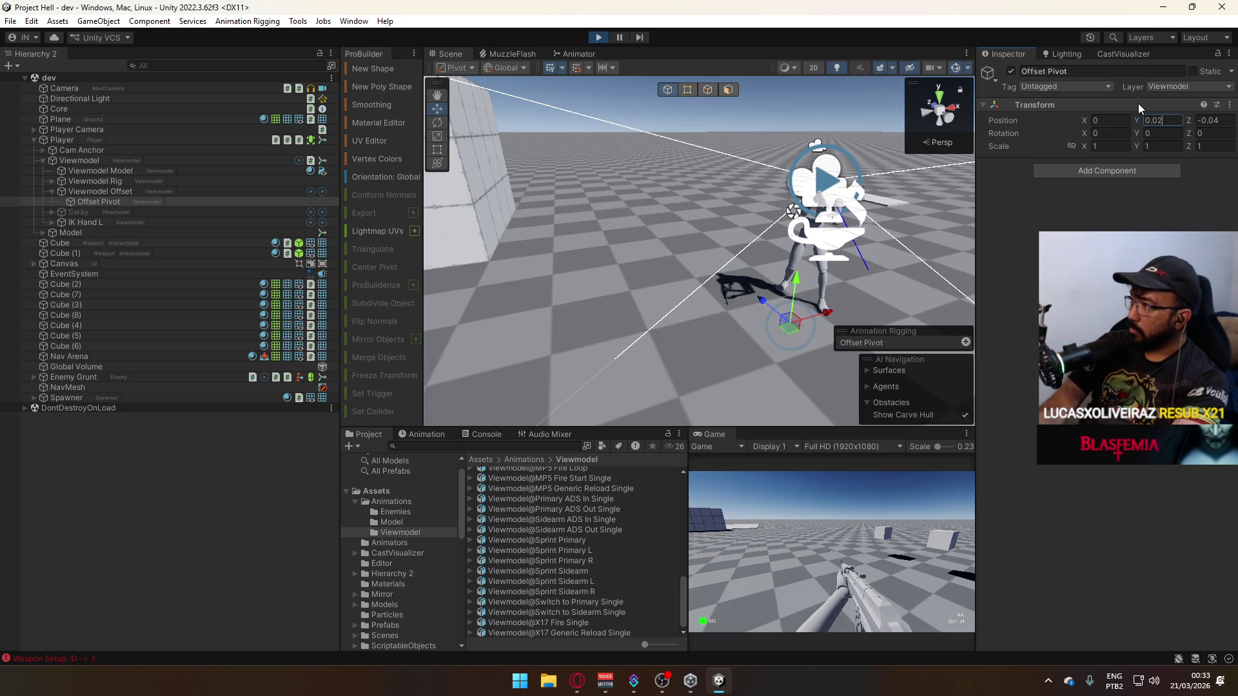
{"action": "key", "text": "BackSpace"}
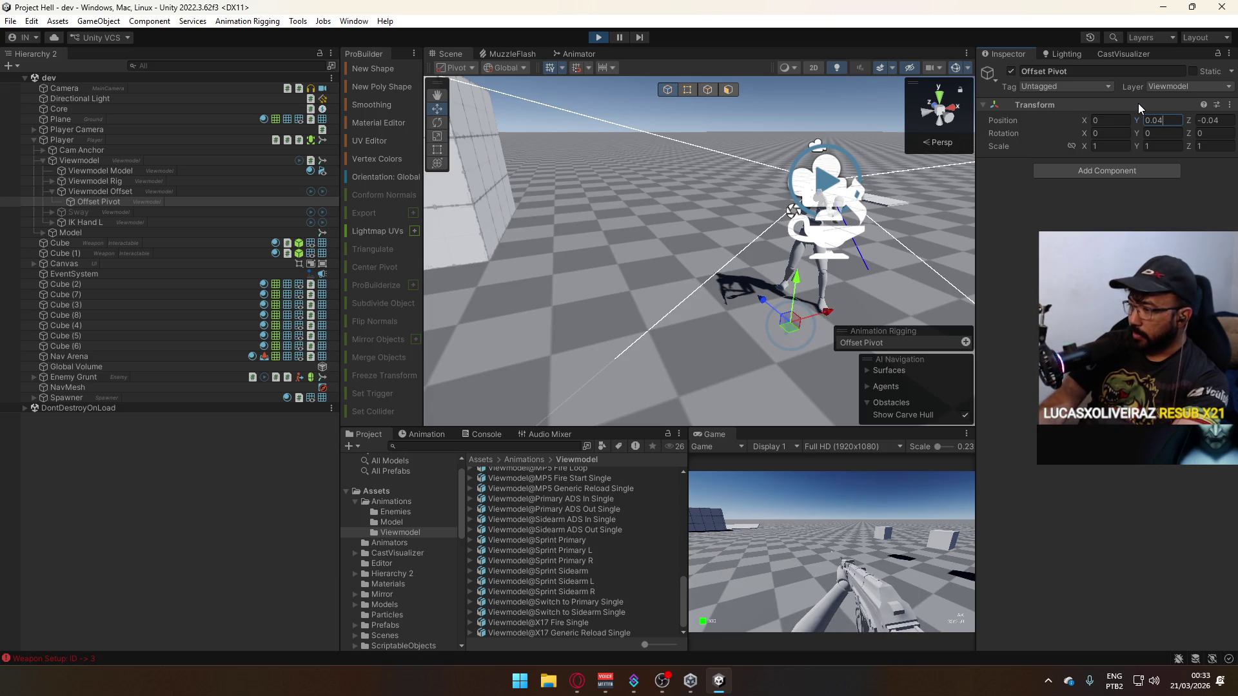
{"action": "type", "text": "6"}
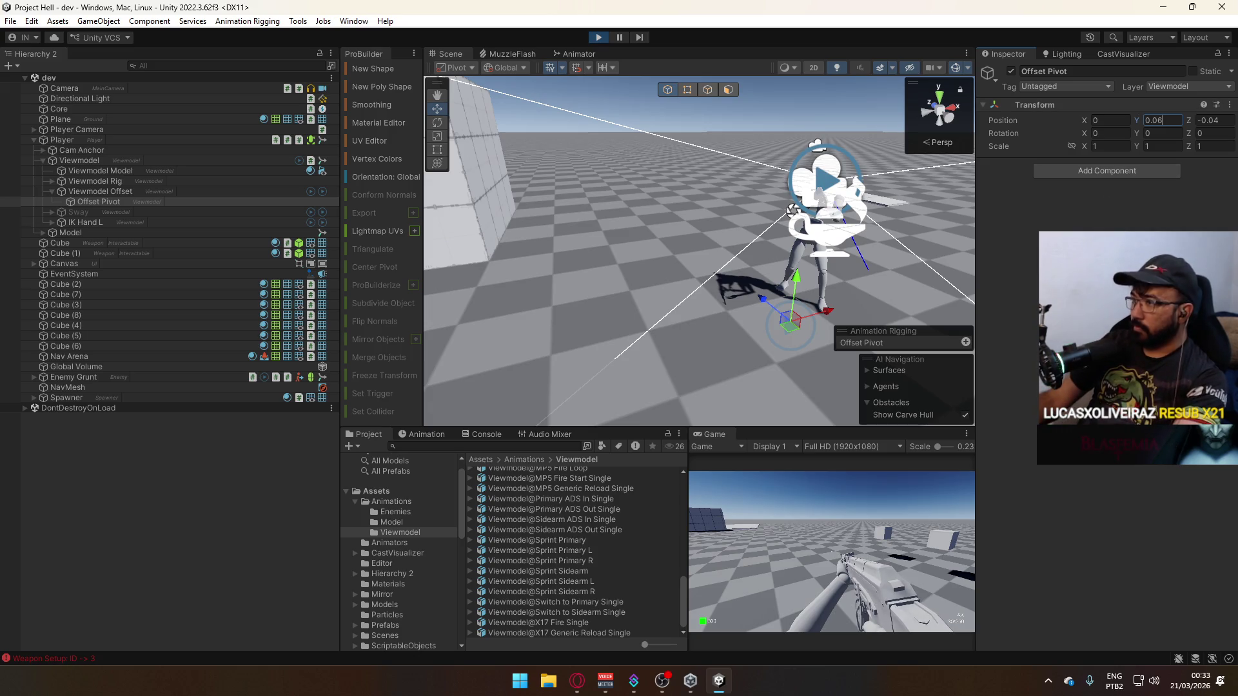
Return Offset Pivot Y to 0.036 and inspect IK Hand L's Two Bone IK Constraint up close.
{"action": "key", "text": "BackSpace"}
{"action": "type", "text": "36"}
{"action": "left_click", "coordinate": [954, 218]}
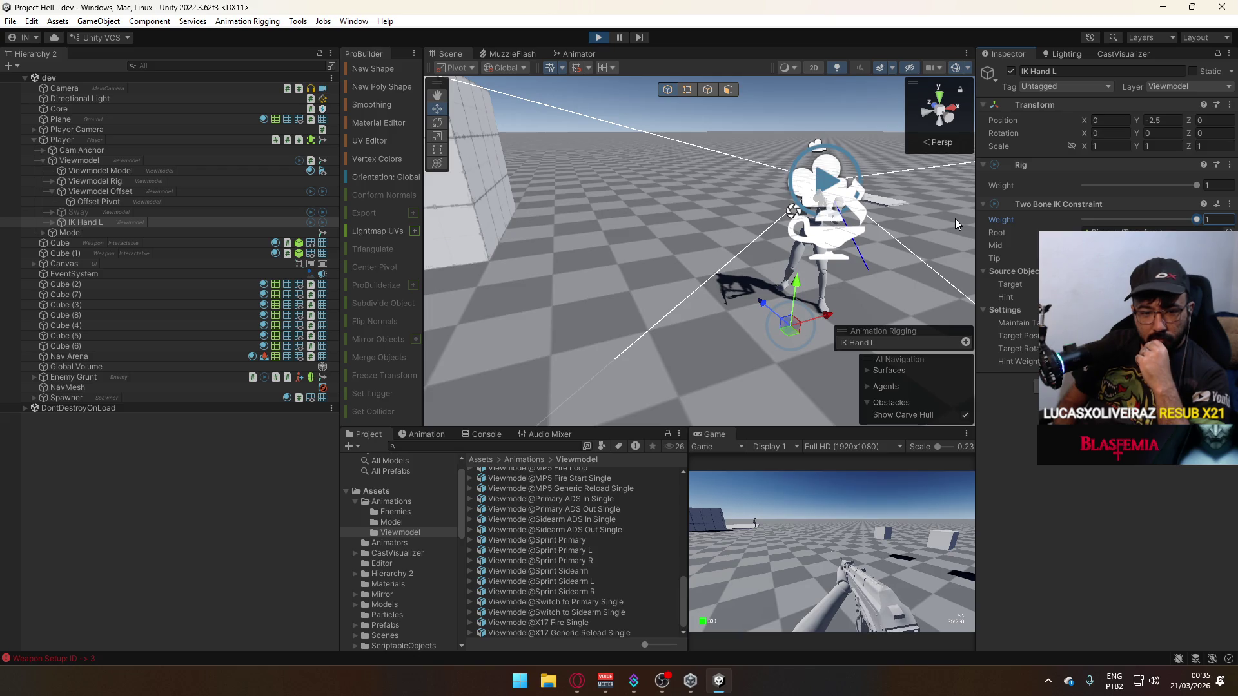
{"action": "mouse_move", "coordinate": [954, 219]}
{"action": "left_mouse_down"}
{"action": "mouse_move", "coordinate": [643, 237]}
{"action": "mouse_move", "coordinate": [490, 225]}
{"action": "left_mouse_up"}
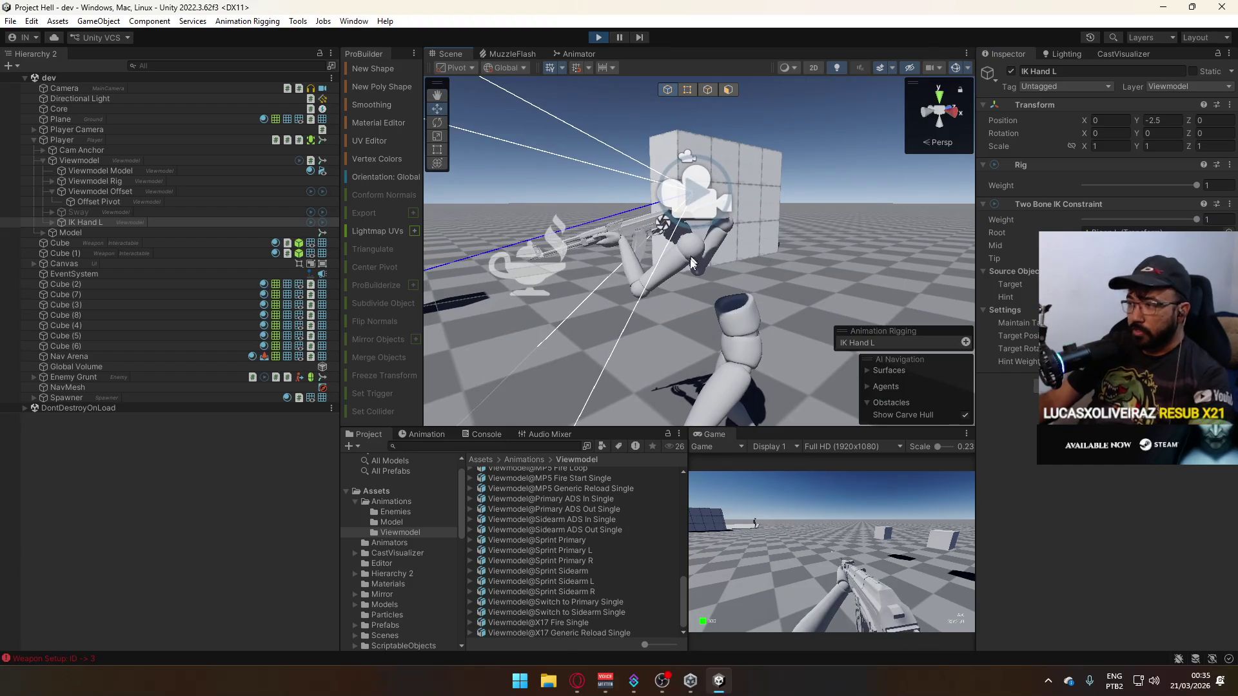
Disable the Viewmodel object to hide the first-person arms.
{"action": "left_click", "coordinate": [42, 160]}
{"action": "left_click", "coordinate": [73, 161]}
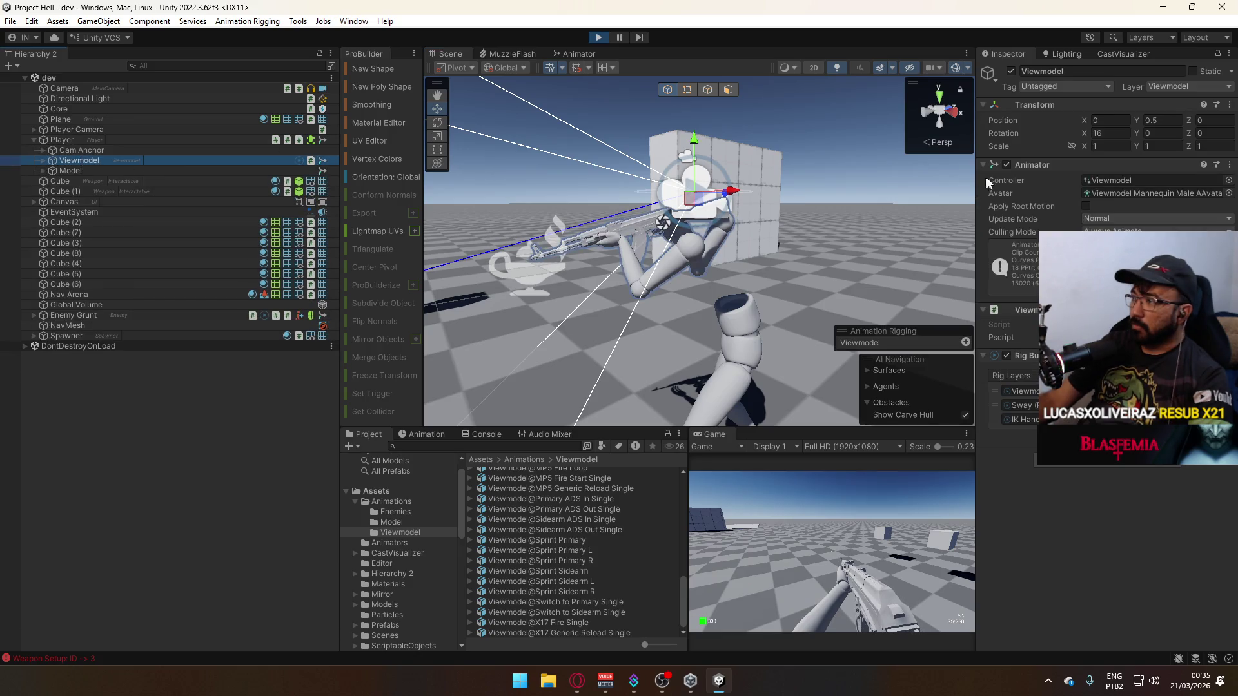
{"action": "left_click", "coordinate": [1011, 71]}
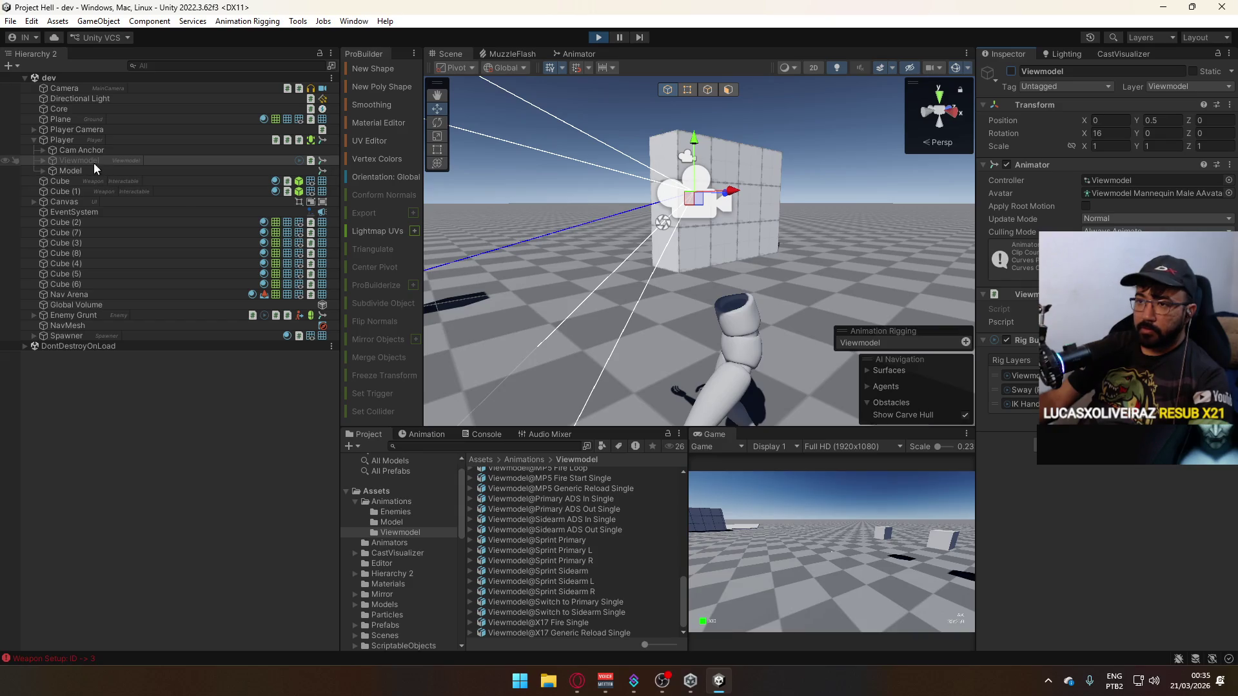
Select Mannequin_MaleA_Torso under the Player's Model and look around the level in-game.
{"action": "left_click", "coordinate": [67, 138]}
{"action": "left_click", "coordinate": [68, 168]}
{"action": "left_click", "coordinate": [40, 169]}
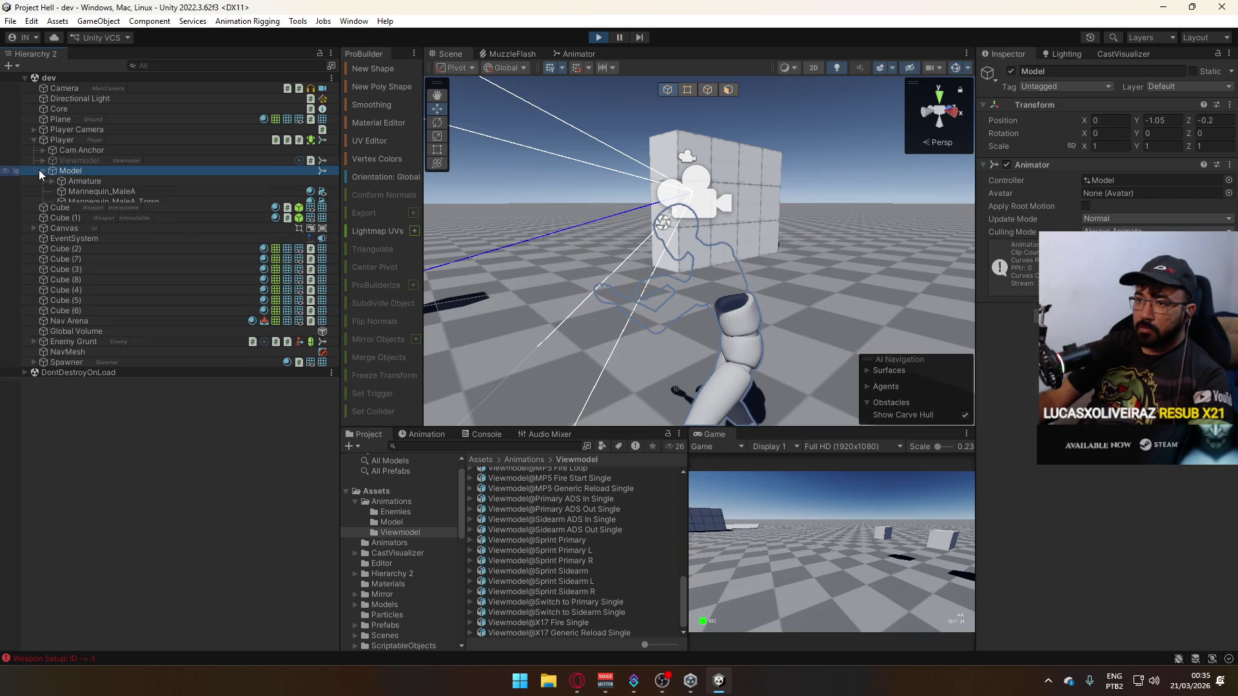
{"action": "left_click", "coordinate": [99, 202]}
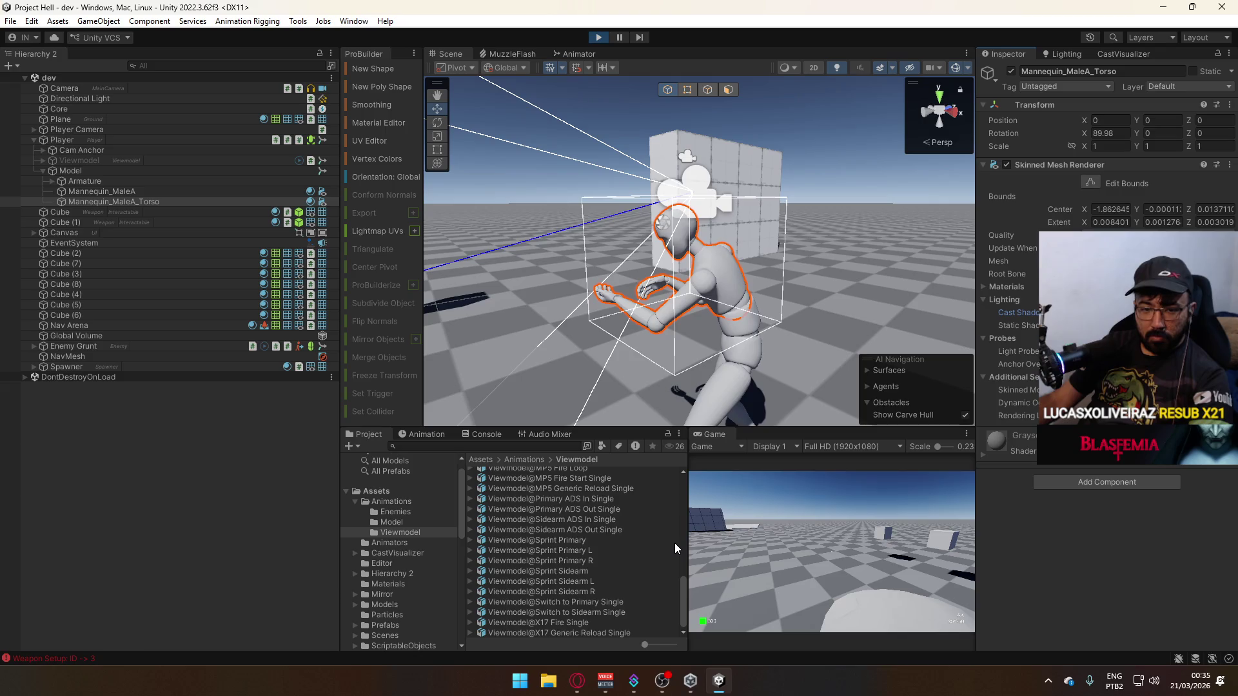
{"action": "left_click", "coordinate": [762, 505]}
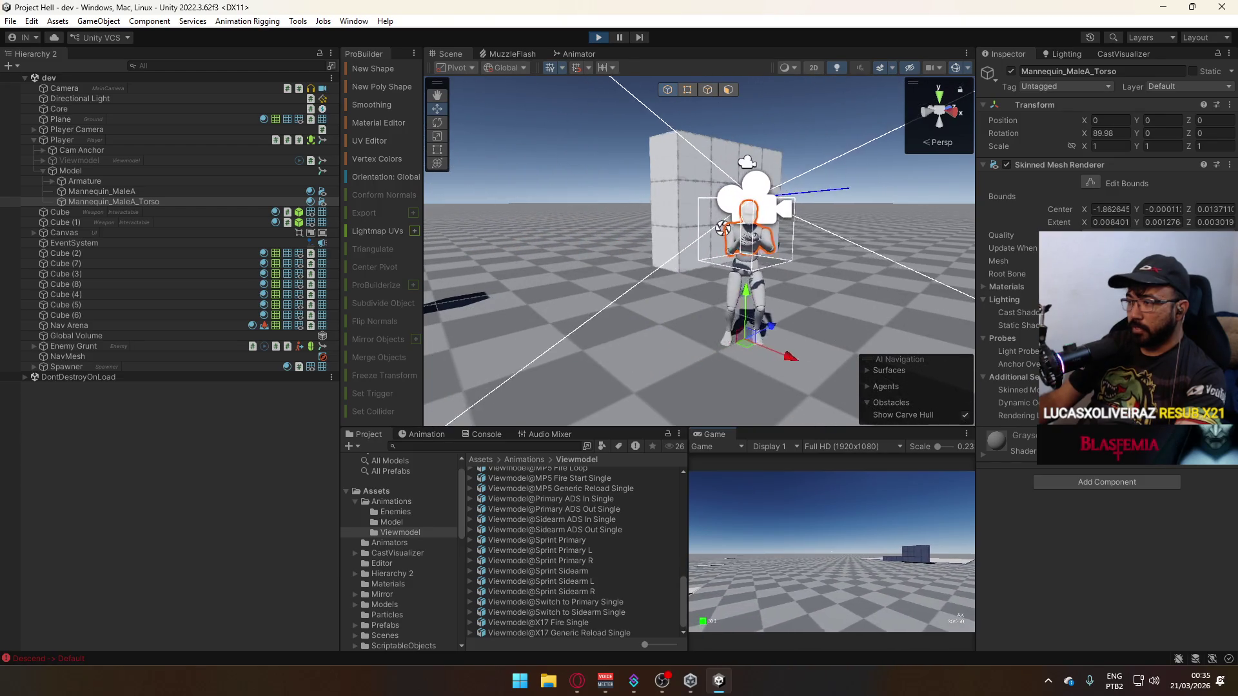
{"action": "key", "text": "super"}
Dismiss the Start menu and exit Play mode with Ctrl+P.
{"action": "left_click", "coordinate": [818, 522]}
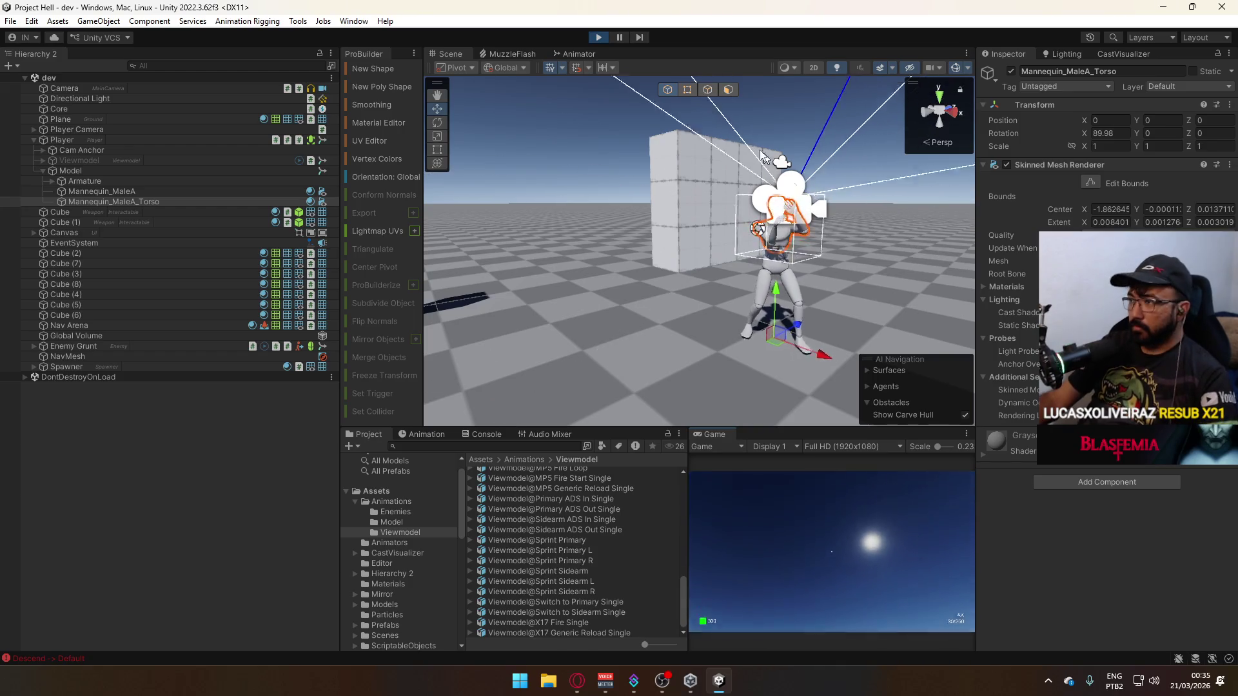
{"action": "key", "text": "ctrl+p"}
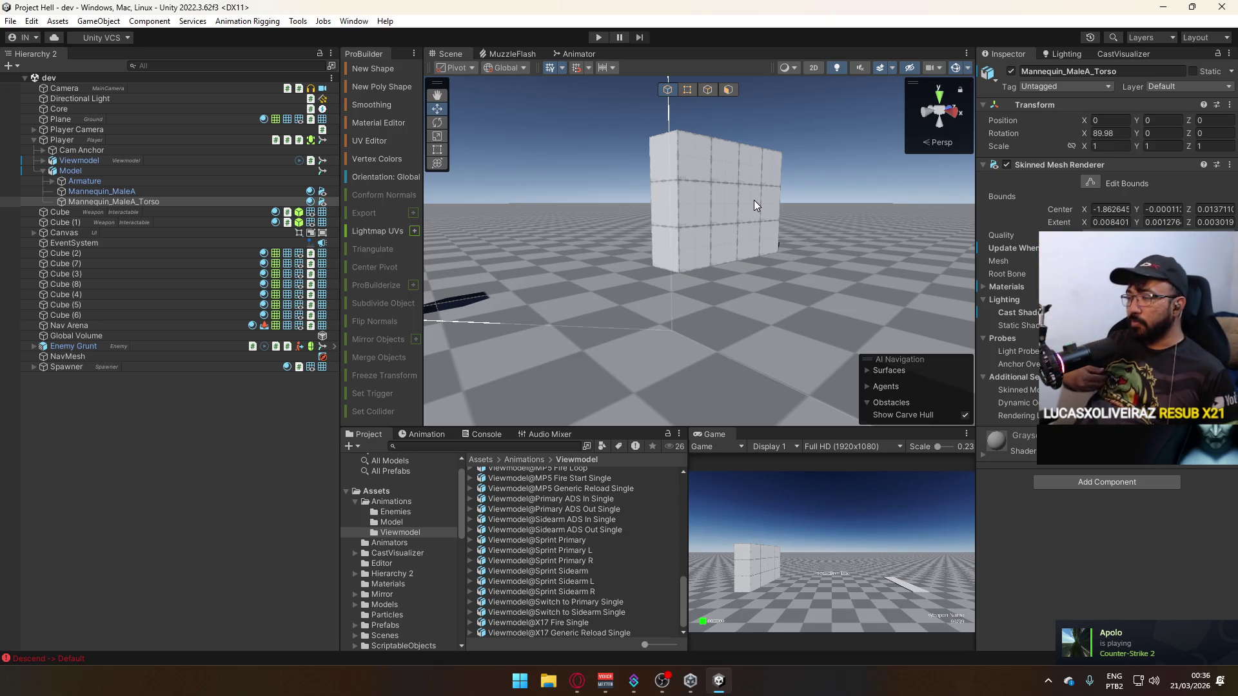
{"action": "scroll", "coordinate": [400, 600], "scroll_direction": "down", "scroll_amount": 3}
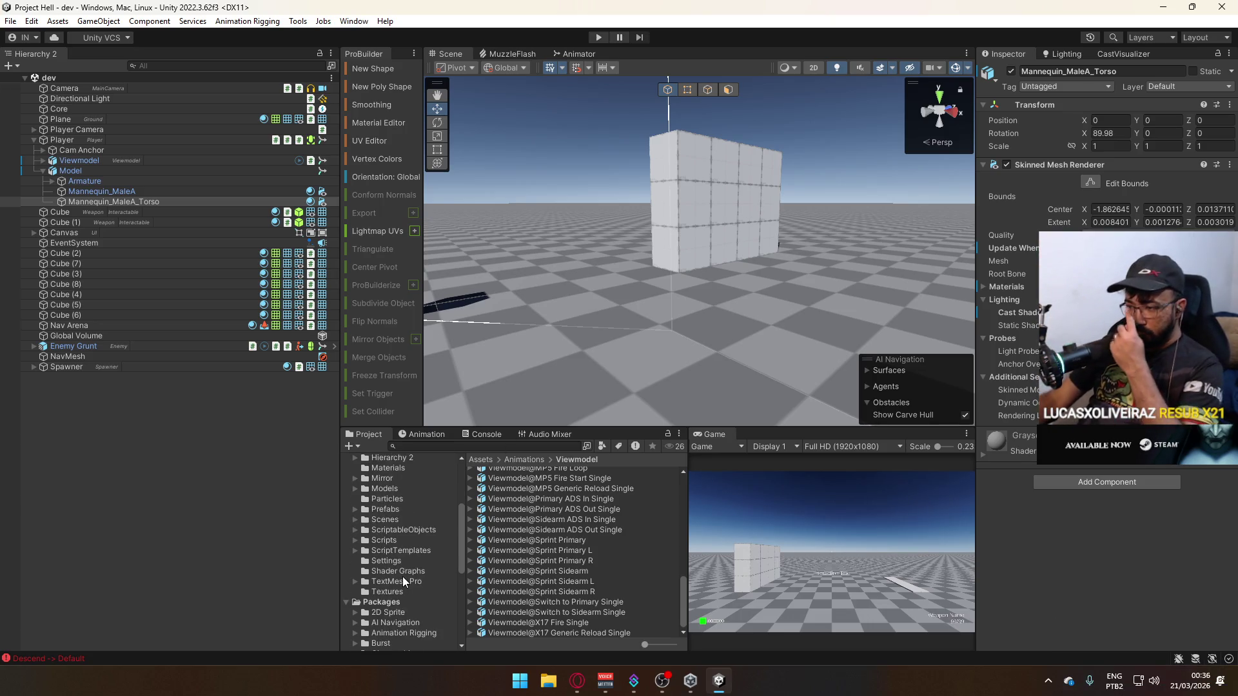
Check WeaponLibrary in ScriptableObjects, then select Weapon AK (clip 30, price 2700, fire rate 600).
{"action": "left_click", "coordinate": [413, 530]}
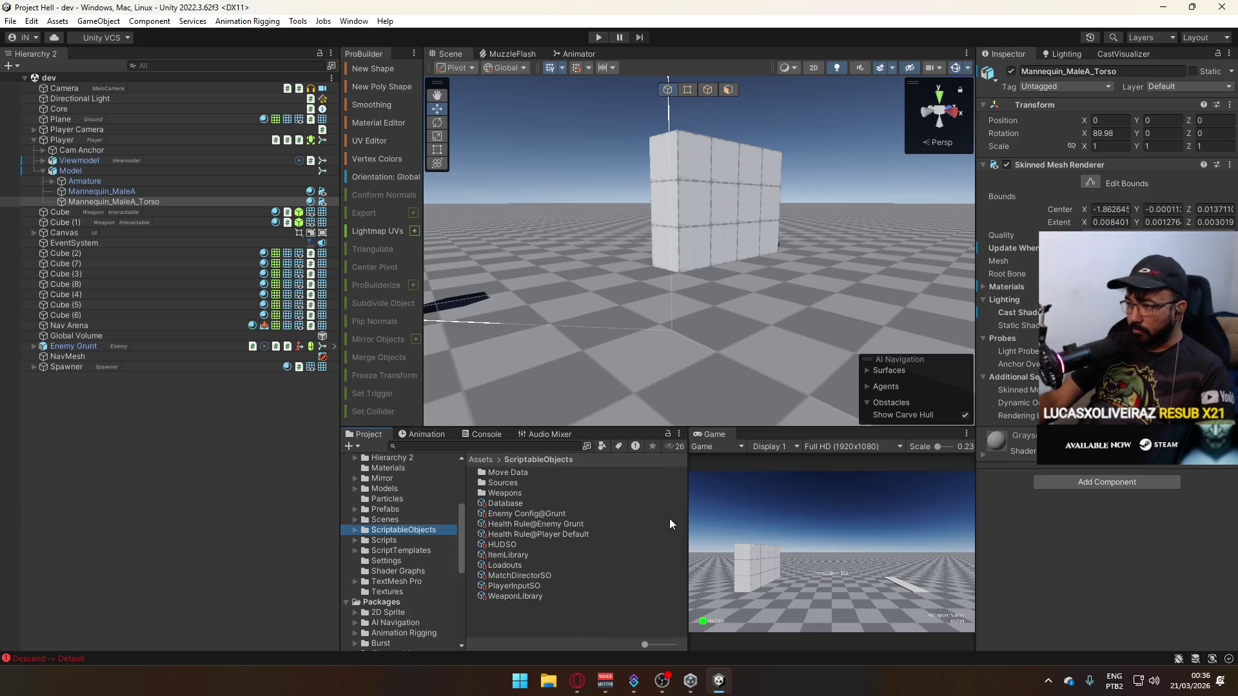
{"action": "left_click", "coordinate": [524, 597]}
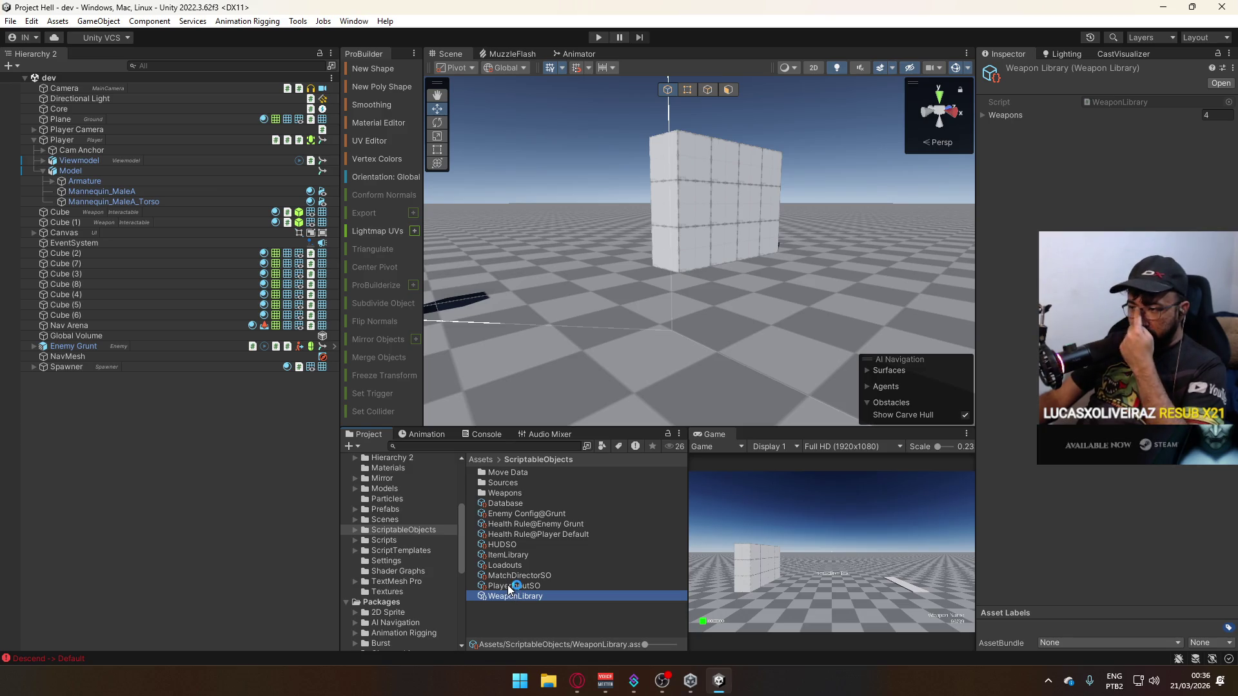
{"action": "double_click", "coordinate": [503, 494]}
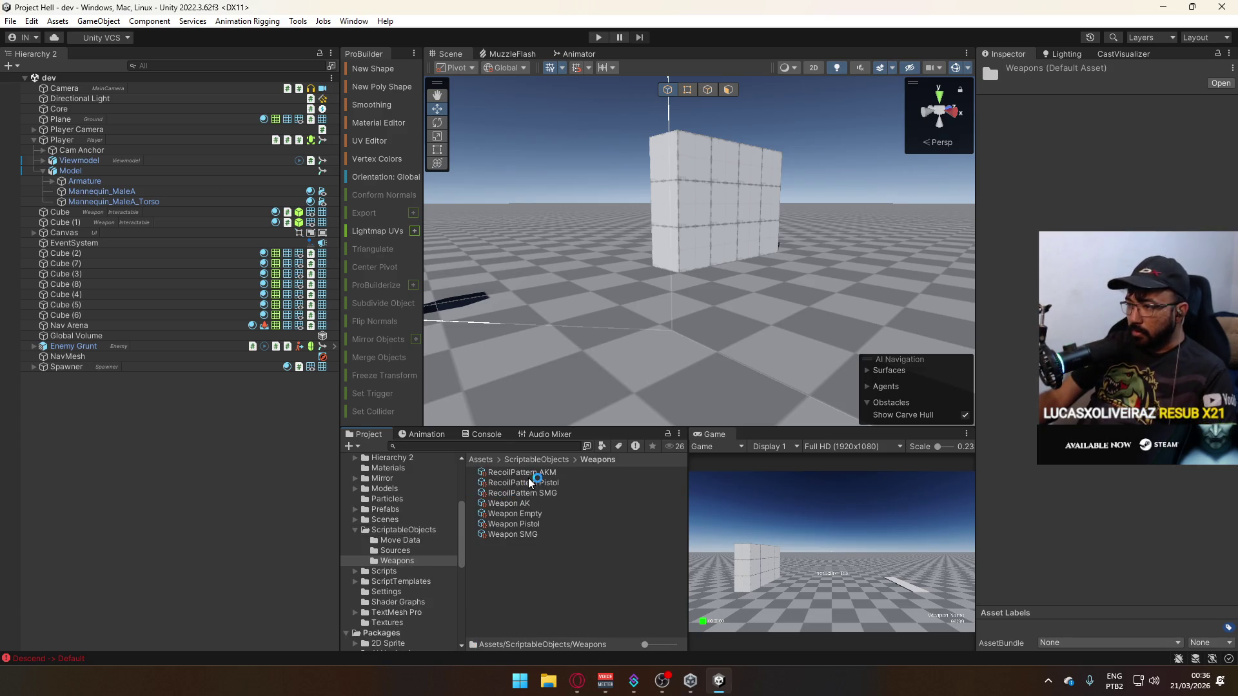
{"action": "left_click", "coordinate": [524, 504]}
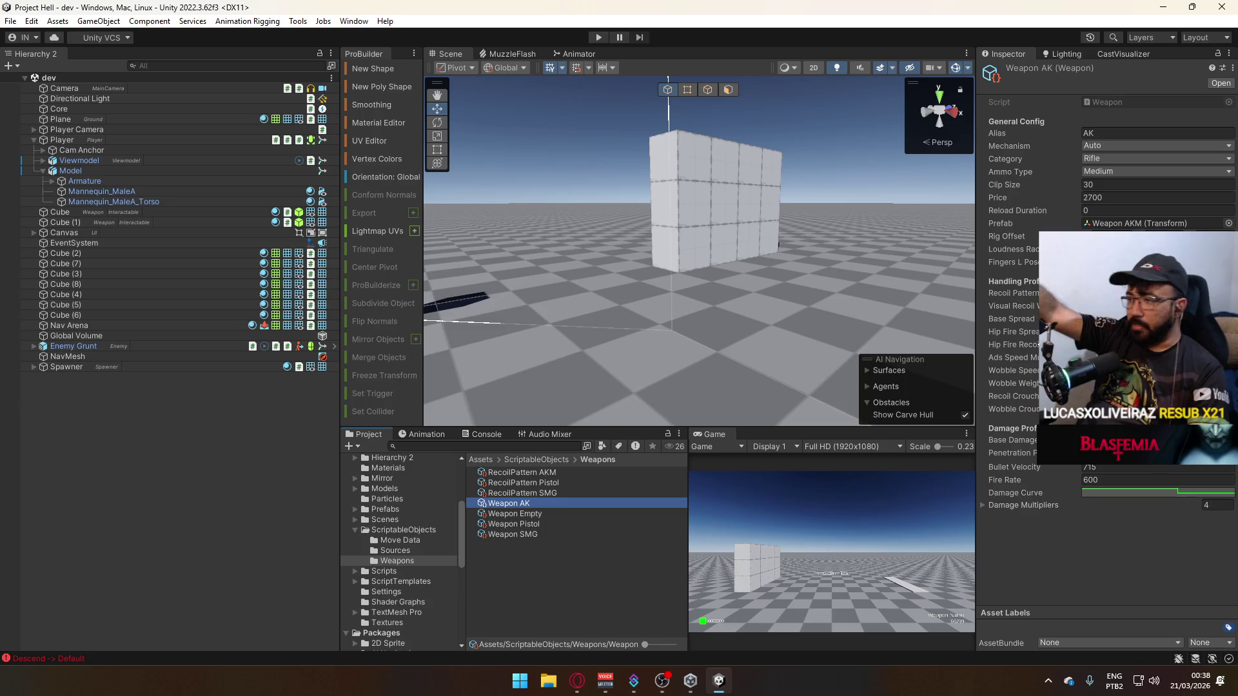
{"action": "key", "text": "super"}
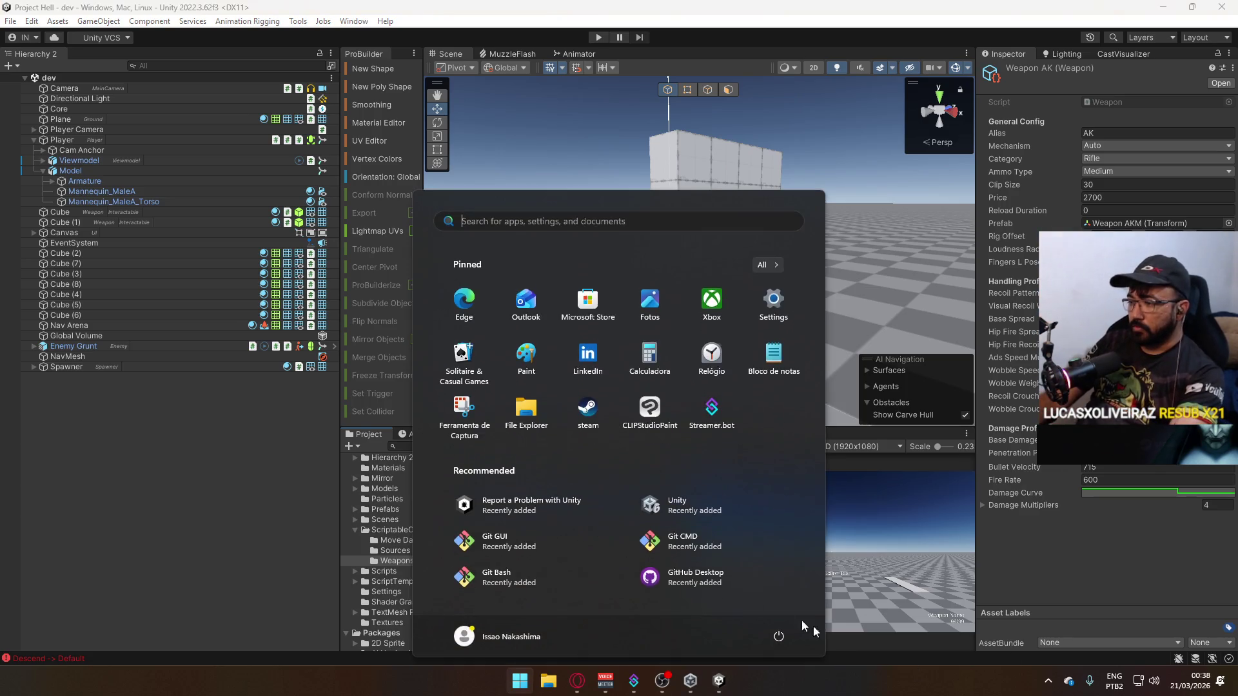
Pause the Soap's Death Theme video in Opera and open YouTube in a new tab.
{"action": "left_click", "coordinate": [577, 680]}
{"action": "key", "text": "space"}
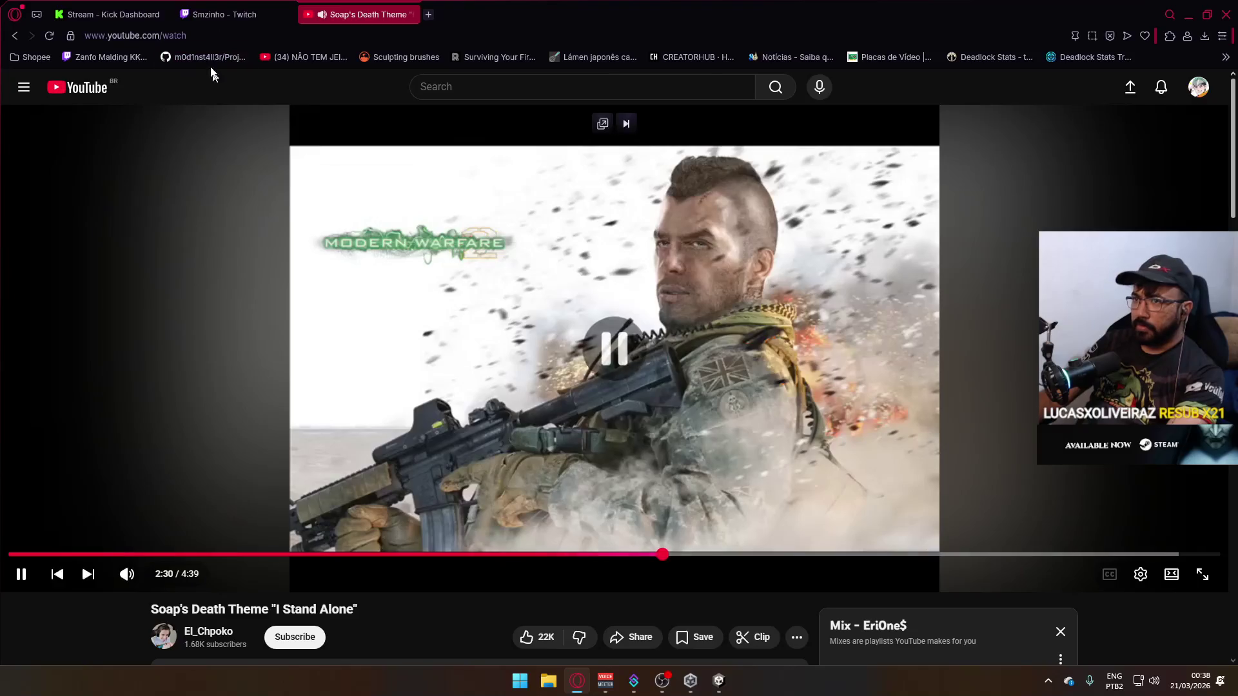
{"action": "left_click", "coordinate": [428, 14]}
{"action": "type", "text": "y"}
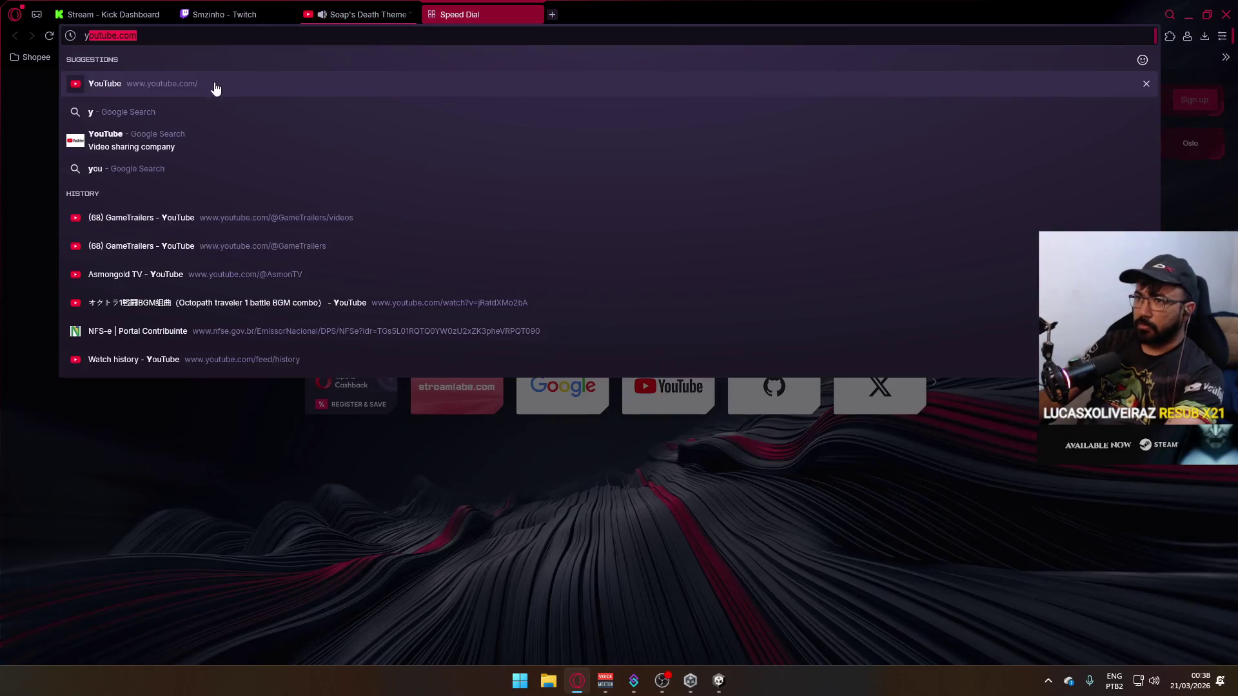
{"action": "left_click", "coordinate": [216, 86]}
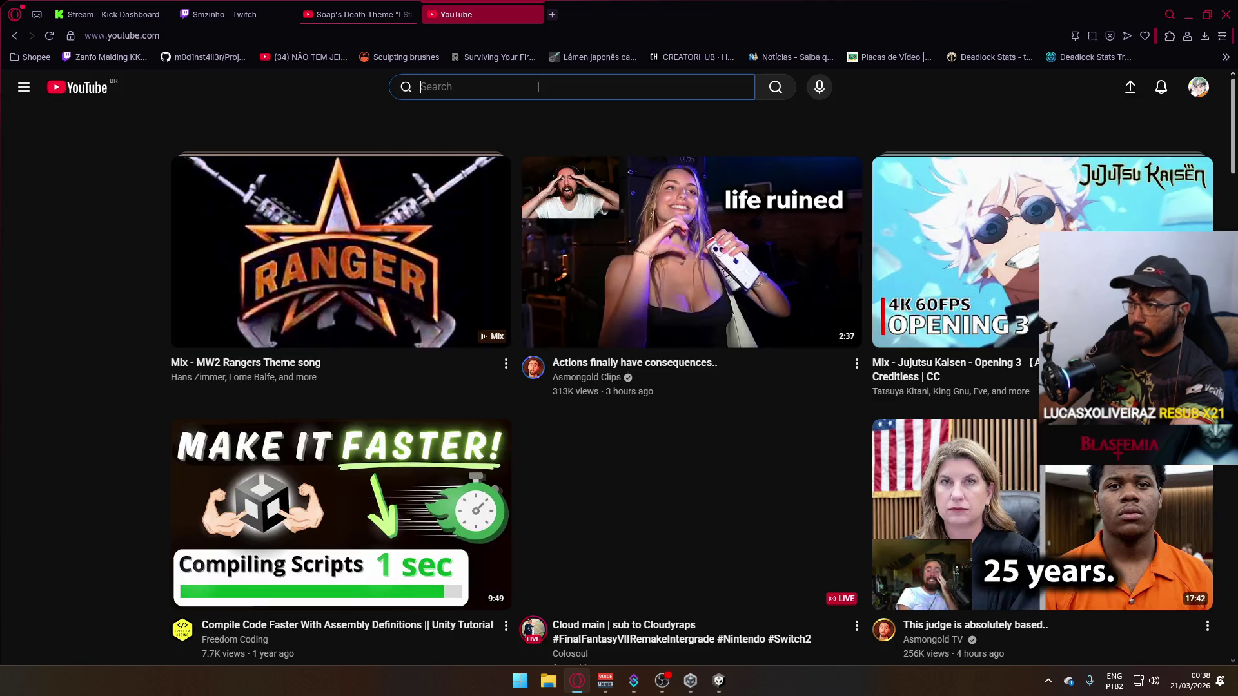
Search YouTube for 'team fortress 2 montage' and browse through the results.
{"action": "left_click", "coordinate": [538, 87]}
{"action": "type", "text": "team fortress 2 "}
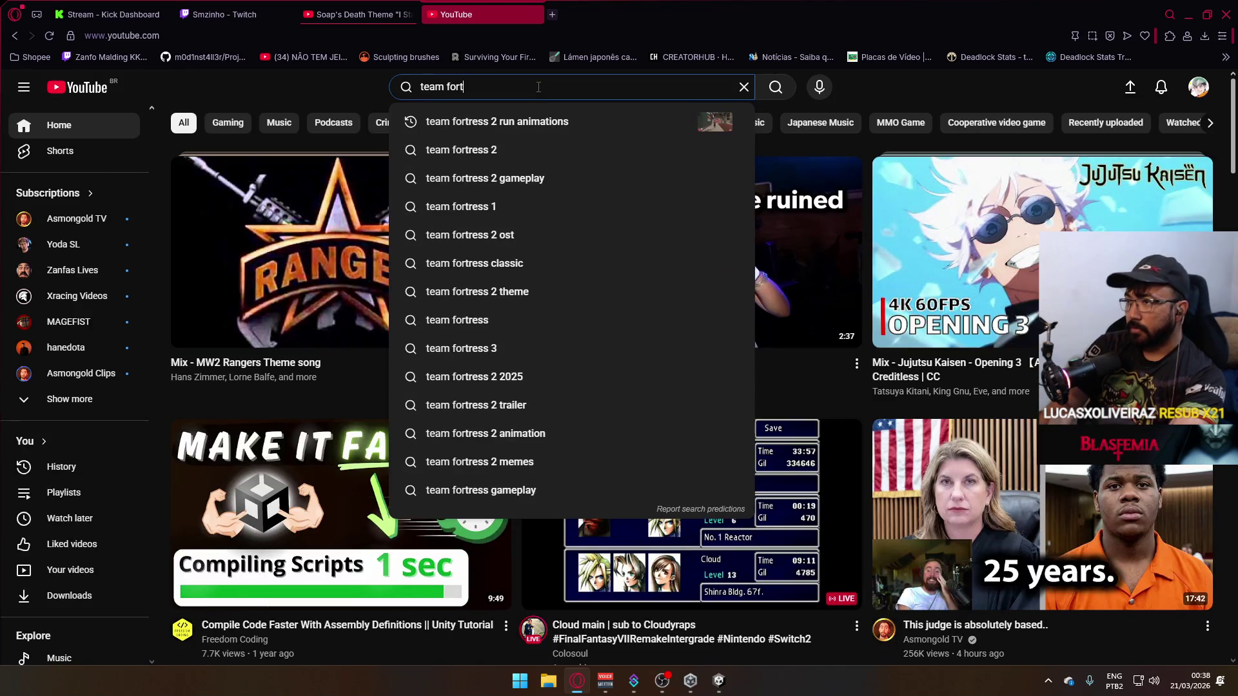
{"action": "type", "text": "montage"}
{"action": "key", "text": "Return"}
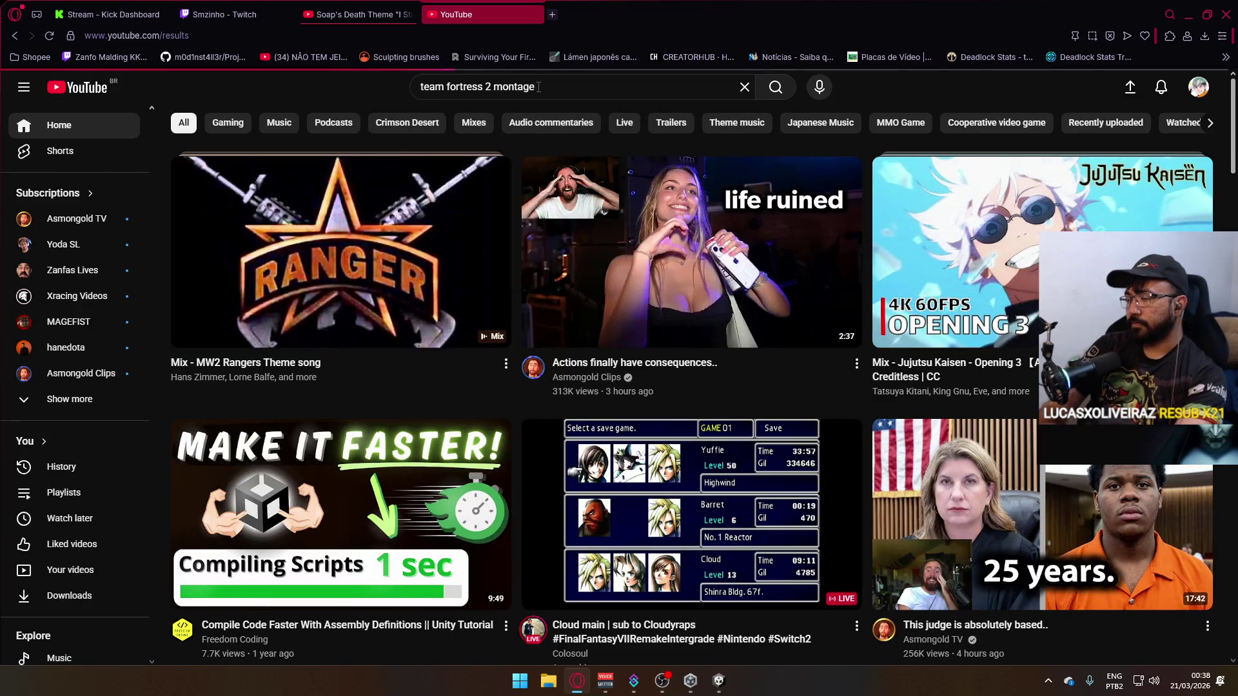
{"action": "mouse_move", "coordinate": [836, 428]}
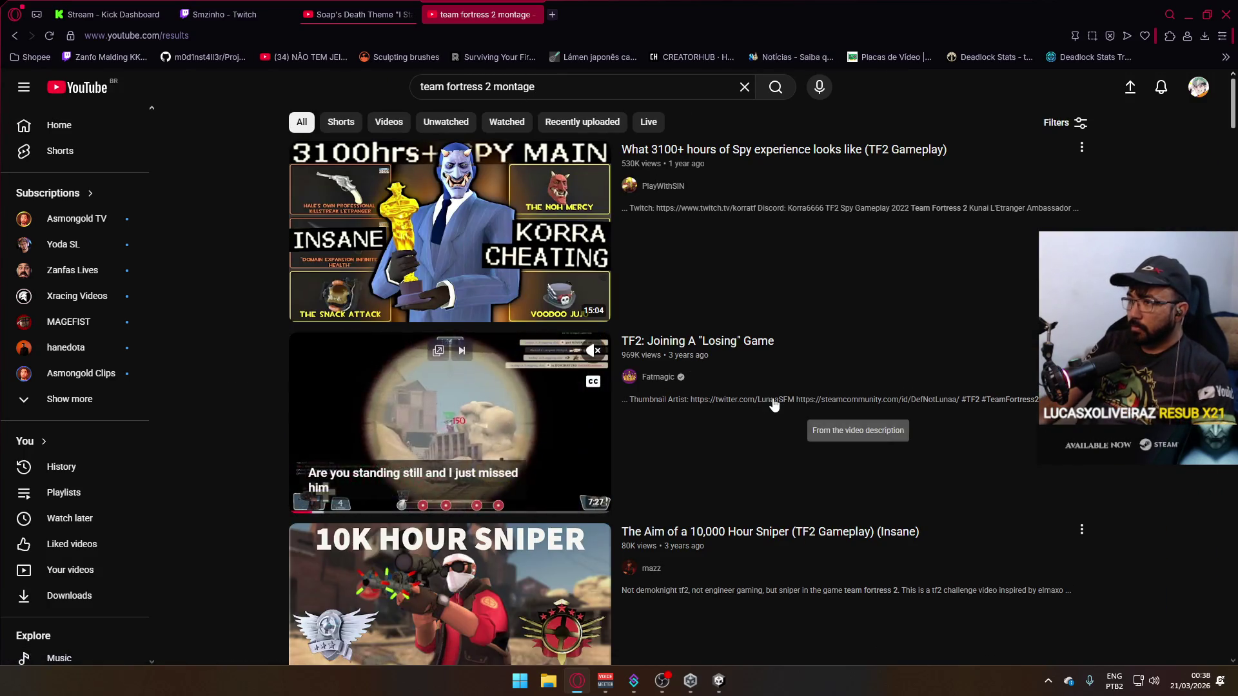
{"action": "scroll", "coordinate": [808, 422], "scroll_direction": "down", "scroll_amount": 3}
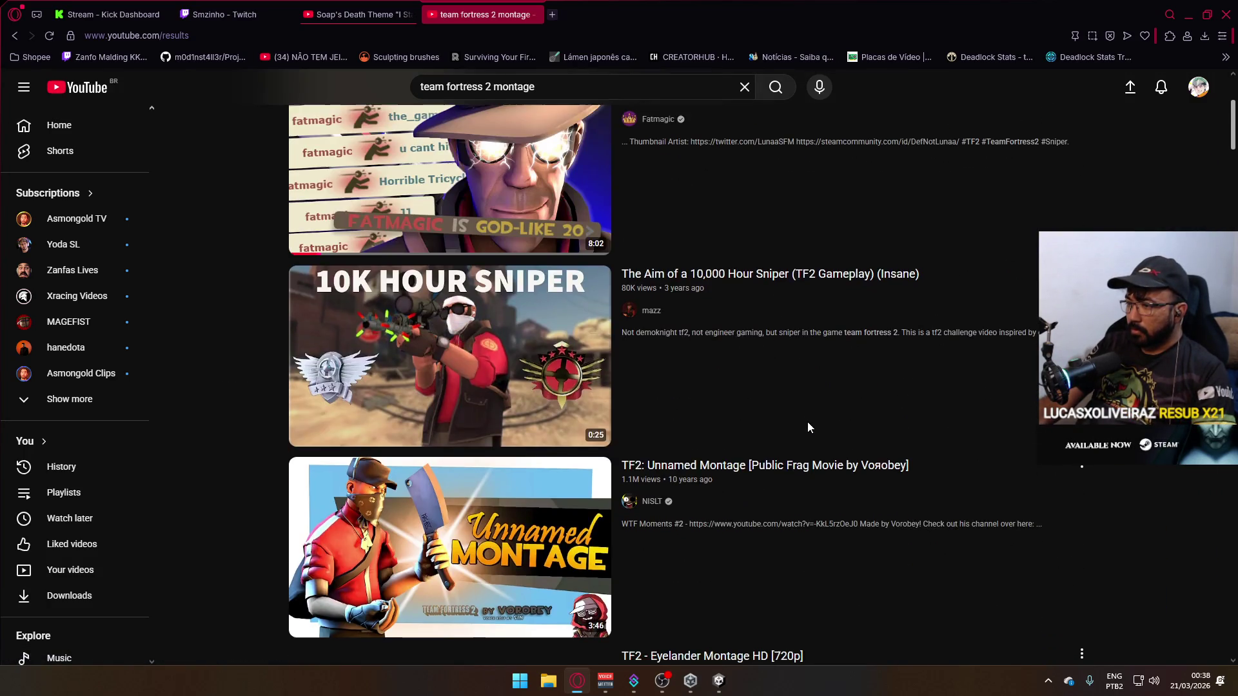
{"action": "scroll", "coordinate": [787, 427], "scroll_direction": "down", "scroll_amount": 4}
{"action": "mouse_move", "coordinate": [536, 362]}
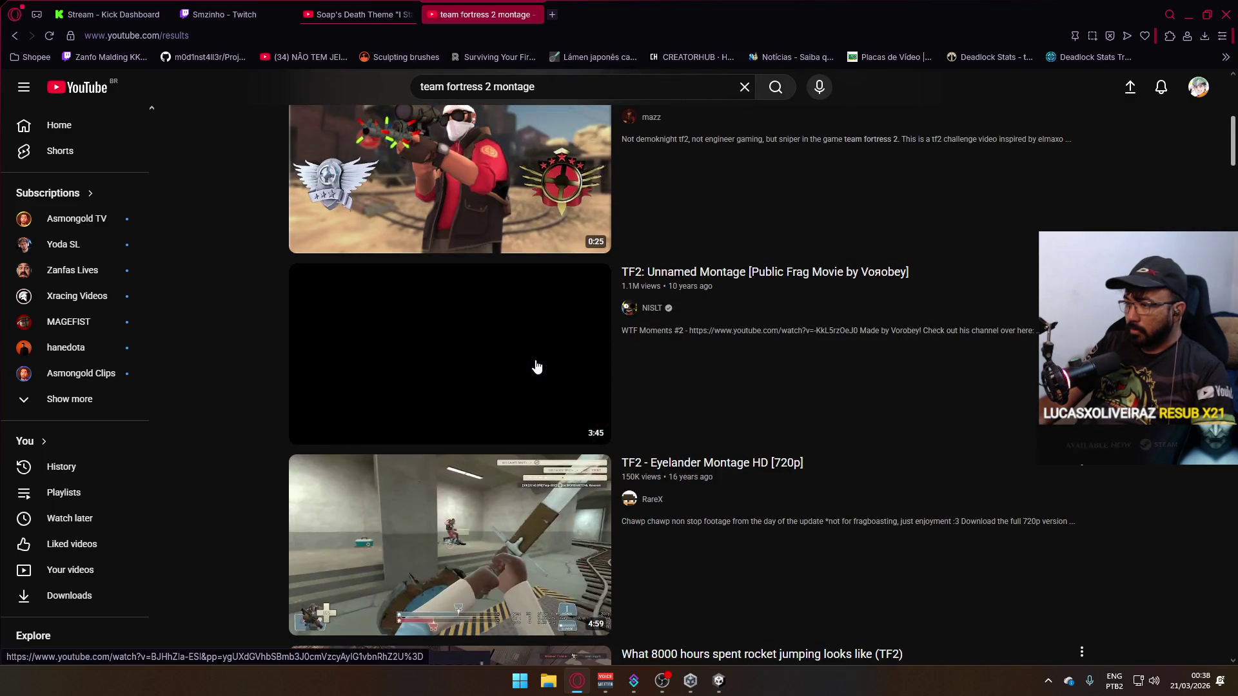
{"action": "scroll", "coordinate": [542, 371], "scroll_direction": "down", "scroll_amount": 6}
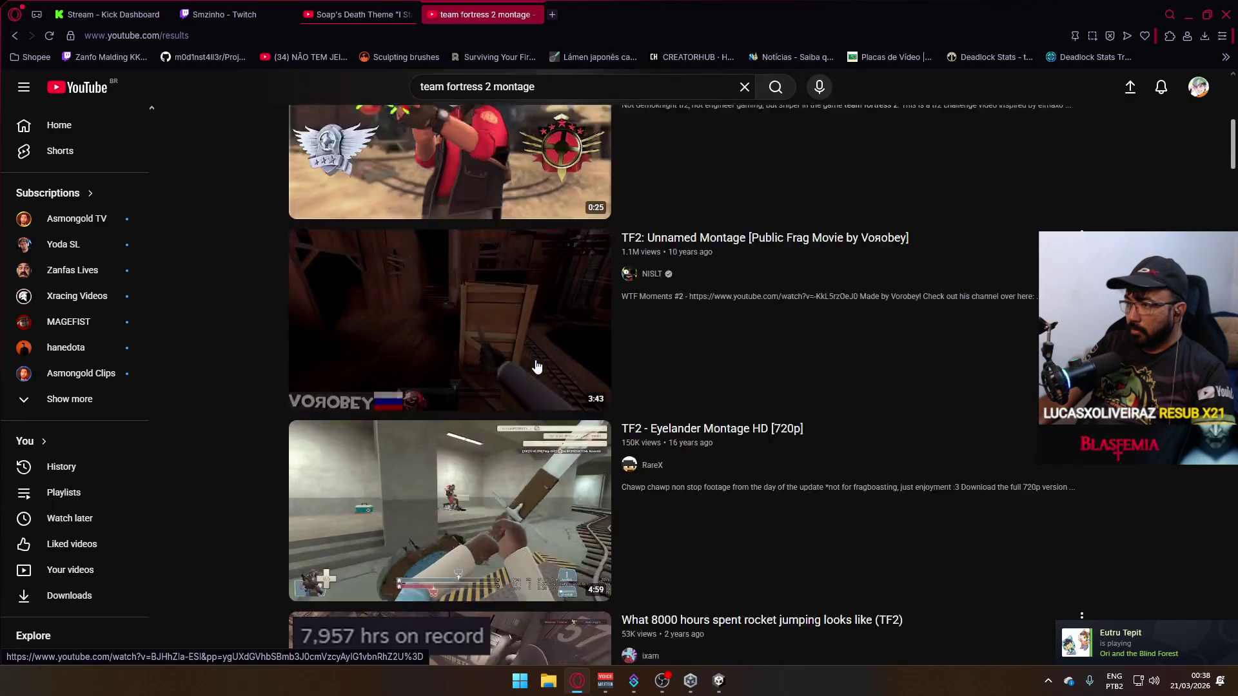
{"action": "scroll", "coordinate": [553, 377], "scroll_direction": "down", "scroll_amount": 11}
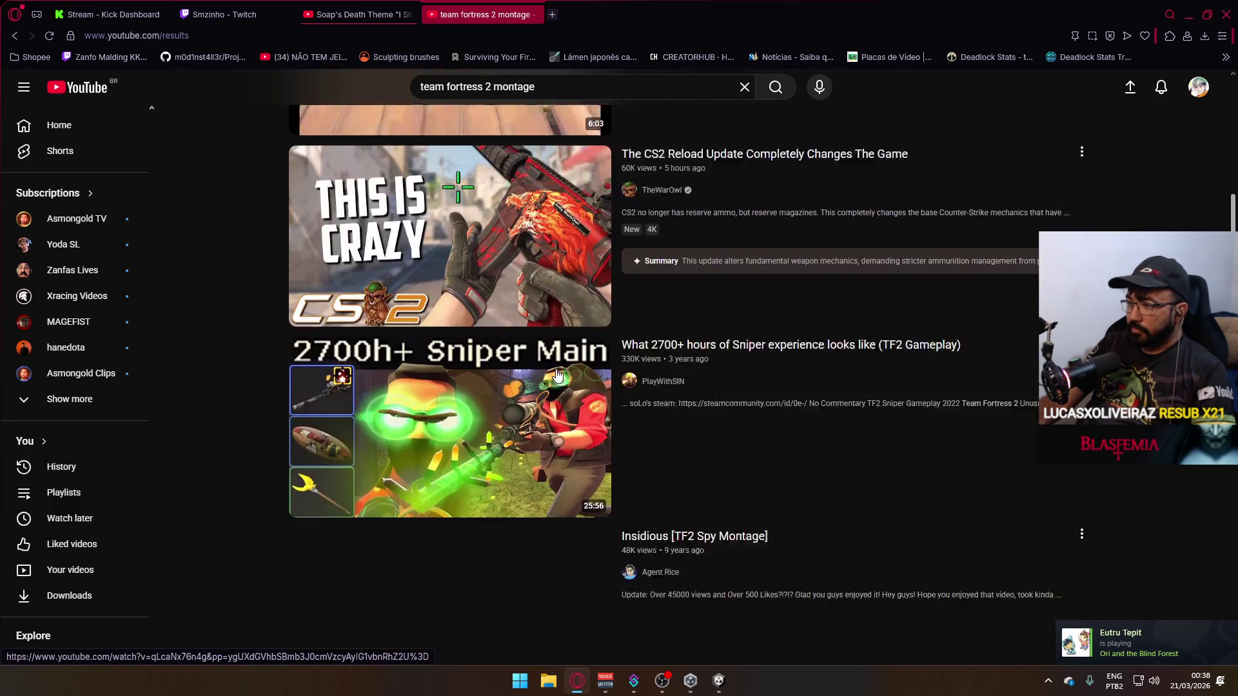
{"action": "scroll", "coordinate": [527, 390], "scroll_direction": "down", "scroll_amount": 3}
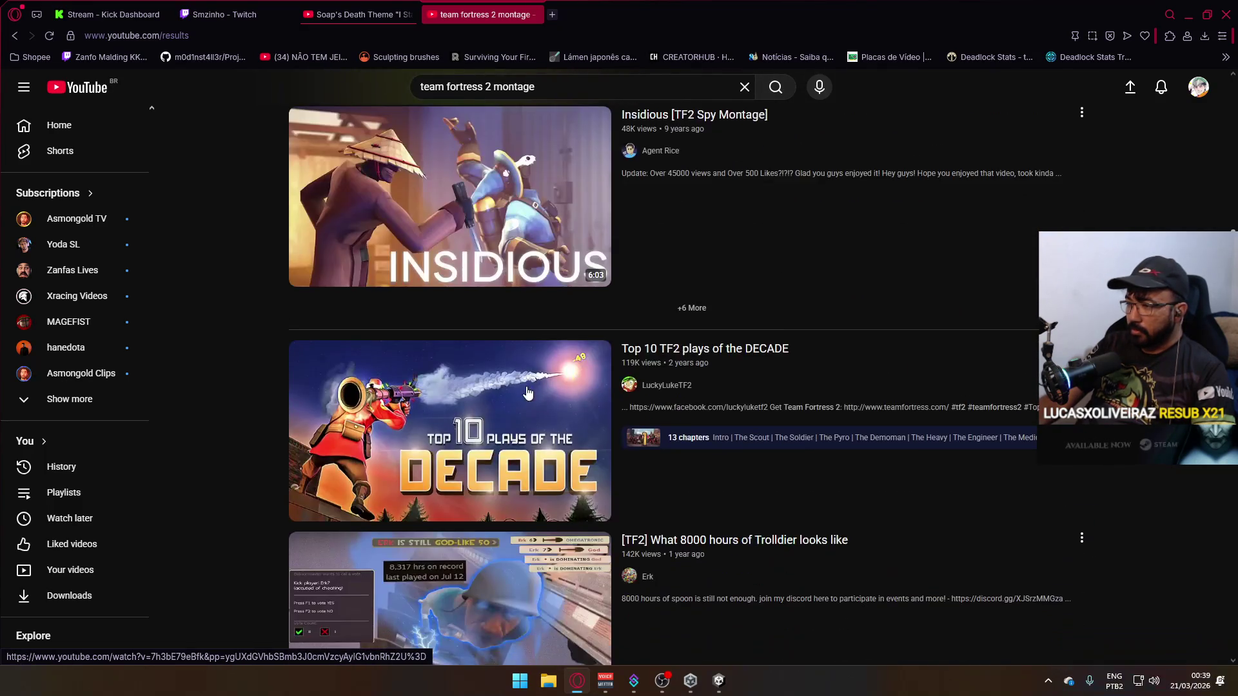
{"action": "scroll", "coordinate": [517, 391], "scroll_direction": "down", "scroll_amount": 4}
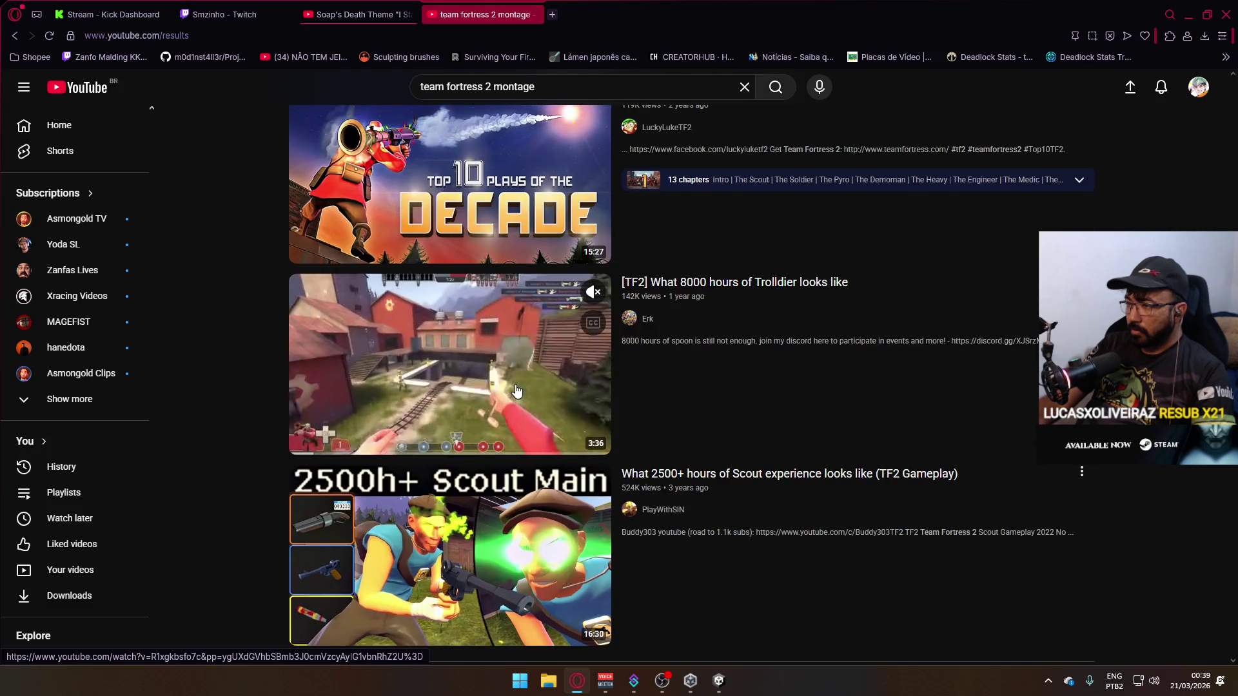
{"action": "scroll", "coordinate": [516, 391], "scroll_direction": "down", "scroll_amount": 5}
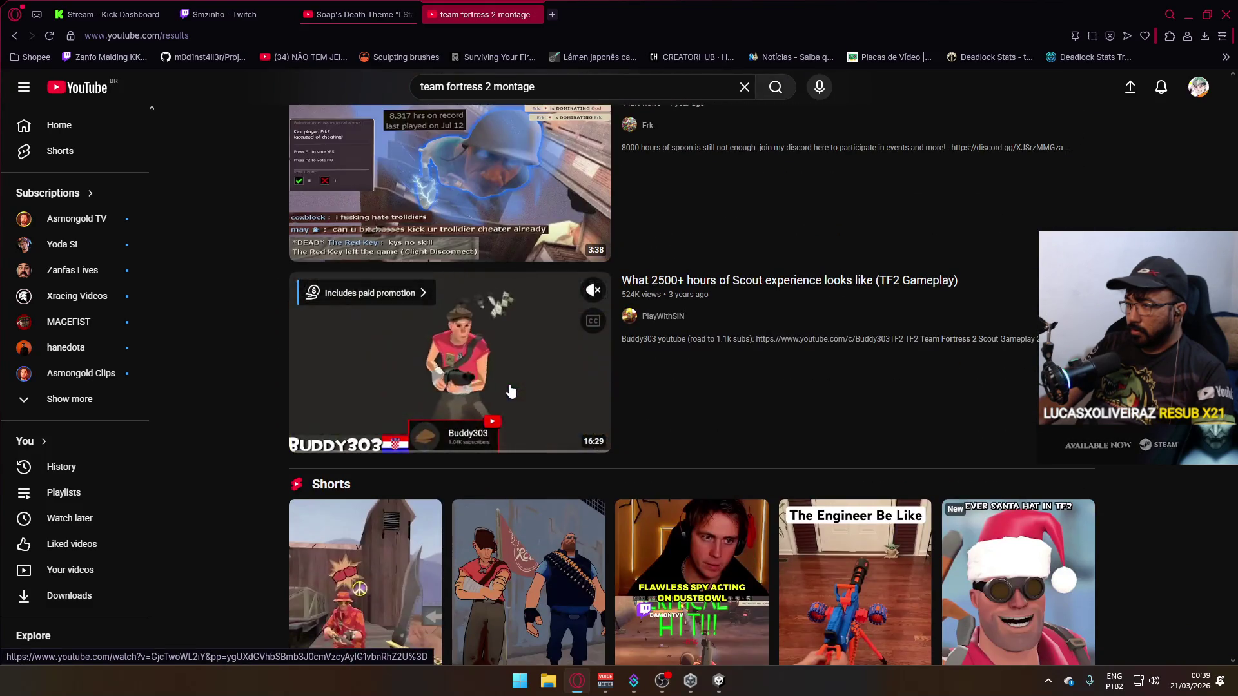
{"action": "scroll", "coordinate": [512, 391], "scroll_direction": "down", "scroll_amount": 8}
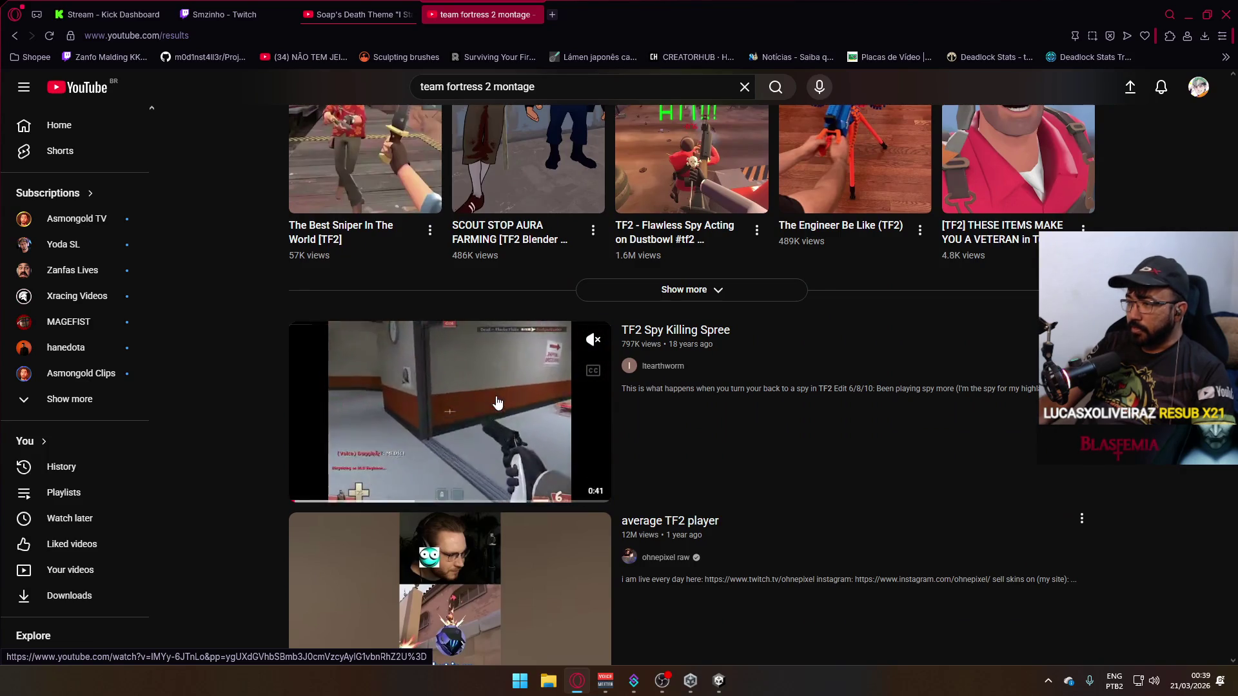
{"action": "scroll", "coordinate": [497, 403], "scroll_direction": "down", "scroll_amount": 6}
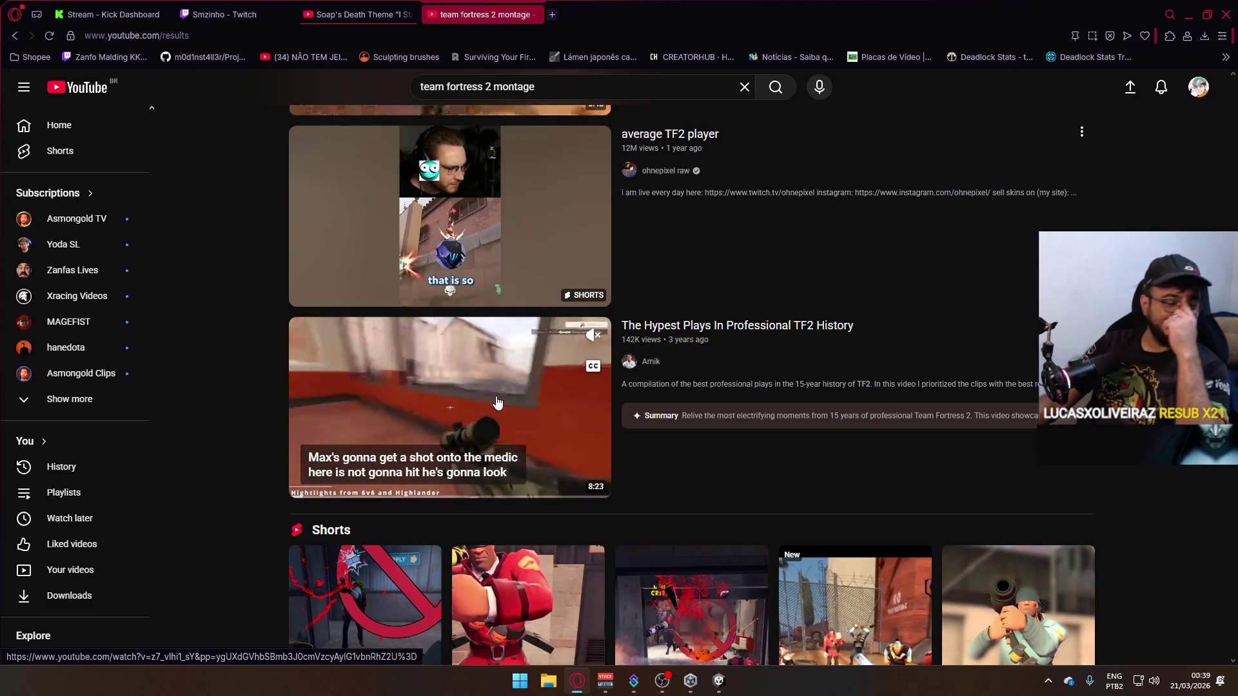
{"action": "scroll", "coordinate": [497, 403], "scroll_direction": "down", "scroll_amount": 9}
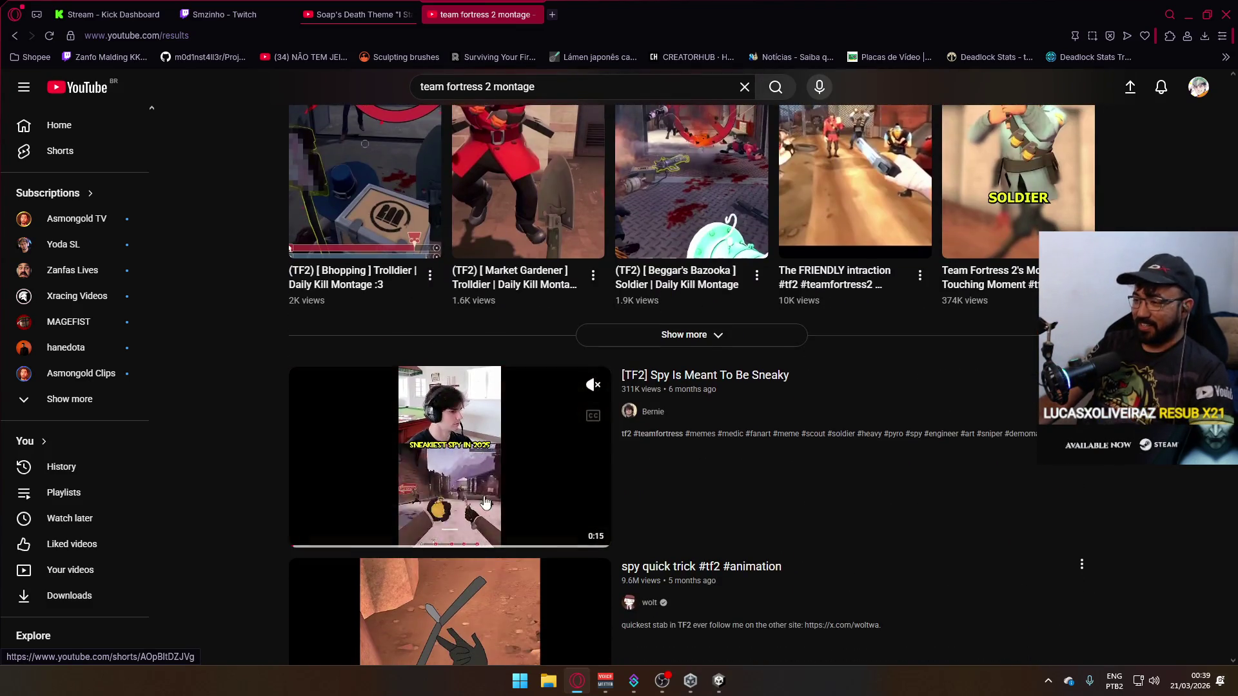
{"action": "scroll", "coordinate": [487, 500], "scroll_direction": "down", "scroll_amount": 4}
{"action": "scroll", "coordinate": [505, 445], "scroll_direction": "down", "scroll_amount": 4}
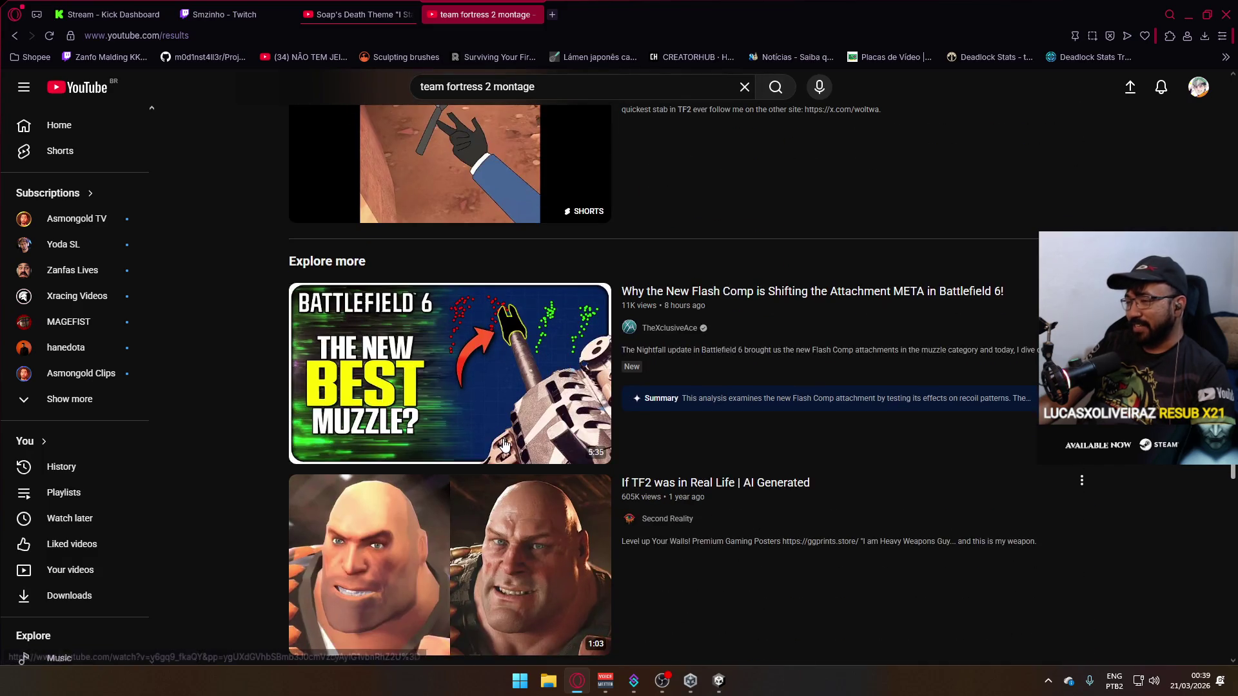
{"action": "scroll", "coordinate": [505, 445], "scroll_direction": "down", "scroll_amount": 3}
{"action": "scroll", "coordinate": [526, 509], "scroll_direction": "down", "scroll_amount": 3}
{"action": "scroll", "coordinate": [526, 509], "scroll_direction": "down", "scroll_amount": 7}
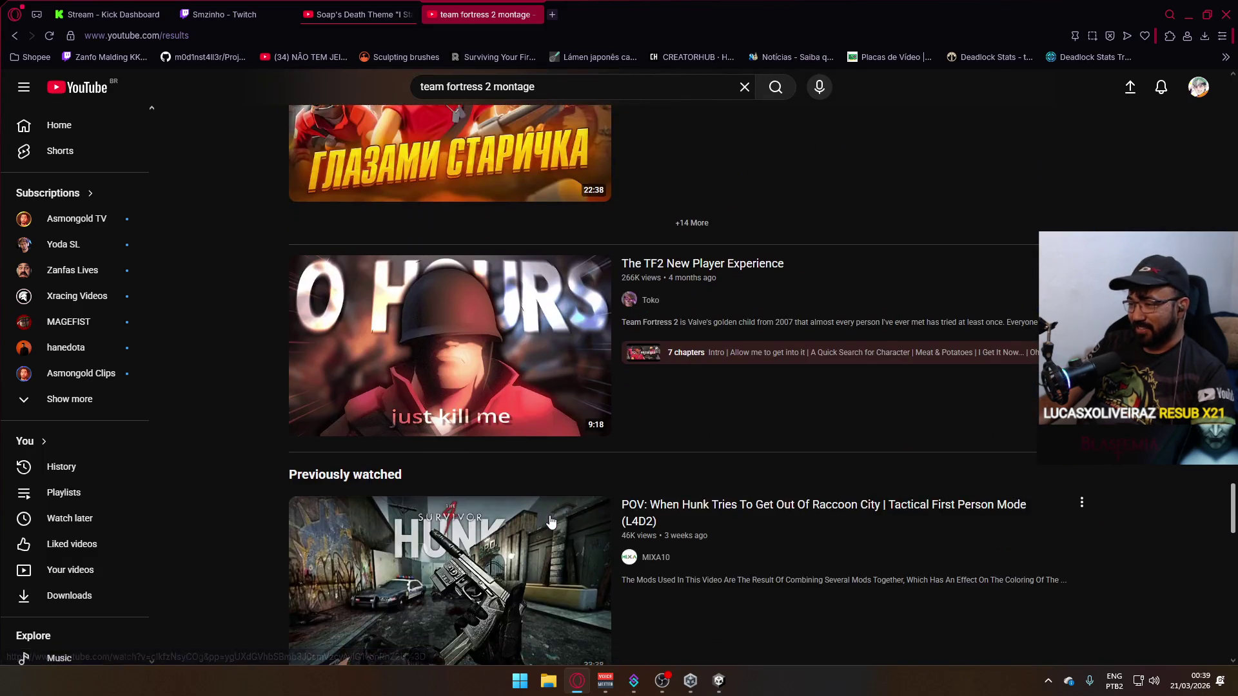
{"action": "scroll", "coordinate": [510, 303], "scroll_direction": "up", "scroll_amount": 3}
{"action": "double_click", "coordinate": [508, 87]}
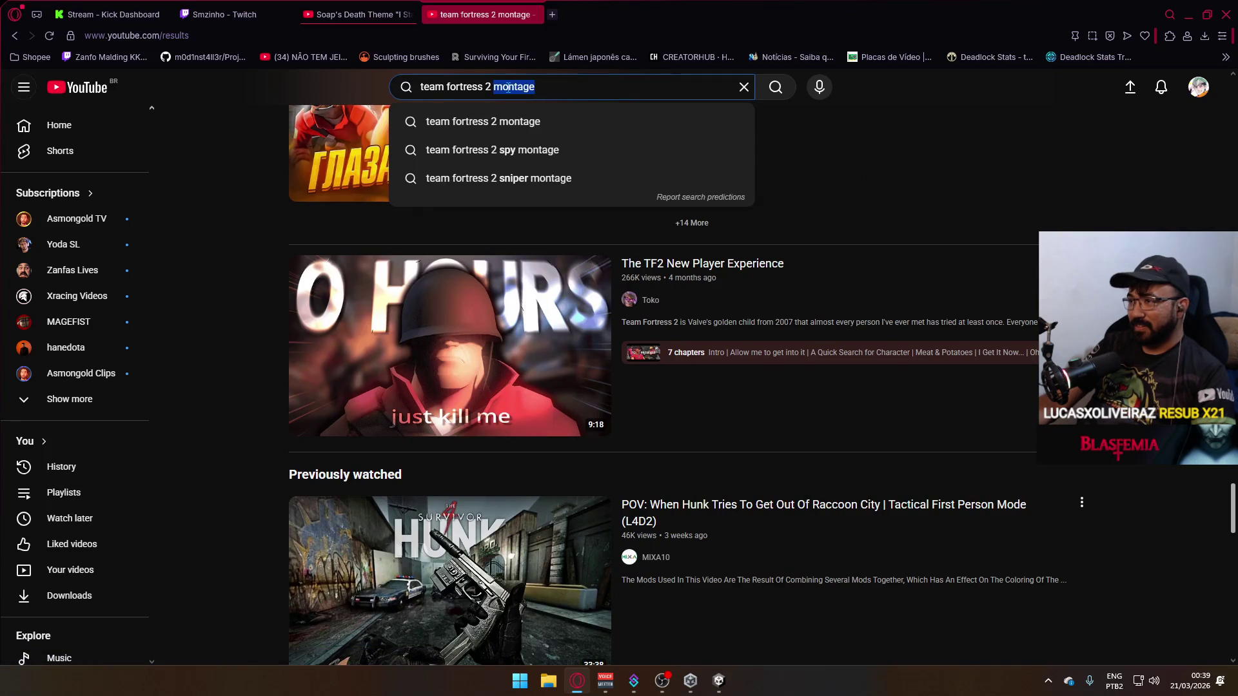
Search for 'team fortress 2 fragmovie' and scroll through the results.
{"action": "type", "text": "frag"}
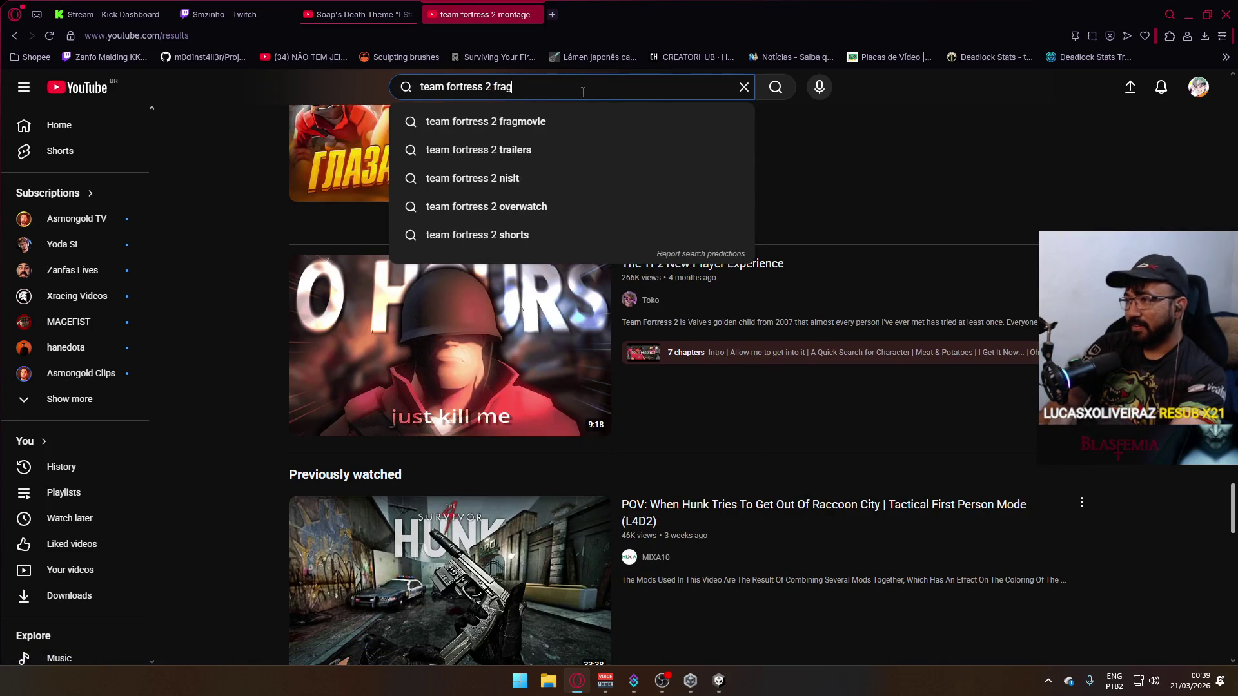
{"action": "type", "text": "movie"}
{"action": "key", "text": "Return"}
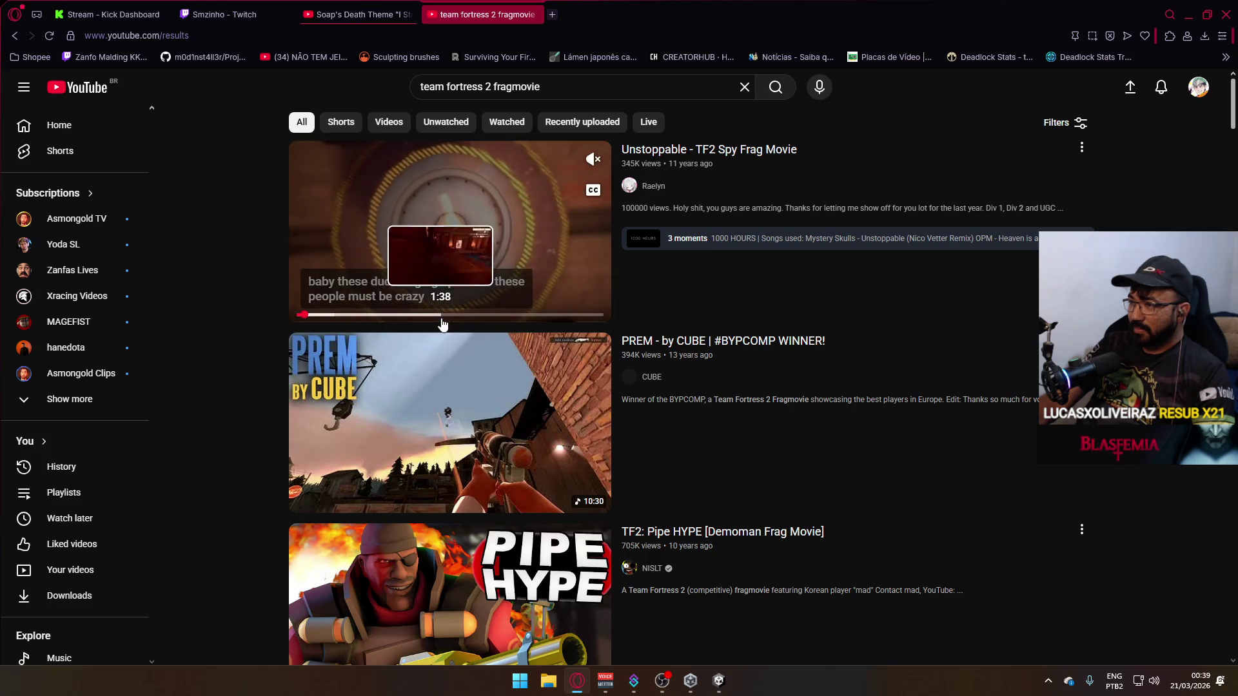
{"action": "scroll", "coordinate": [438, 324], "scroll_direction": "down", "scroll_amount": 3}
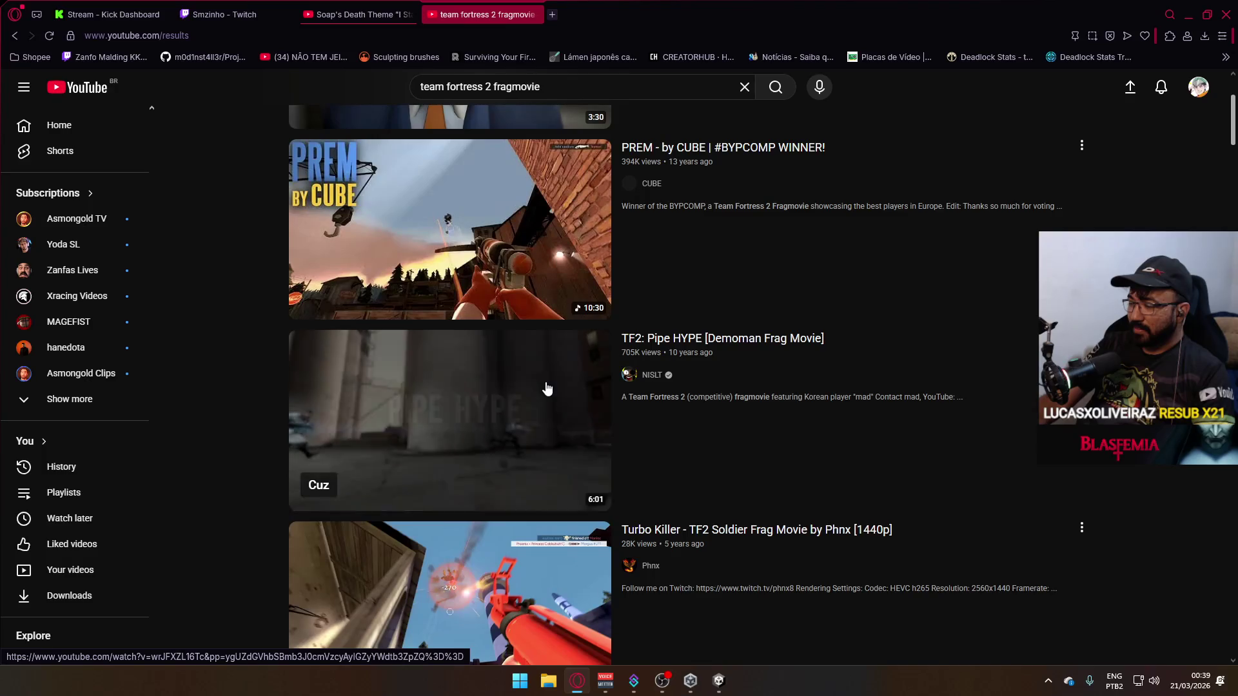
{"action": "scroll", "coordinate": [547, 388], "scroll_direction": "down", "scroll_amount": 1}
{"action": "scroll", "coordinate": [547, 388], "scroll_direction": "down", "scroll_amount": 5}
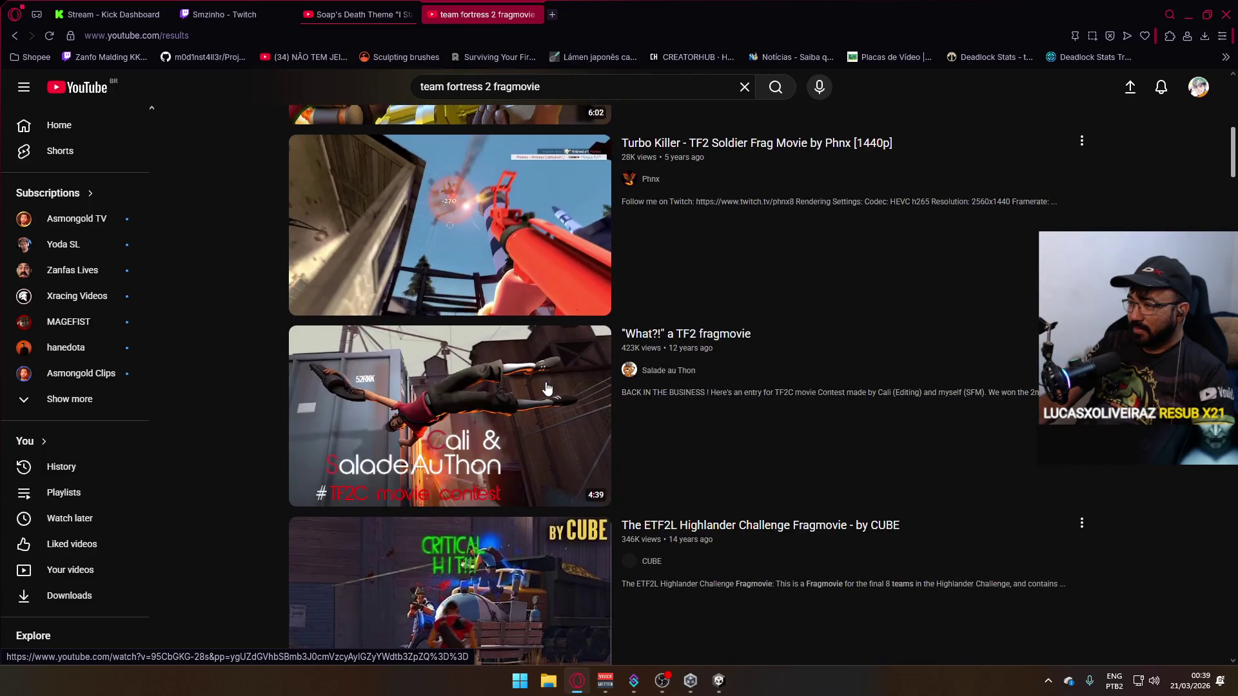
{"action": "scroll", "coordinate": [535, 363], "scroll_direction": "down", "scroll_amount": 3}
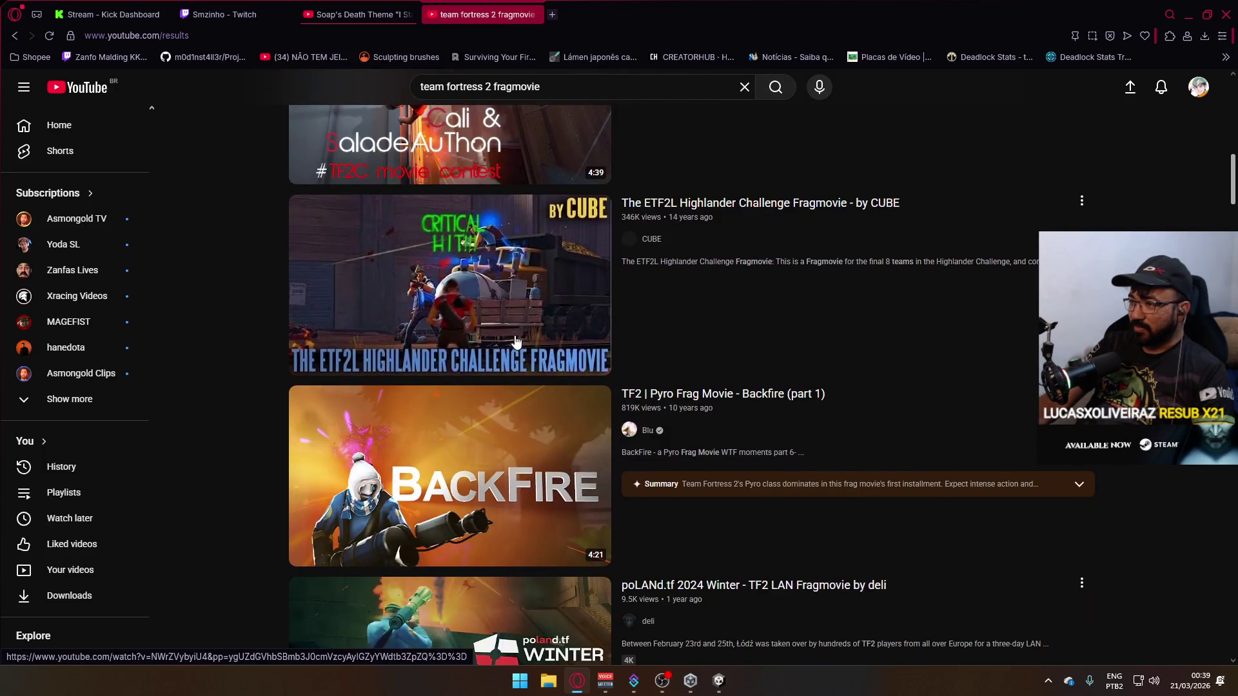
{"action": "scroll", "coordinate": [535, 356], "scroll_direction": "up", "scroll_amount": 8}
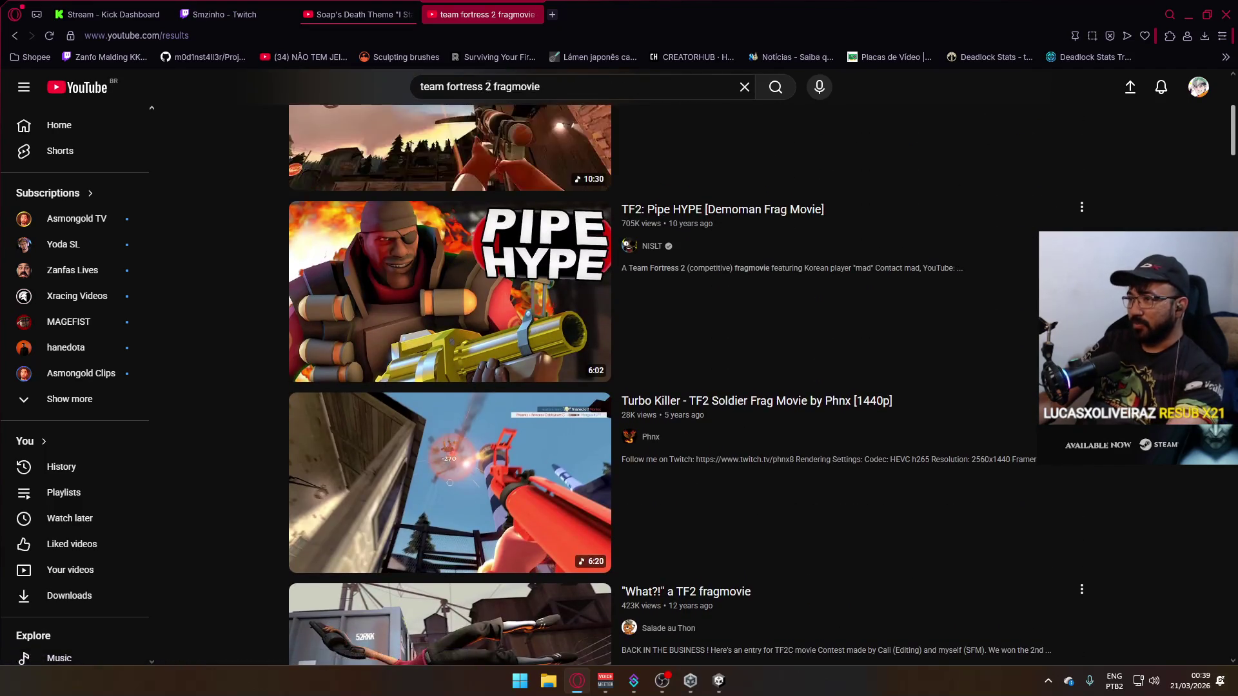
Change the search to 'quake fragmovie' and open the Ultimate Quake Frag Video - AnnihilatioN HQ.
{"action": "left_click_drag", "start_coordinate": [488, 86], "coordinate": [274, 88]}
{"action": "type", "text": "quake"}
{"action": "key", "text": "Return"}
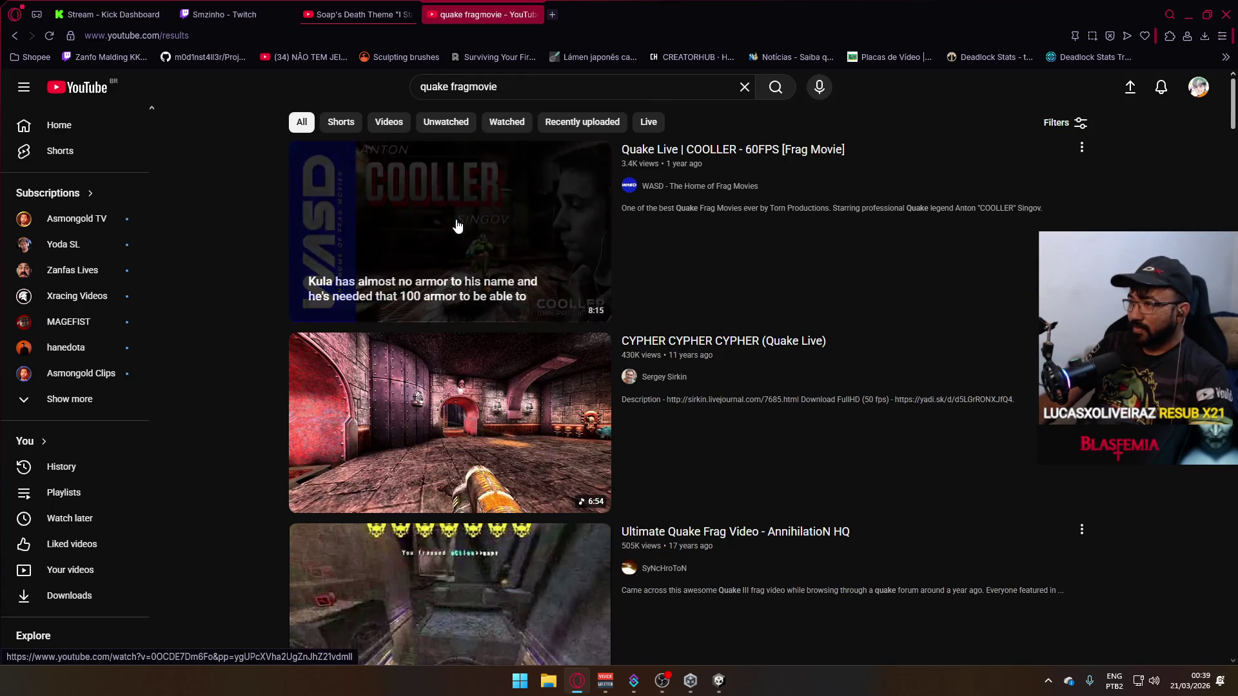
{"action": "scroll", "coordinate": [537, 416], "scroll_direction": "down", "scroll_amount": 4}
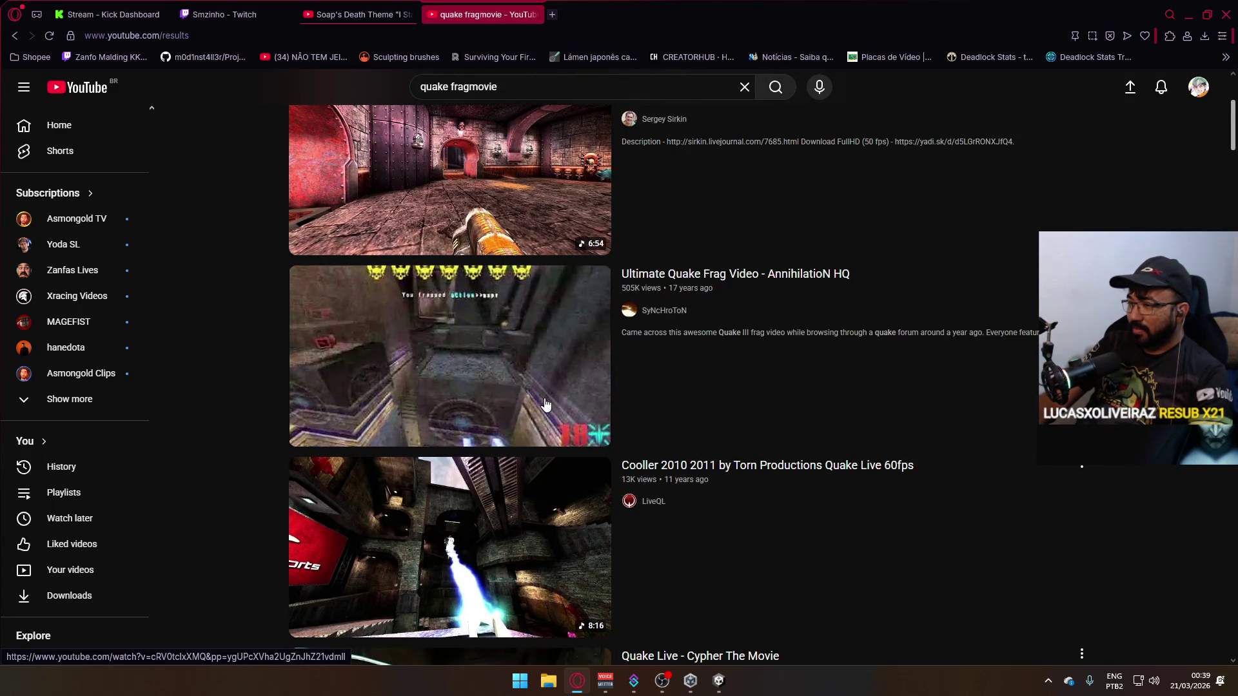
{"action": "mouse_move", "coordinate": [545, 406]}
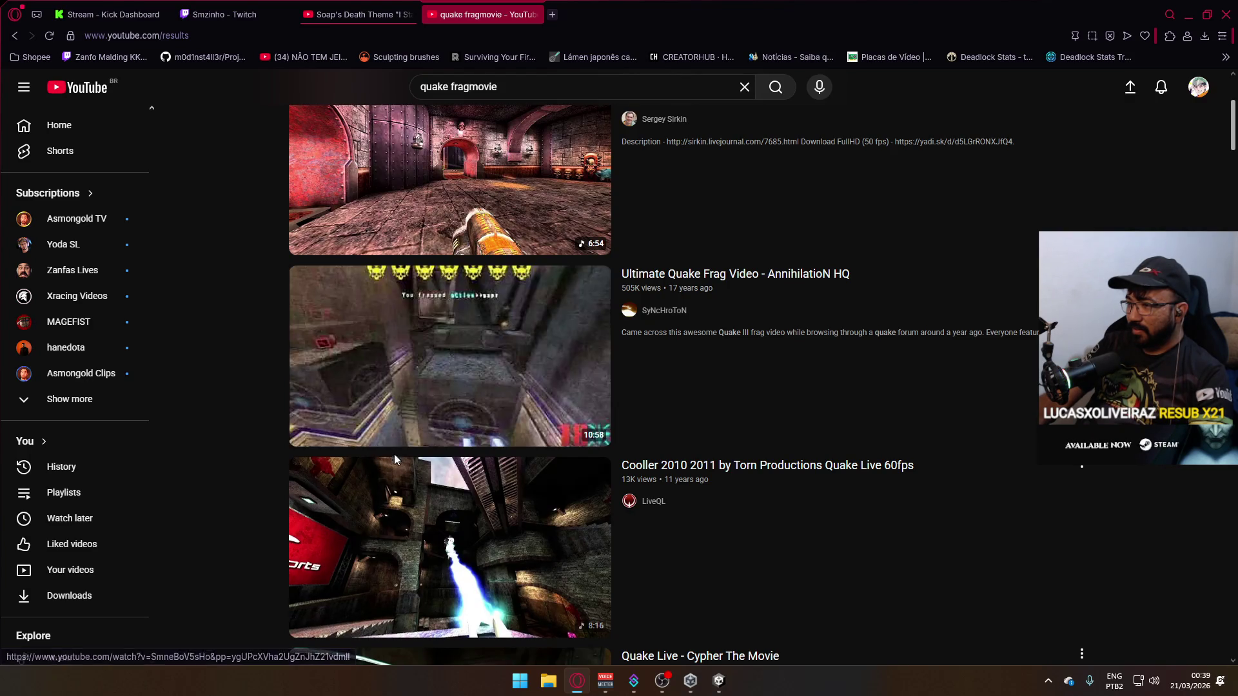
{"action": "left_click", "coordinate": [400, 429]}
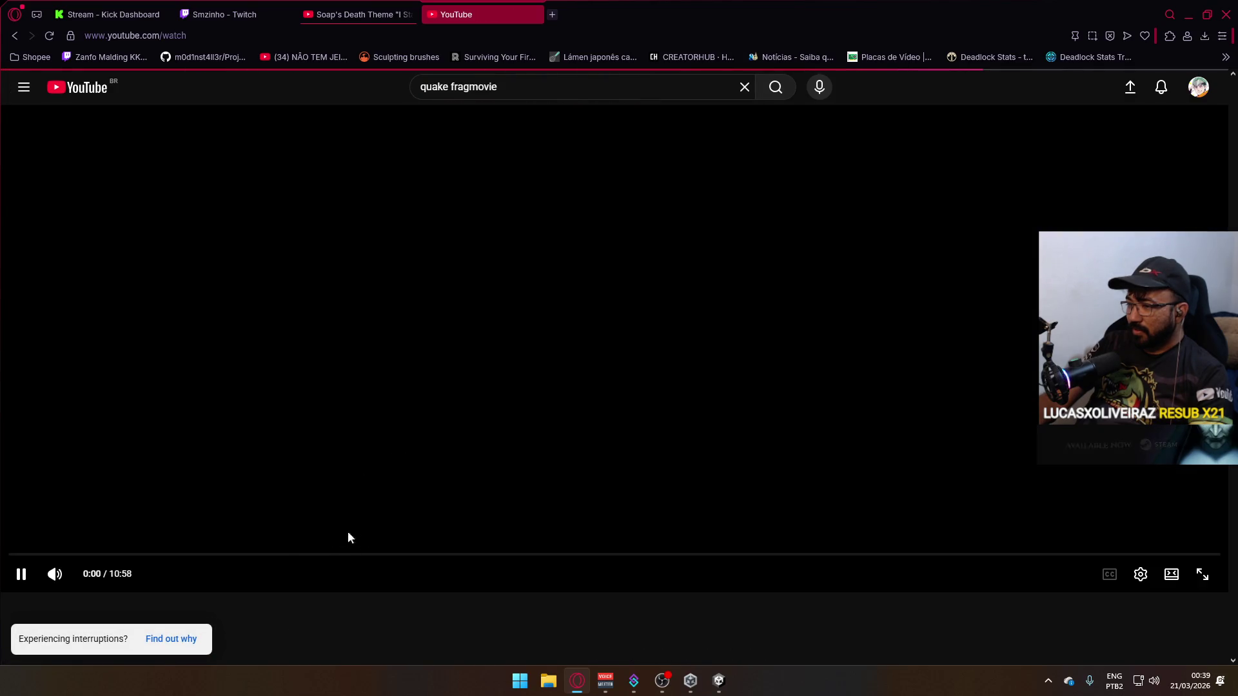
Jump the Quake video to 2:34, then close its tab.
{"action": "left_click", "coordinate": [293, 554]}
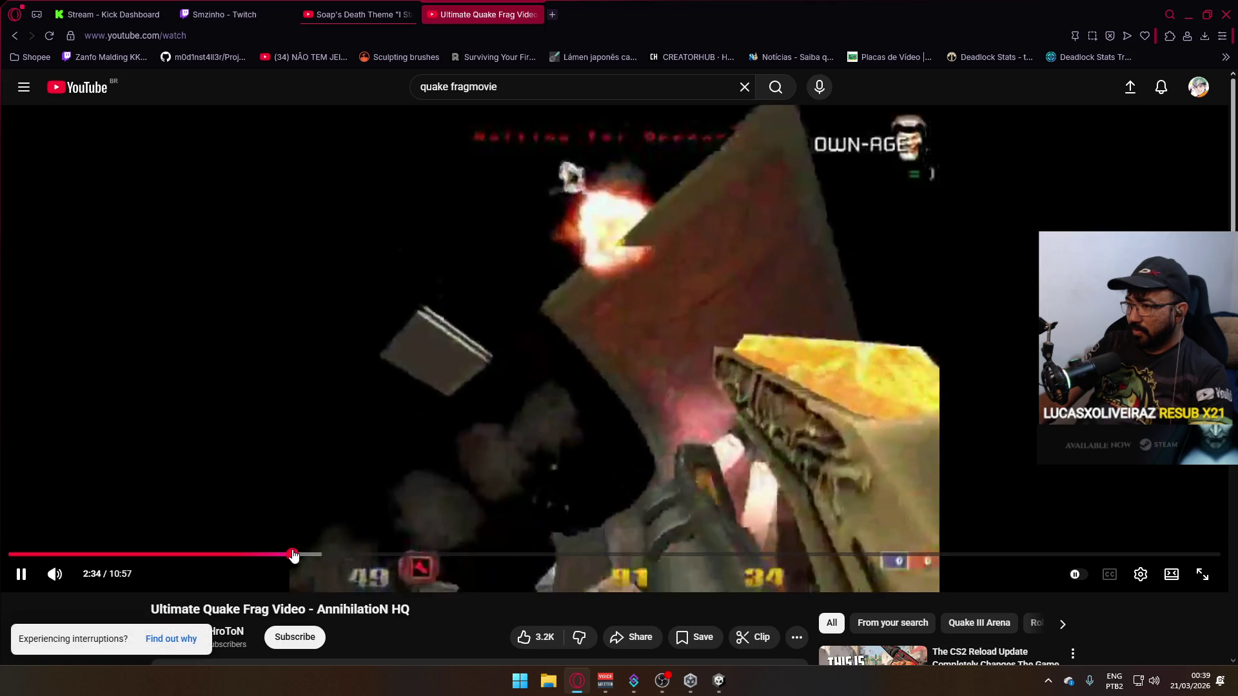
{"action": "key", "text": "ctrl+w"}
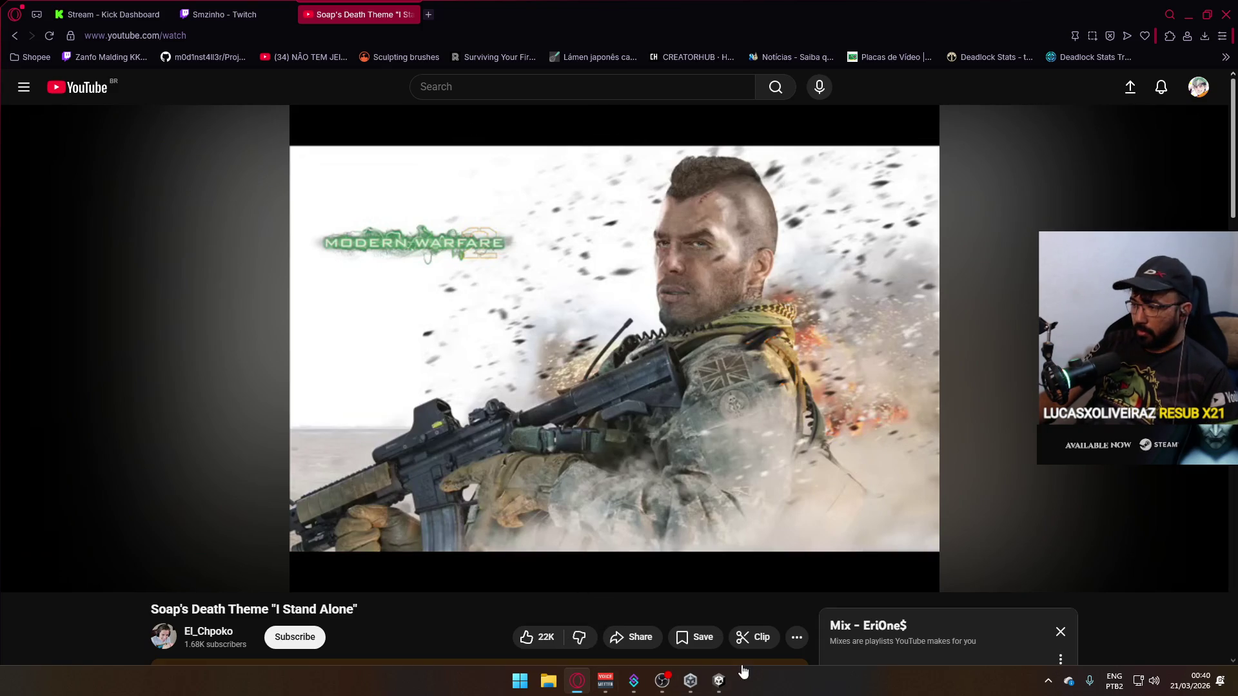
Switch from the browser back to the Unity Editor with Alt+Tab.
{"action": "key", "text": "alt+Tab"}
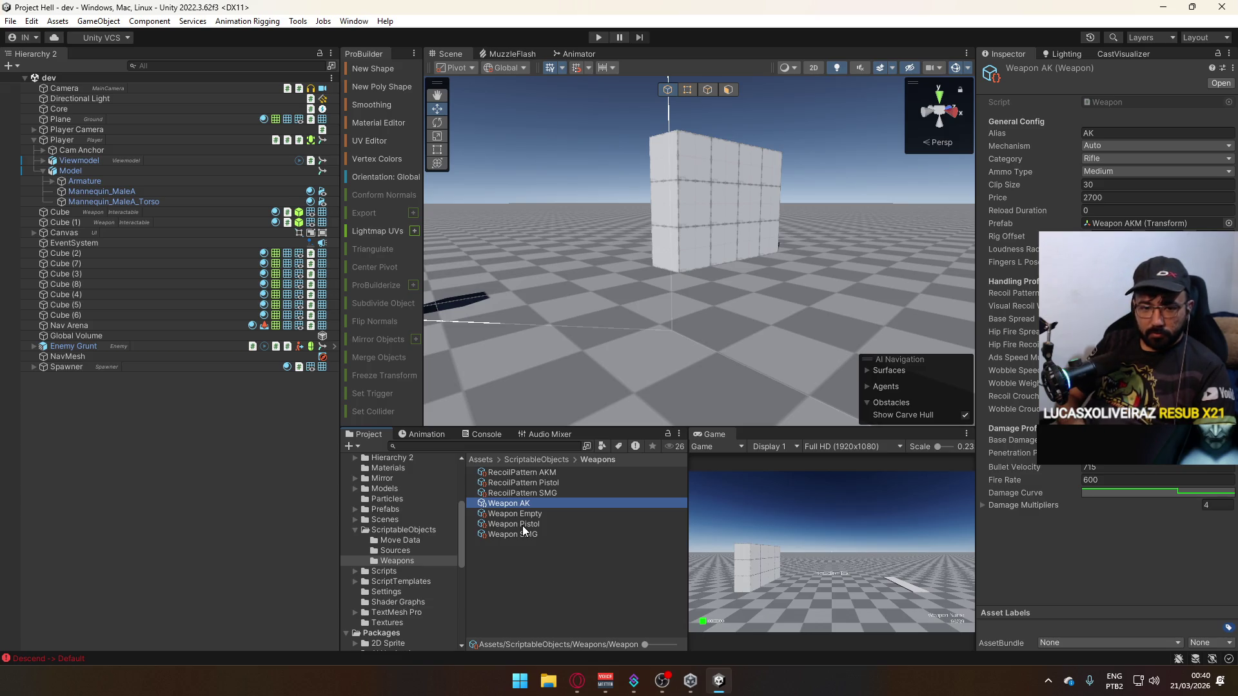
Start Play mode, maximize the Game view, and buy the SMG for $1800 at the weapon cube.
{"action": "left_click", "coordinate": [604, 39]}
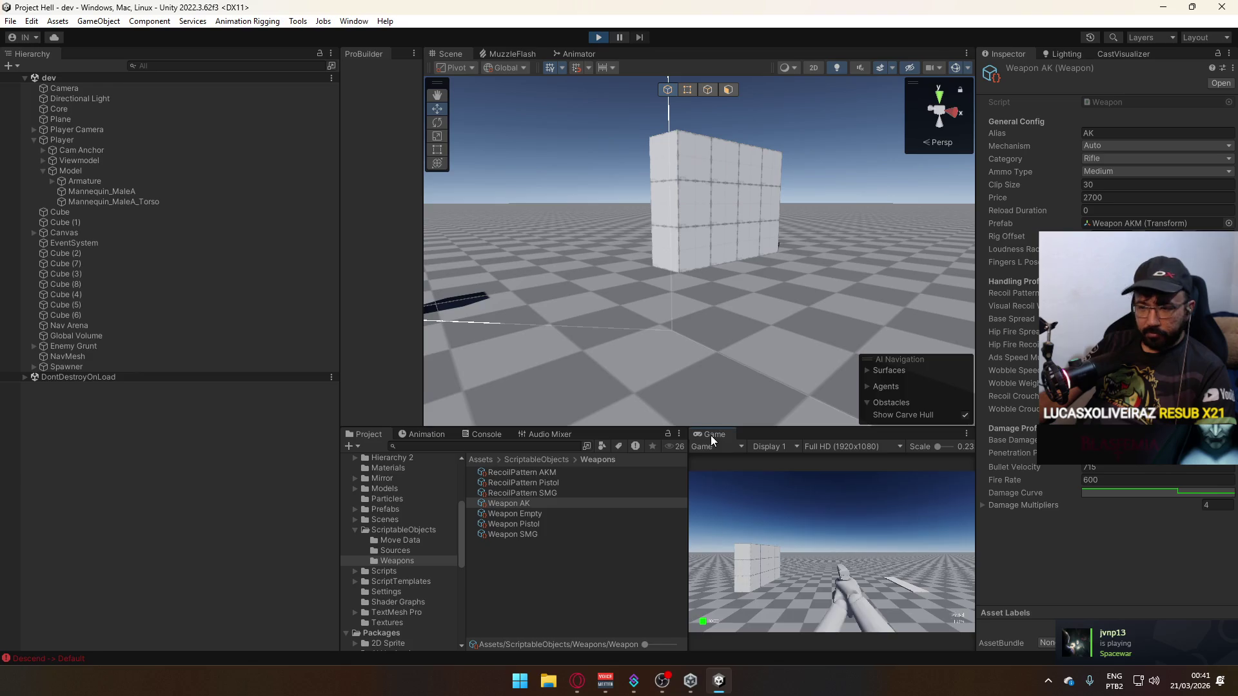
{"action": "right_click", "coordinate": [712, 440]}
{"action": "left_click", "coordinate": [761, 477]}
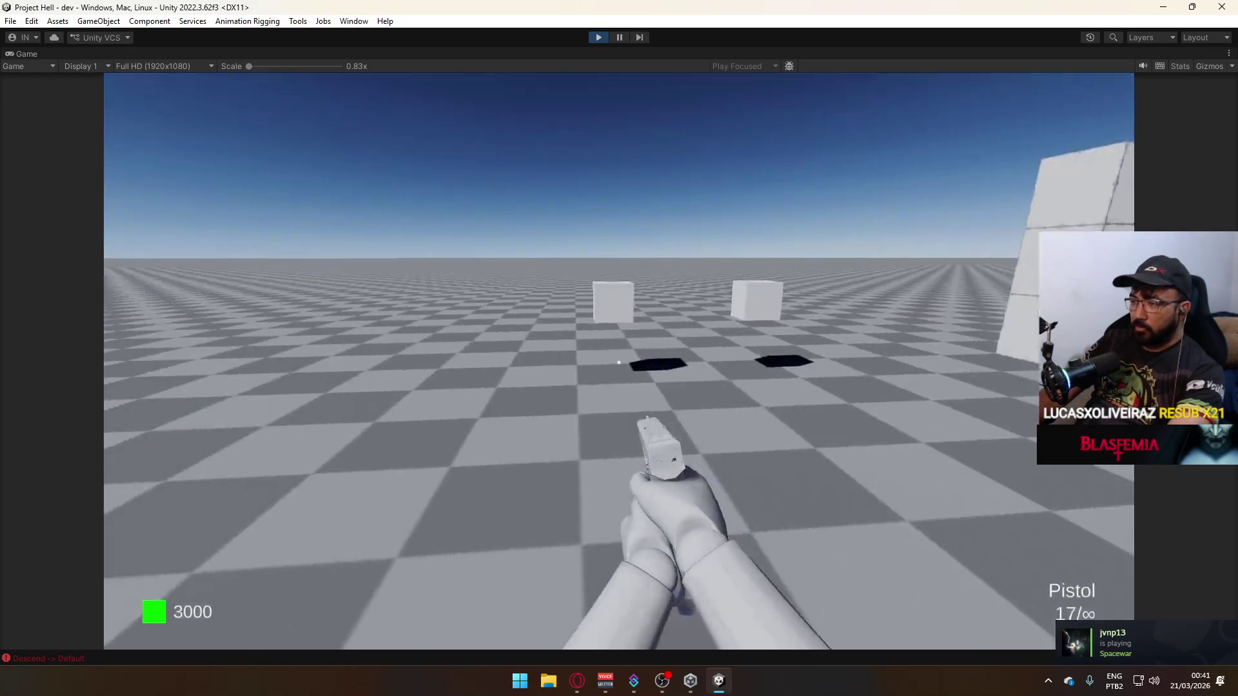
{"action": "key", "text": "w"}
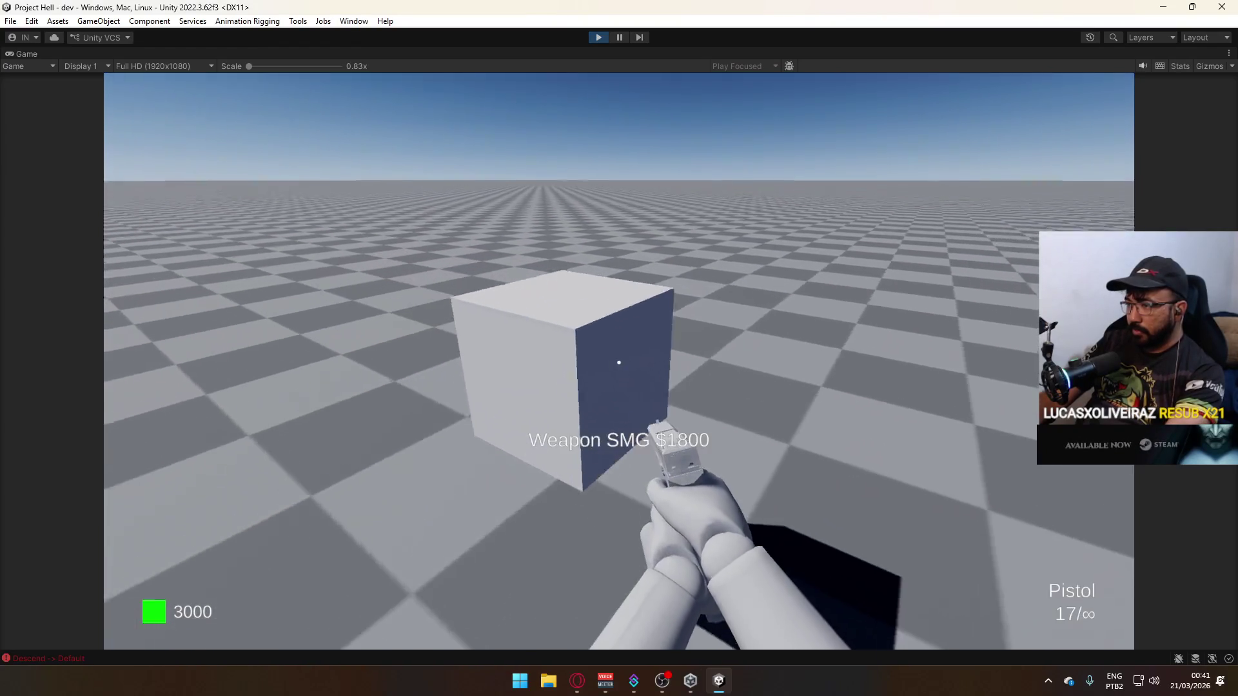
{"action": "key", "text": "e"}
Test-fire the SMG at the wall and sky, reloading in between.
{"action": "key", "text": "s"}
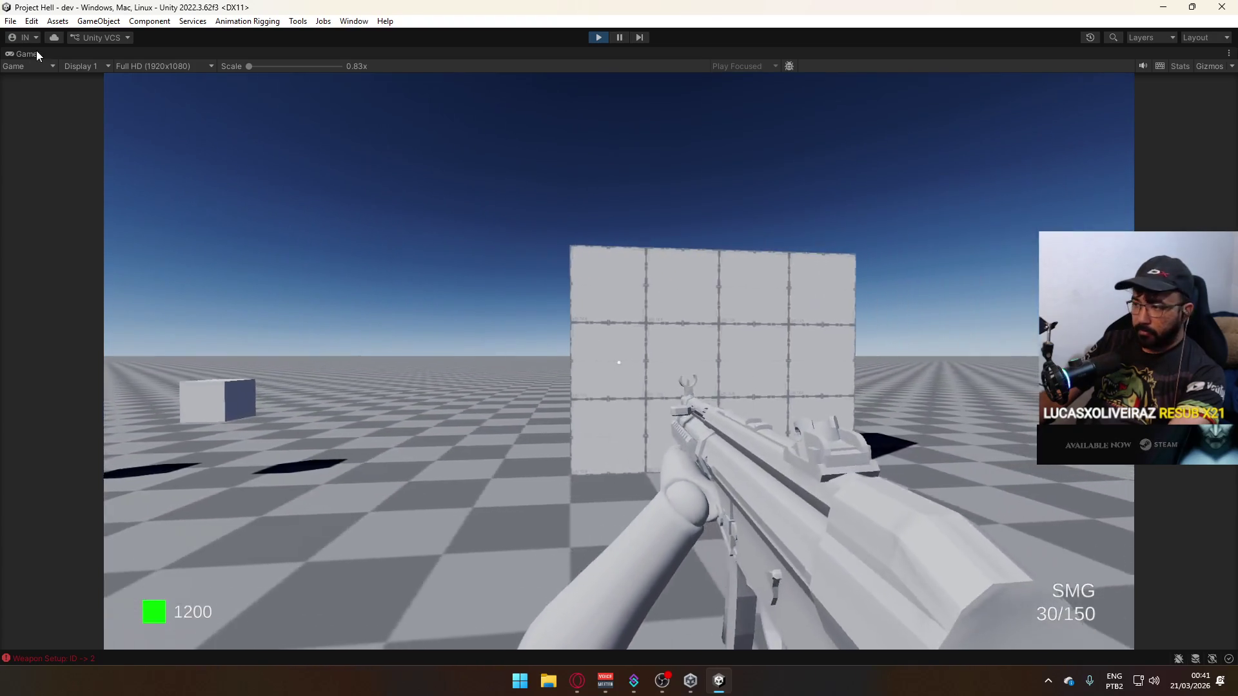
{"action": "left_click", "coordinate": [619, 363]}
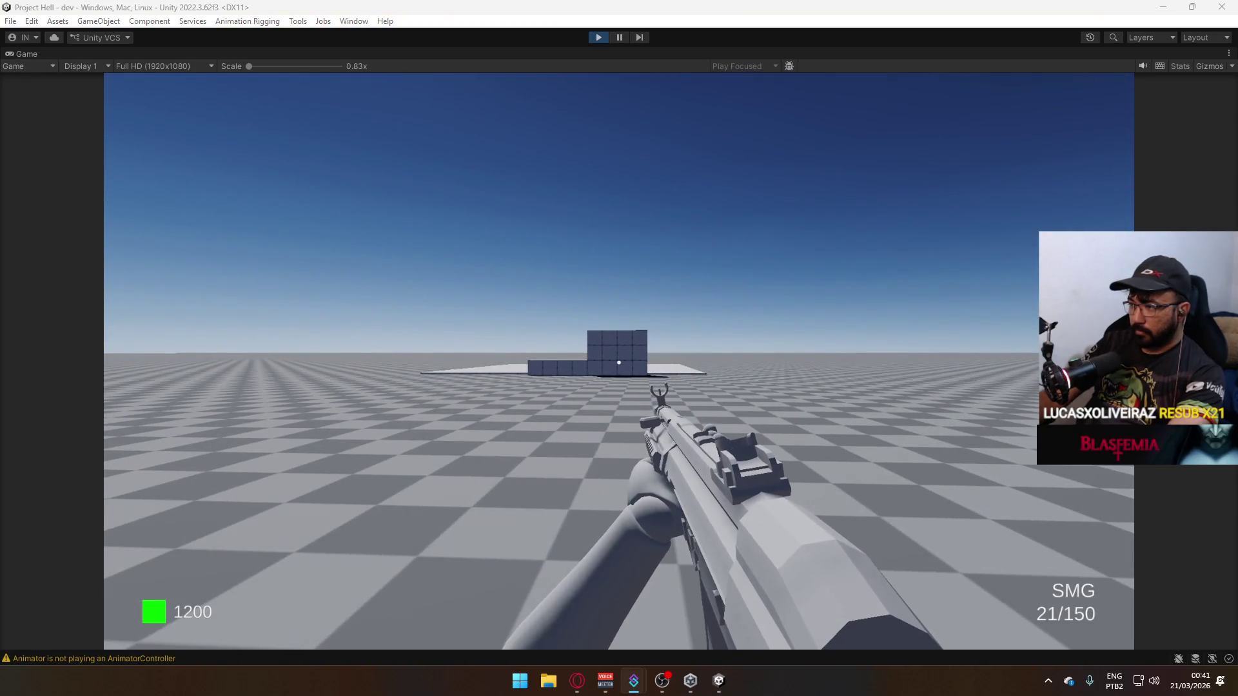
{"action": "left_click", "coordinate": [604, 295]}
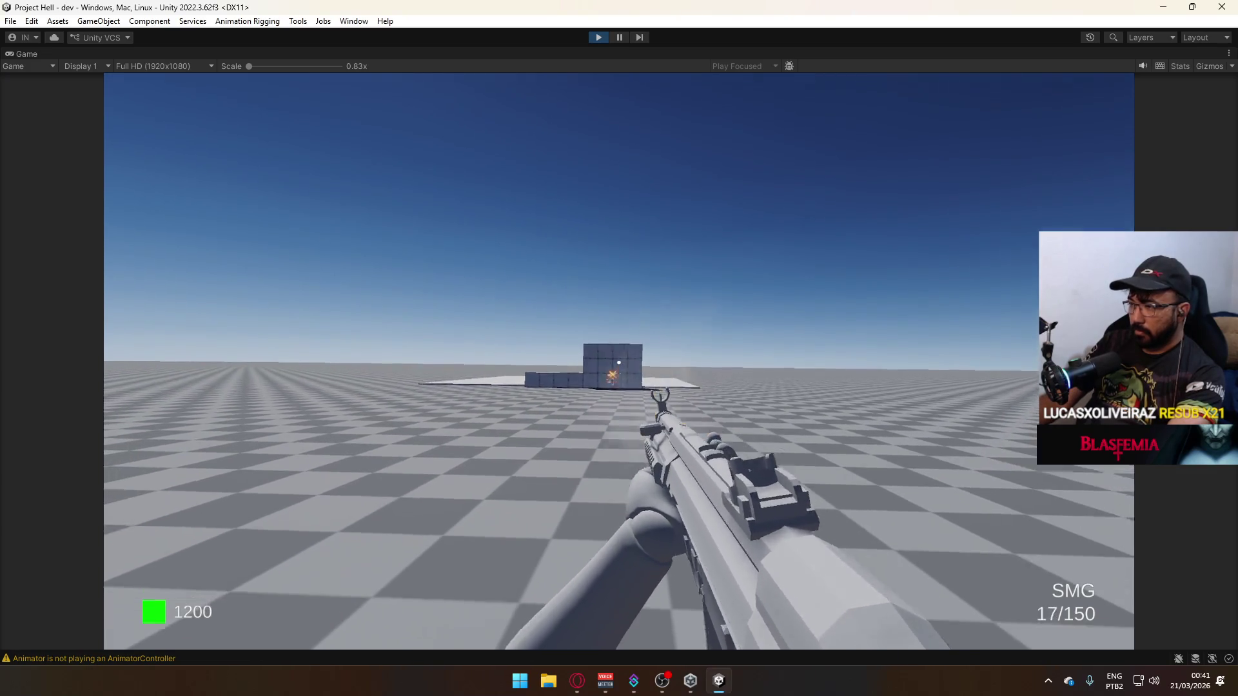
{"action": "key", "text": "r"}
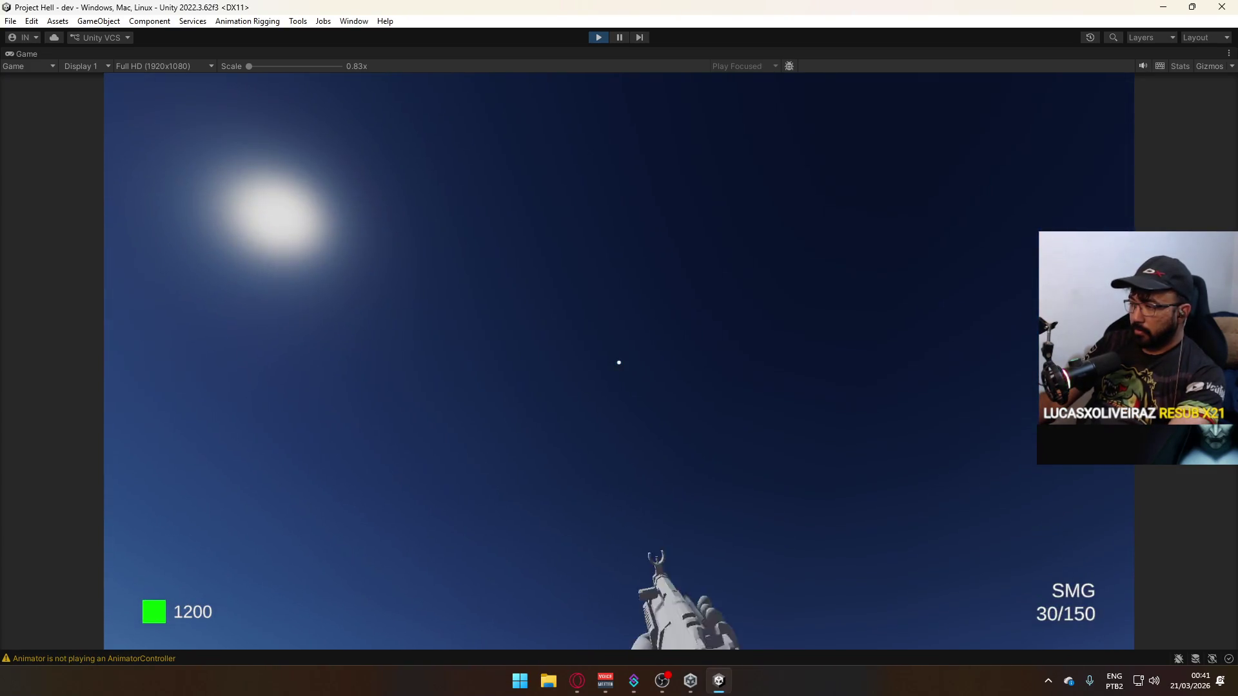
{"action": "left_click", "coordinate": [619, 363]}
{"action": "left_click", "coordinate": [618, 362]}
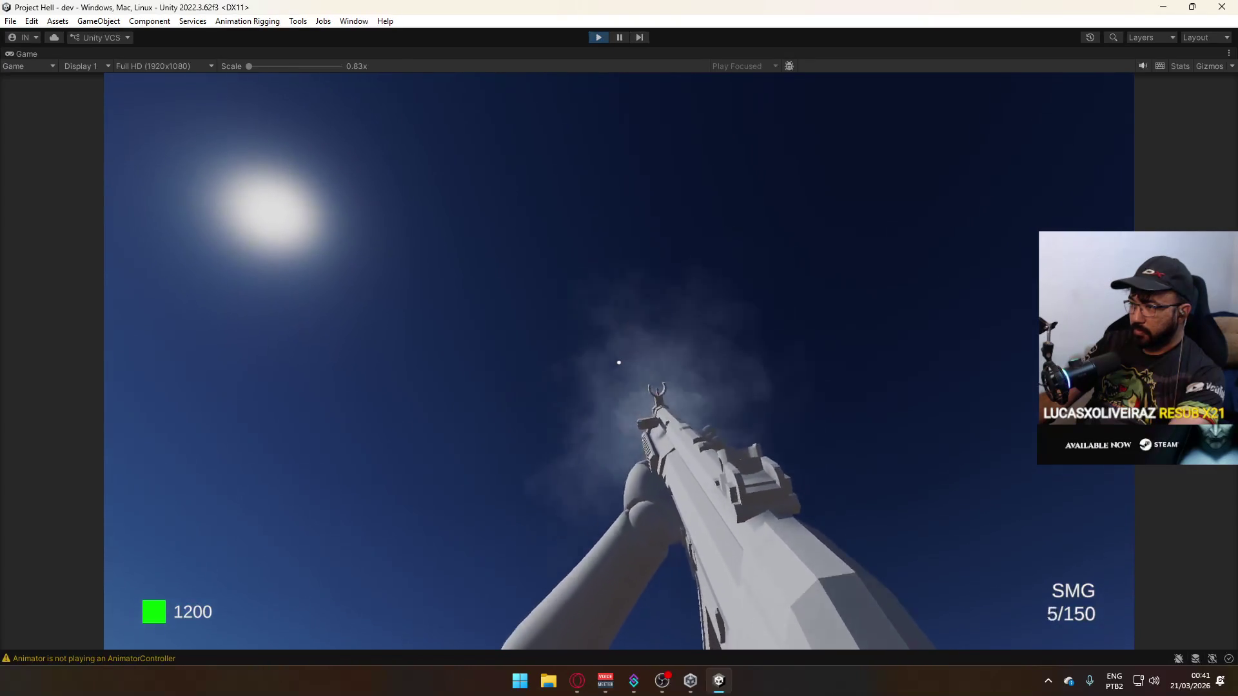
Switch to the pistol, empty it, reload and fire it again.
{"action": "key", "text": "2"}
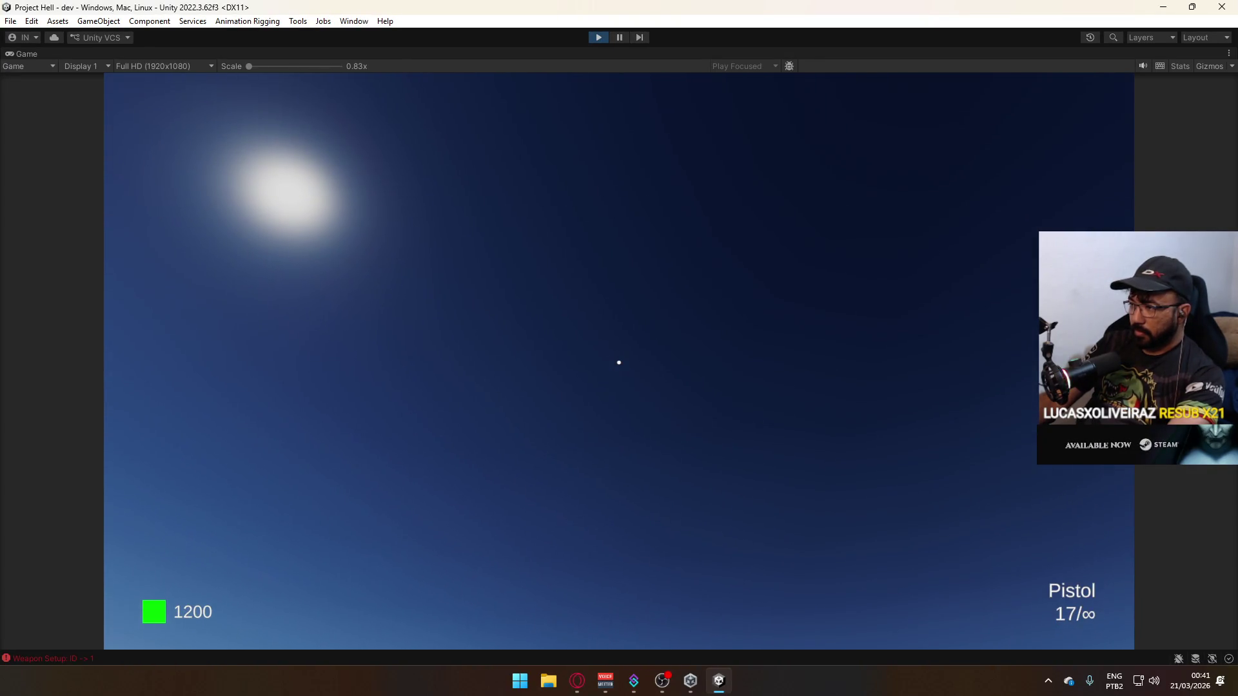
{"action": "left_click", "coordinate": [619, 362]}
{"action": "left_click", "coordinate": [618, 363]}
{"action": "left_click", "coordinate": [618, 363]}
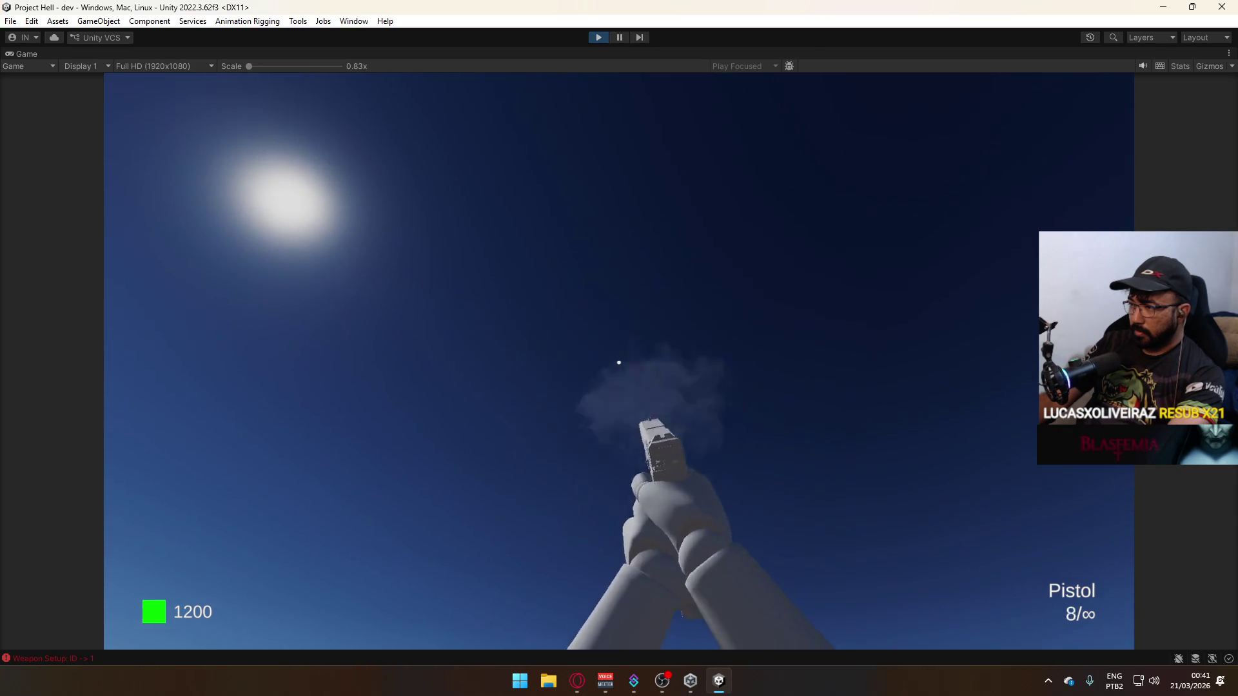
{"action": "left_click", "coordinate": [618, 363]}
{"action": "left_click", "coordinate": [619, 362]}
{"action": "key", "text": "r"}
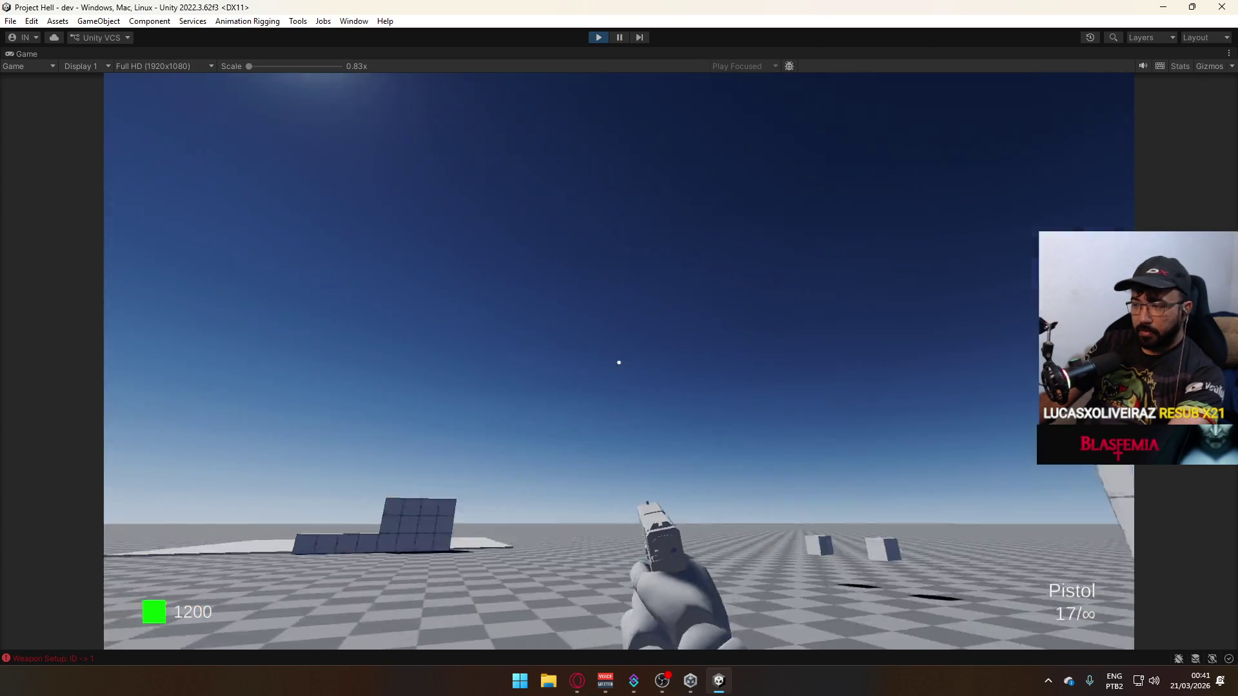
{"action": "left_click", "coordinate": [618, 362]}
{"action": "left_click", "coordinate": [618, 362]}
{"action": "left_click", "coordinate": [618, 362]}
{"action": "left_click", "coordinate": [619, 363]}
{"action": "left_click", "coordinate": [618, 362]}
{"action": "left_click", "coordinate": [619, 363]}
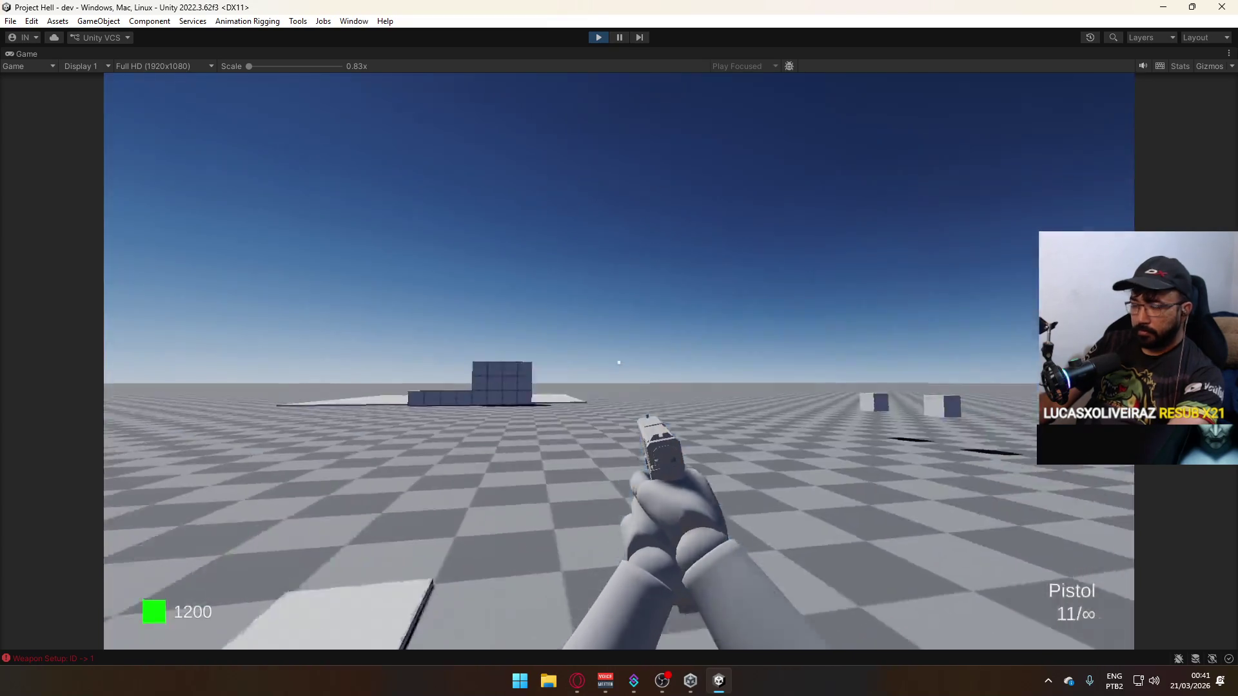
Switch back to the SMG, fire sustained bursts at the wall and reload.
{"action": "key", "text": "2"}
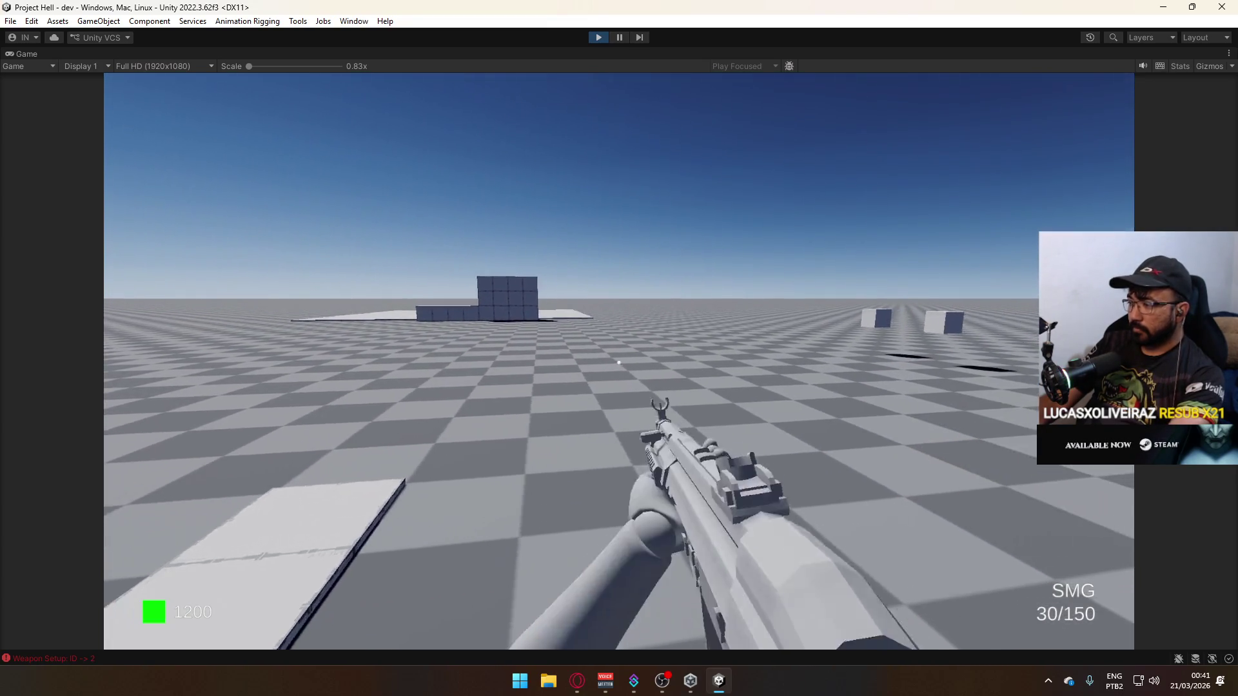
{"action": "left_click_drag", "start_coordinate": [619, 363], "coordinate": [618, 362]}
{"action": "key", "text": "r"}
{"action": "key", "text": "r"}
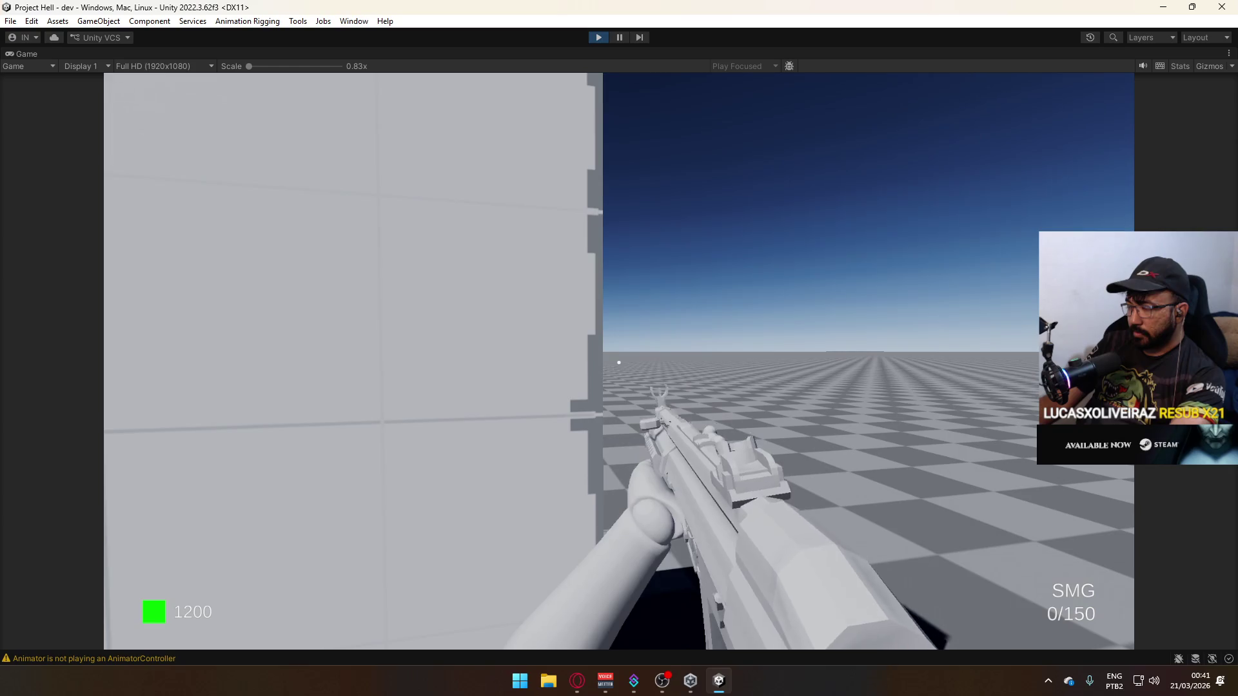
{"action": "left_click_drag", "start_coordinate": [619, 363], "coordinate": [619, 362]}
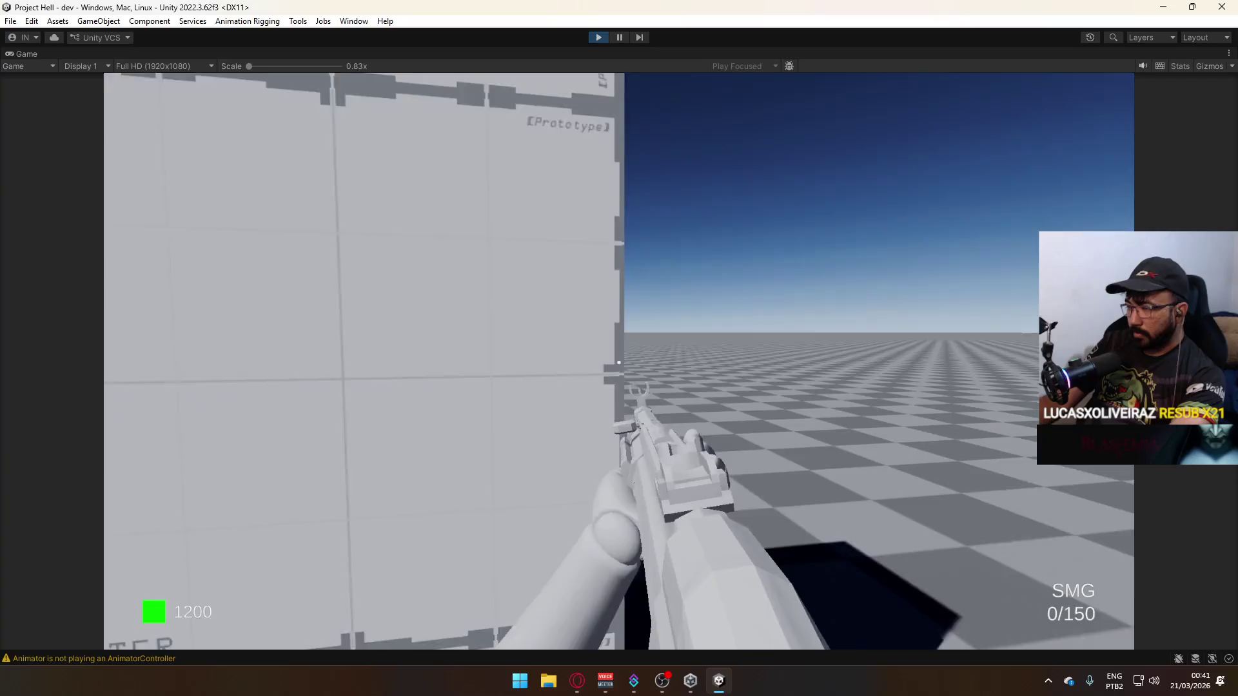
{"action": "key", "text": "s"}
{"action": "key", "text": "r"}
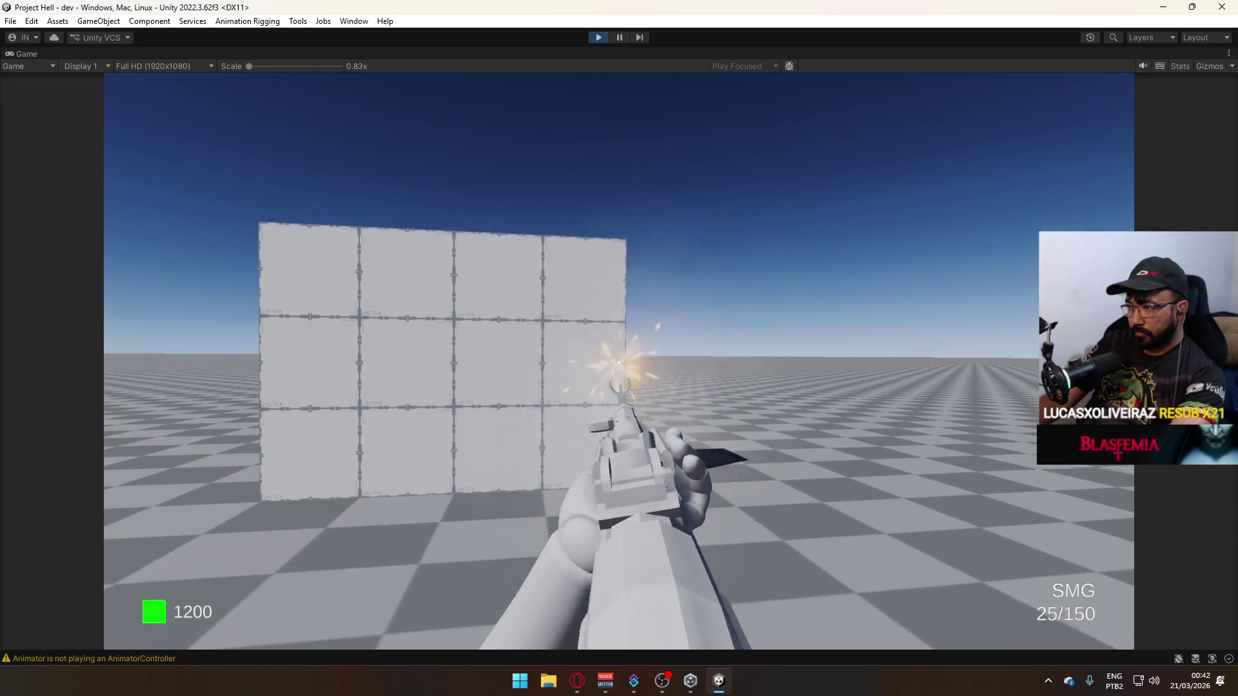
Aim down sights and empty and reload the SMG against the block wall.
{"action": "key", "text": "r"}
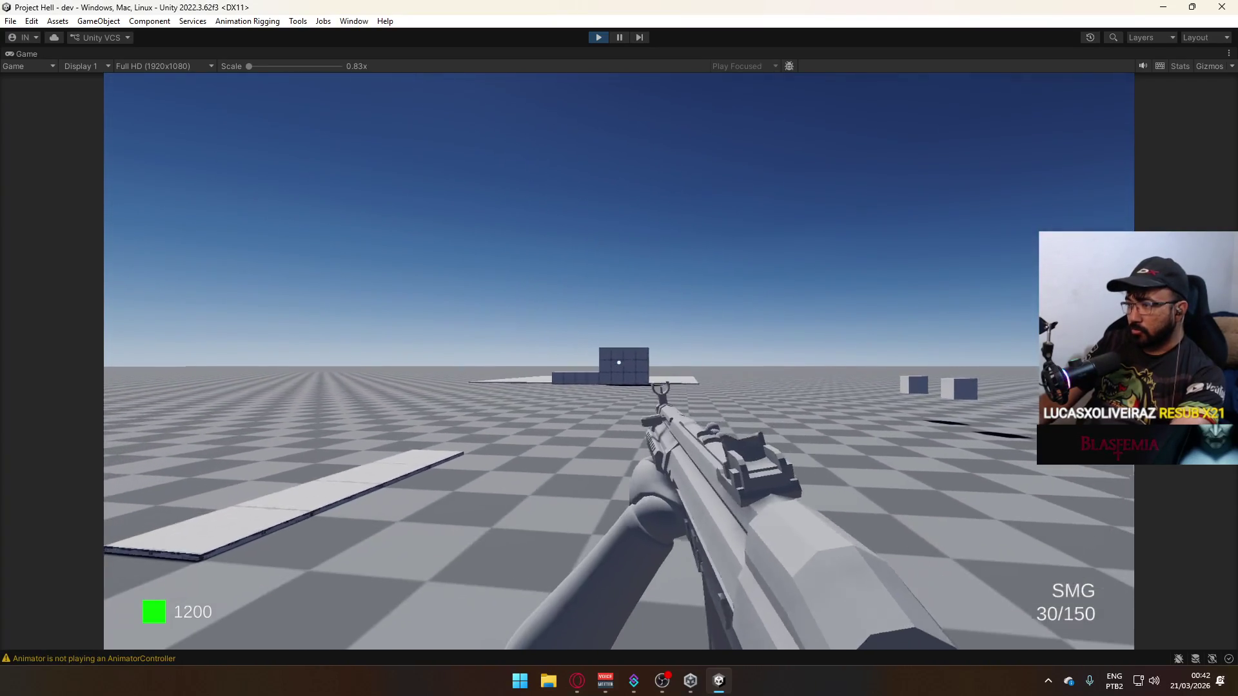
{"action": "right_click", "coordinate": [619, 362]}
{"action": "left_click", "coordinate": [619, 363]}
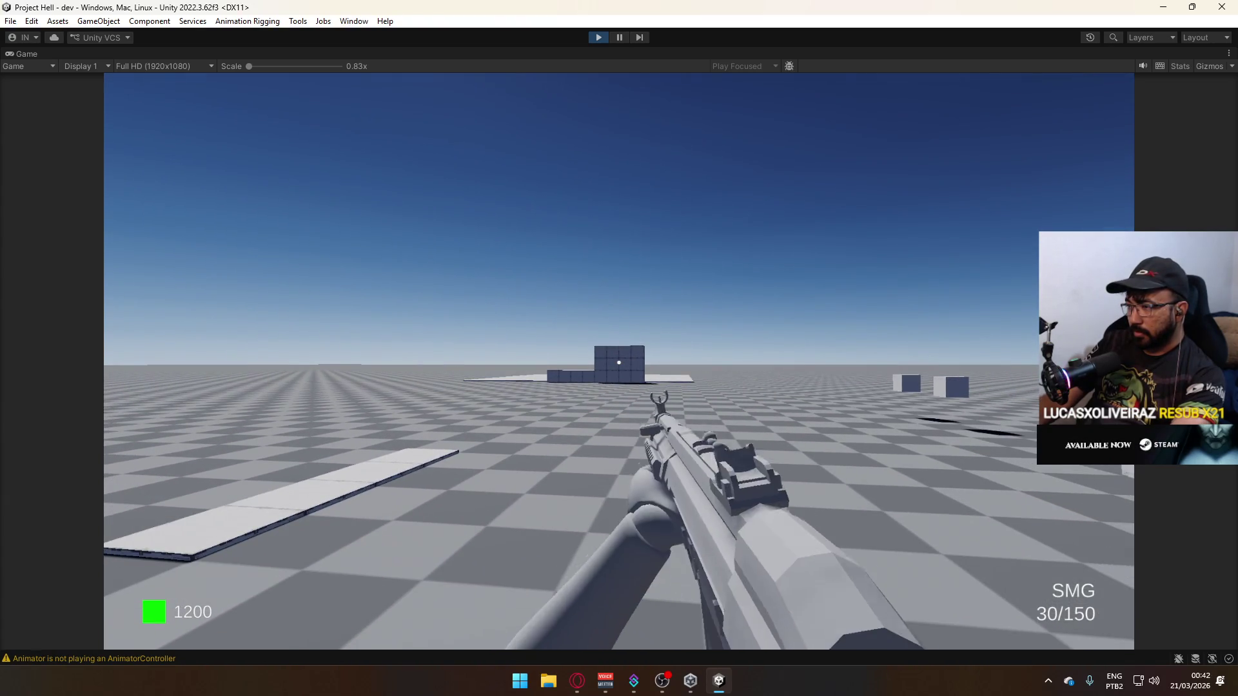
{"action": "left_click_drag", "start_coordinate": [619, 362], "coordinate": [619, 363]}
{"action": "right_click", "coordinate": [619, 362]}
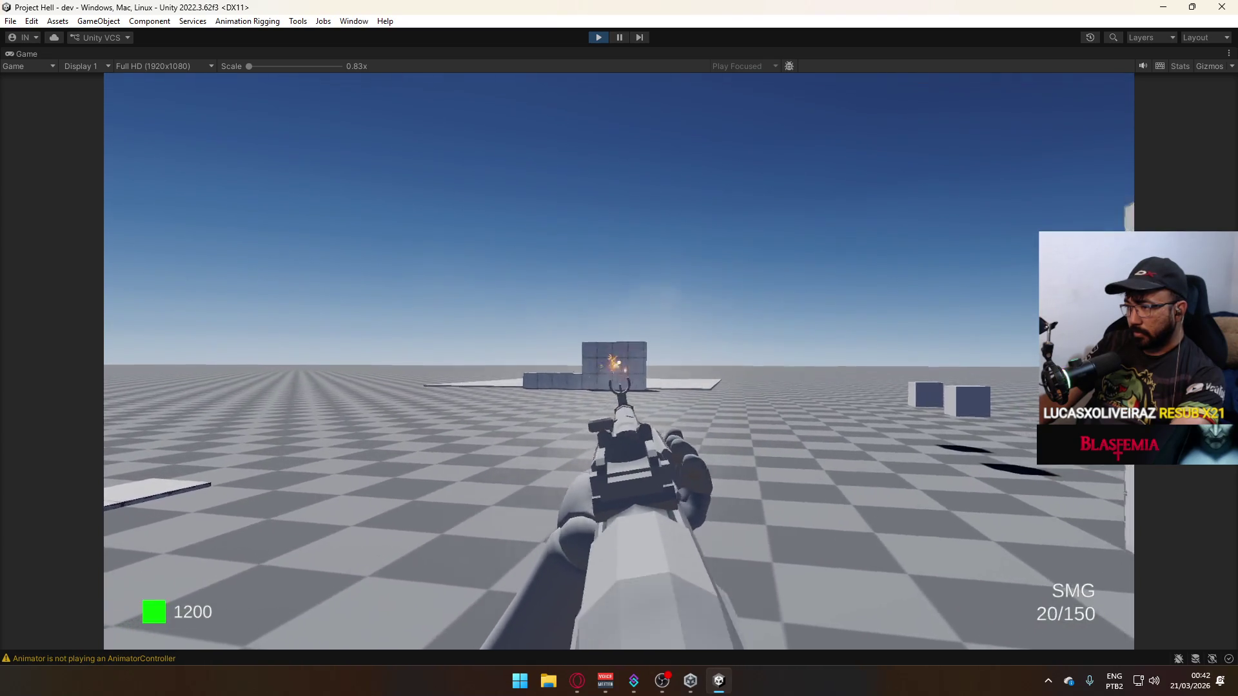
{"action": "key", "text": "r"}
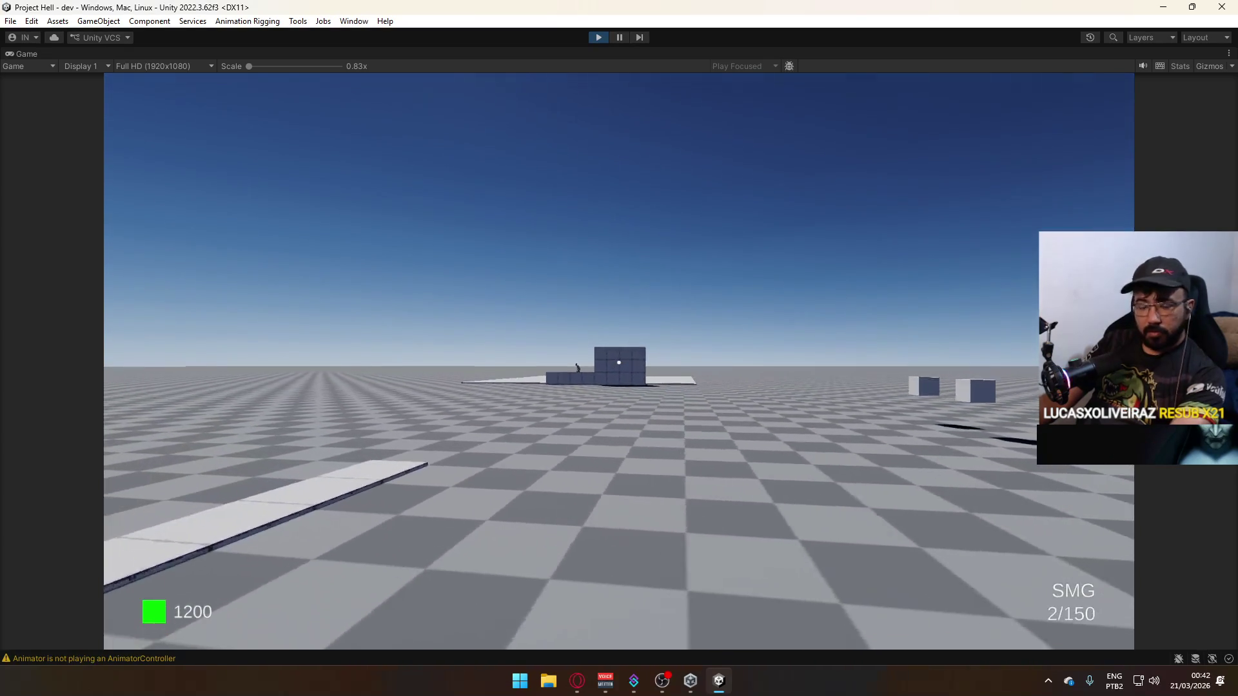
{"action": "left_click_drag", "start_coordinate": [619, 363], "coordinate": [620, 362]}
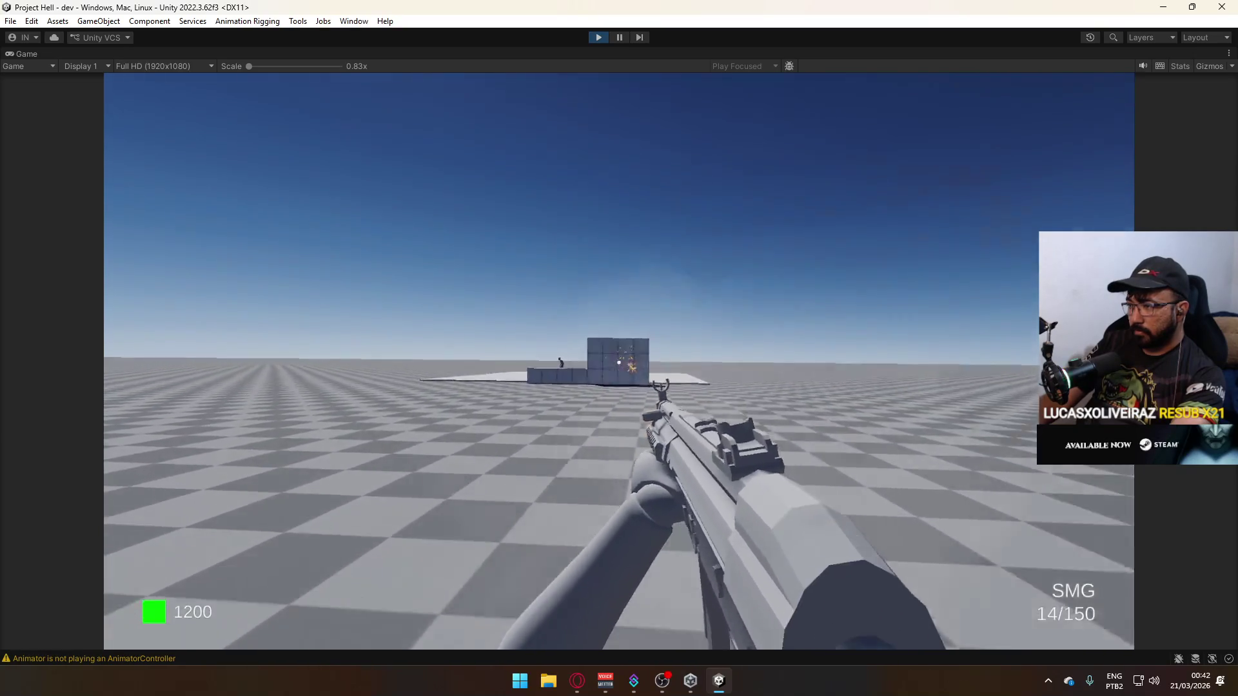
{"action": "key", "text": "r"}
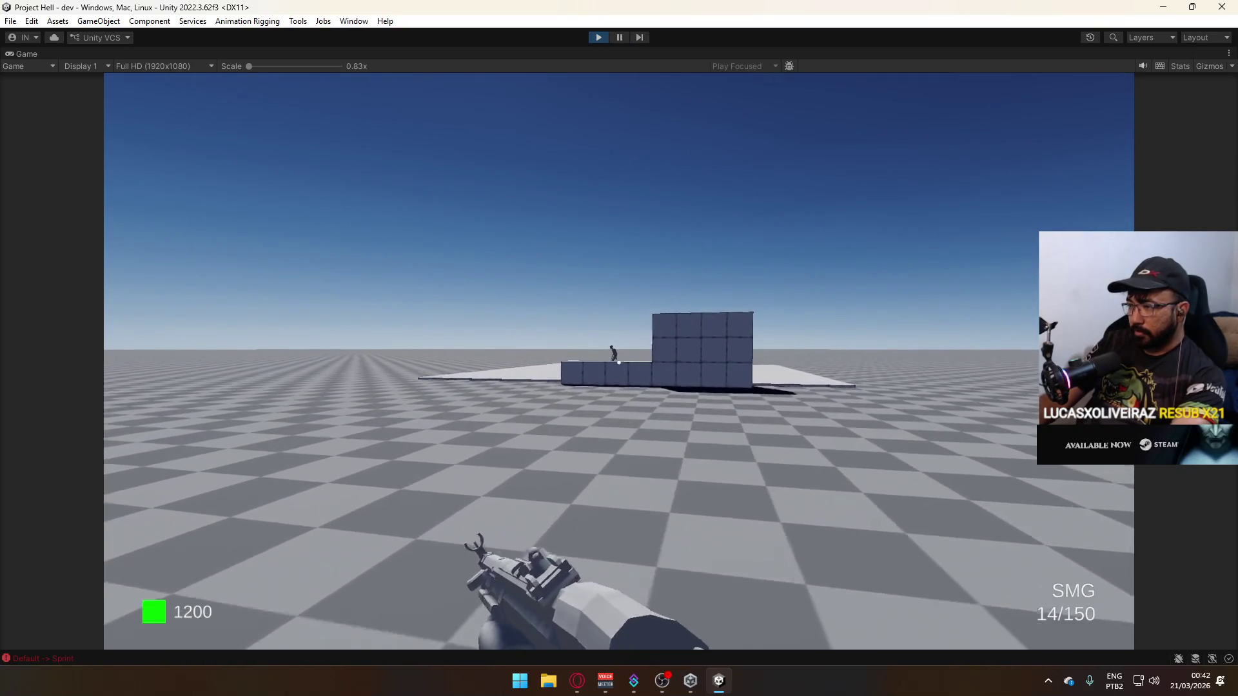
Crouch onto the block firing the SMG, then move onto the white platform and reload.
{"action": "key", "text": "w"}
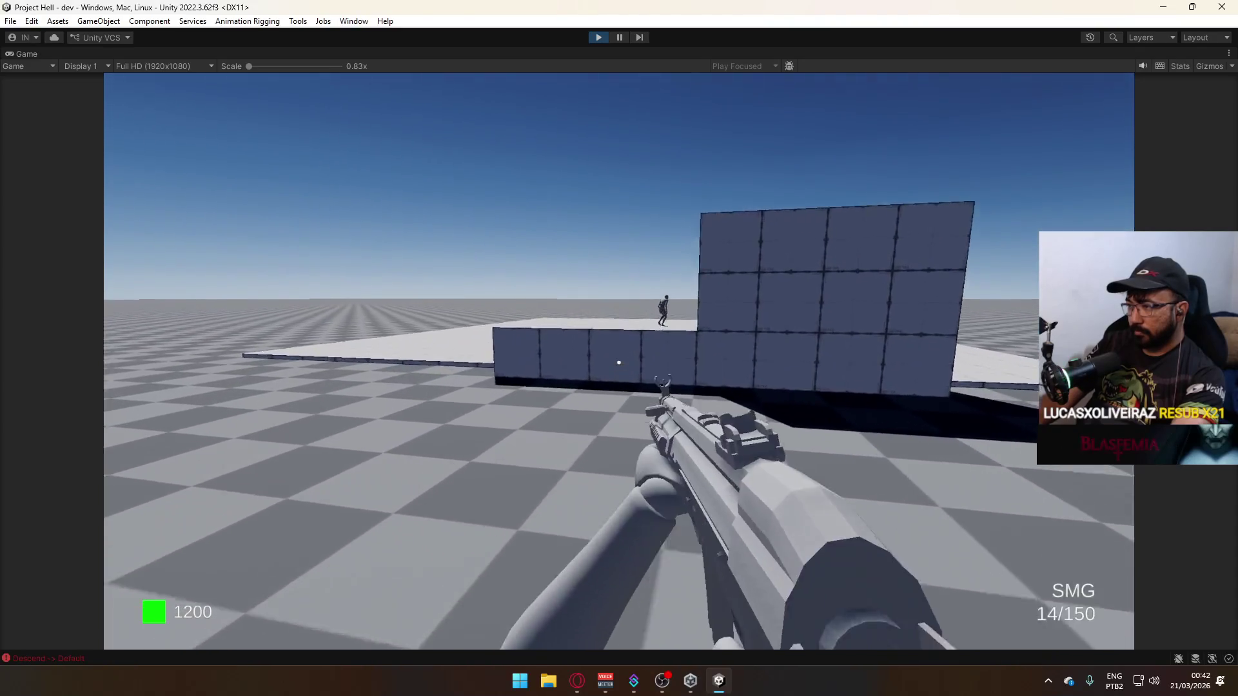
{"action": "key", "text": "space"}
{"action": "key", "text": "ctrl"}
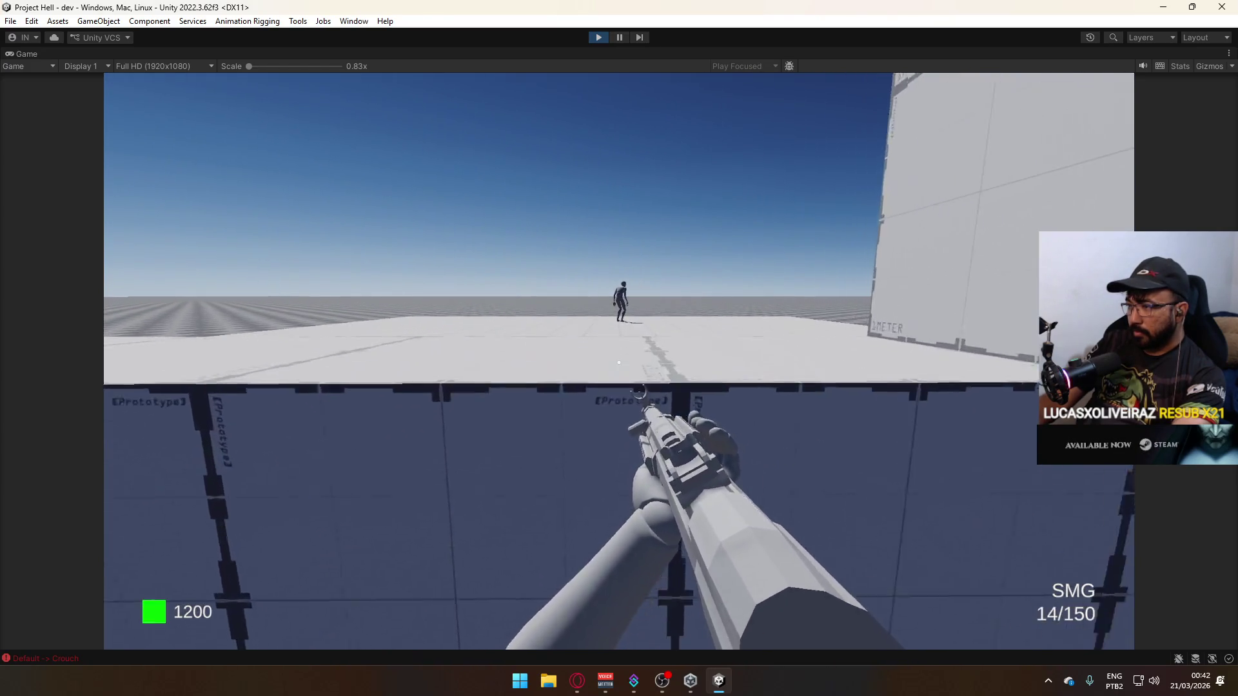
{"action": "left_click_drag", "start_coordinate": [619, 363], "coordinate": [619, 363]}
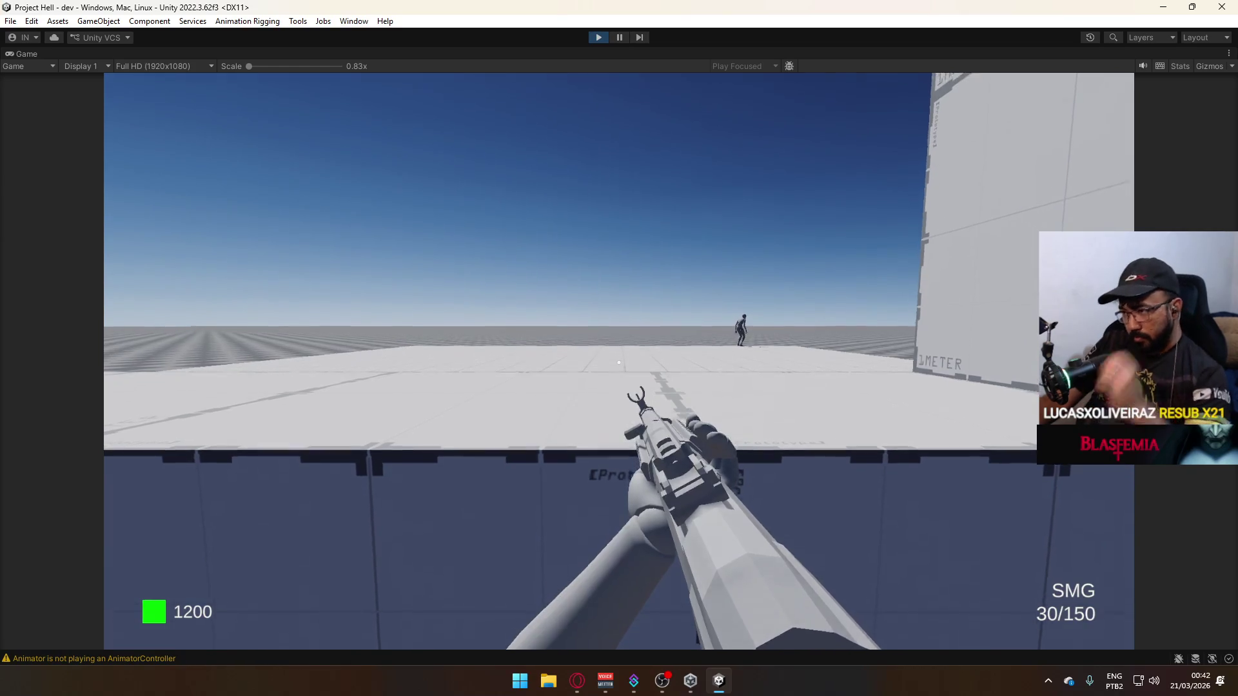
{"action": "left_click_drag", "start_coordinate": [619, 363], "coordinate": [619, 363]}
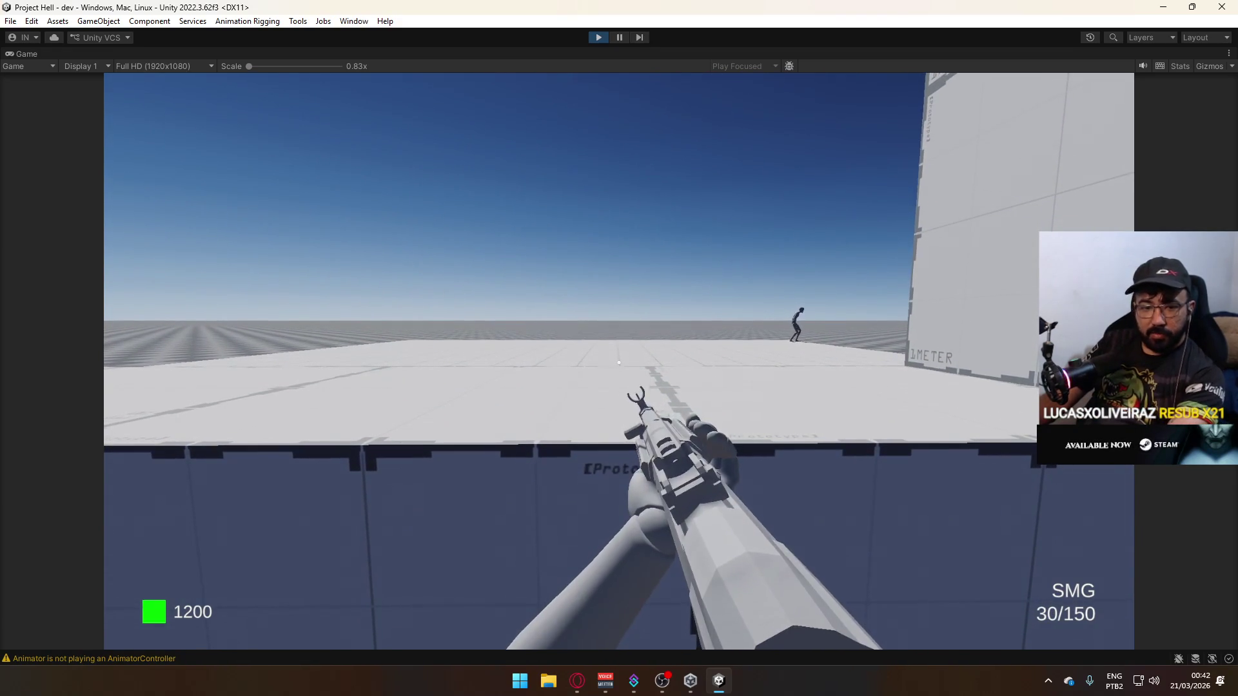
{"action": "key", "text": "s"}
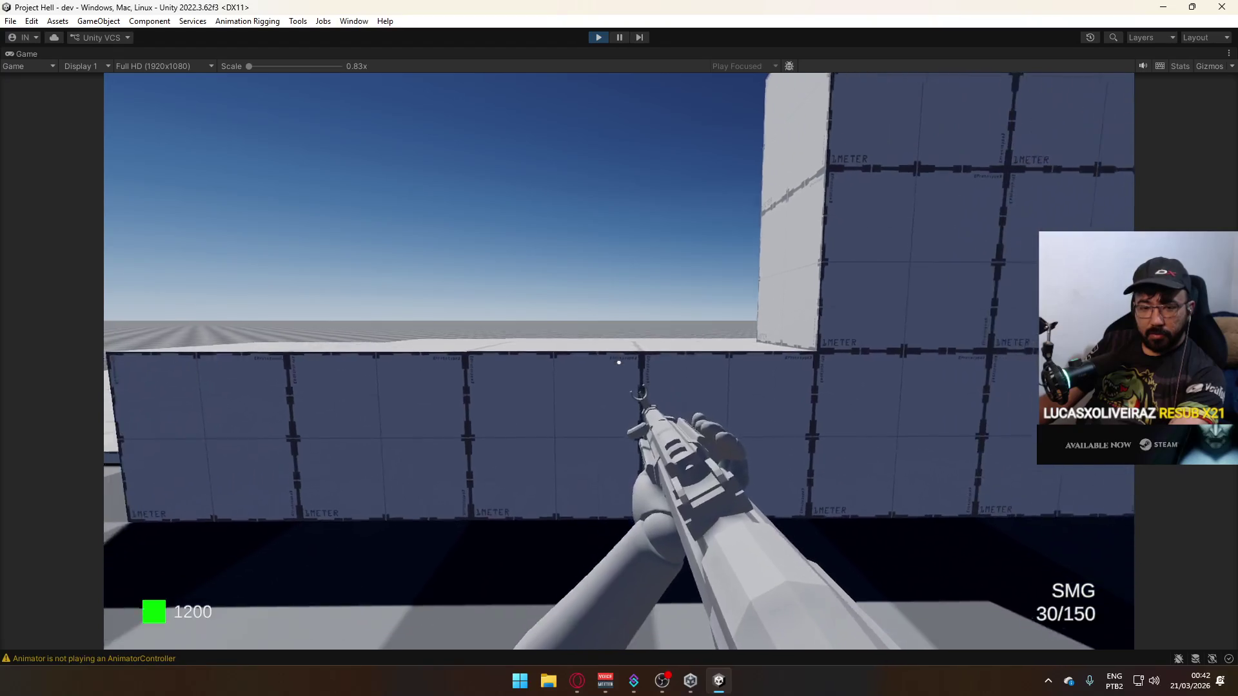
{"action": "key", "text": "space"}
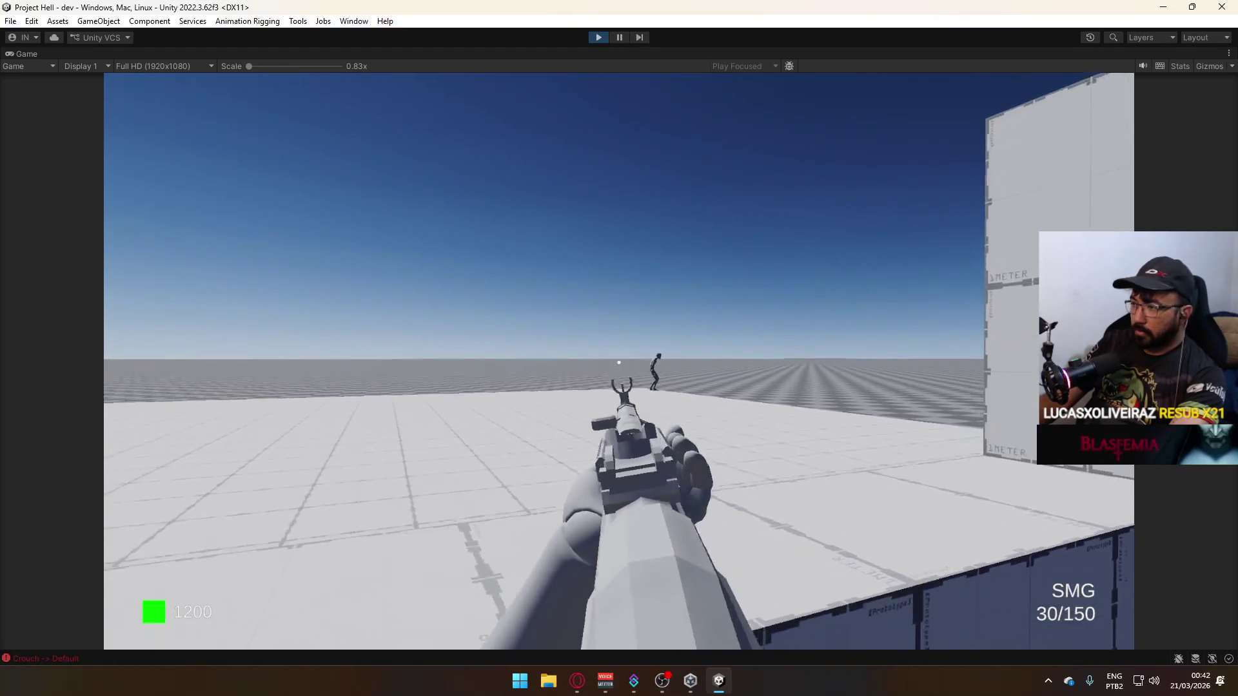
{"action": "left_click_drag", "start_coordinate": [619, 362], "coordinate": [620, 362]}
{"action": "key", "text": "r"}
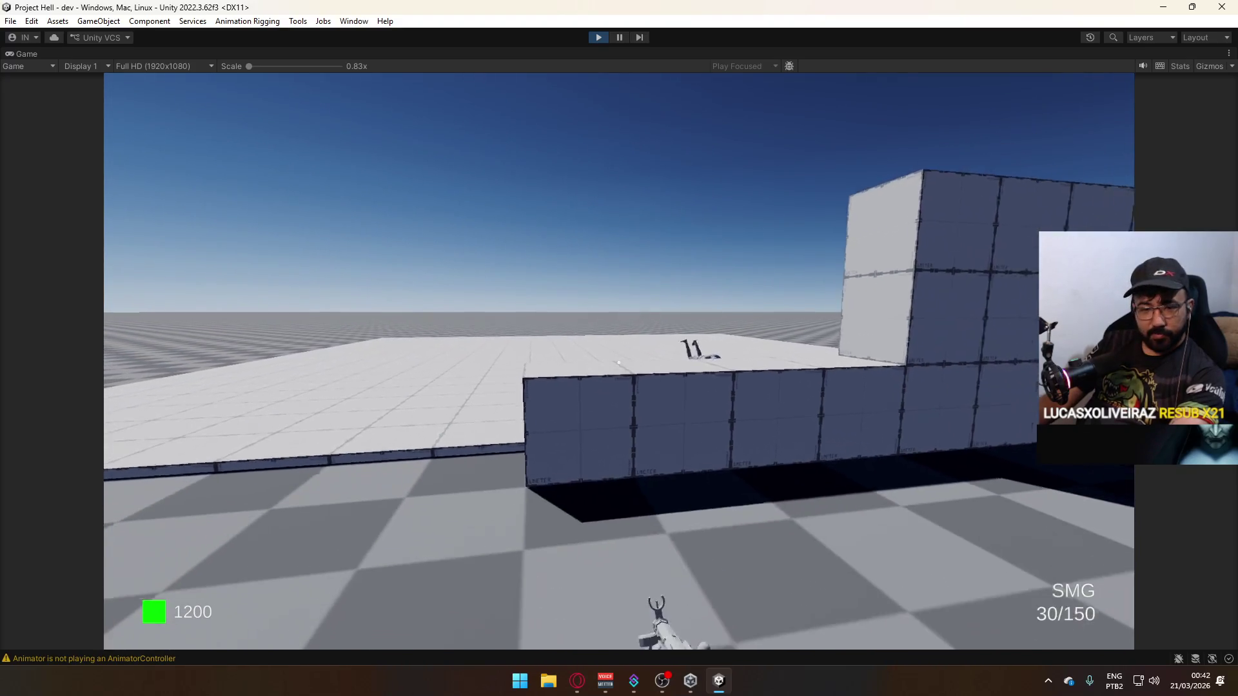
Sprint onto the checker floor firing, switch to the pistol, fire it and stop the play test.
{"action": "key", "text": "shift+w"}
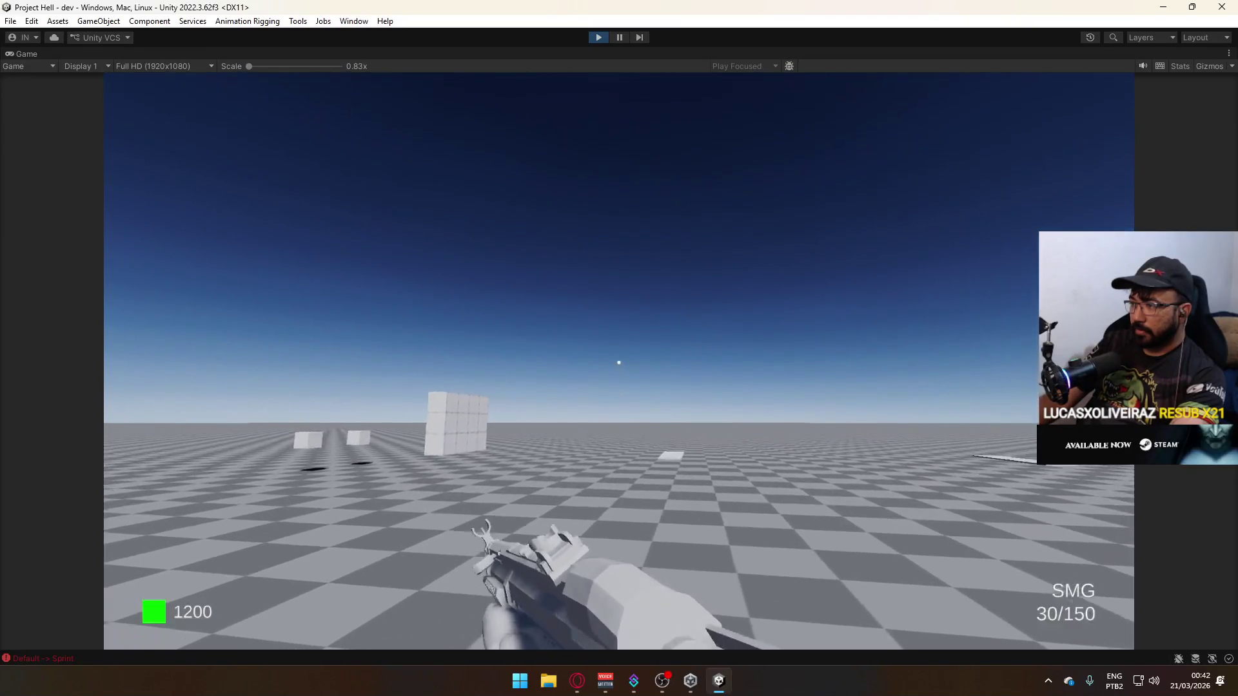
{"action": "left_click_drag", "start_coordinate": [619, 362], "coordinate": [619, 362]}
{"action": "key", "text": "1"}
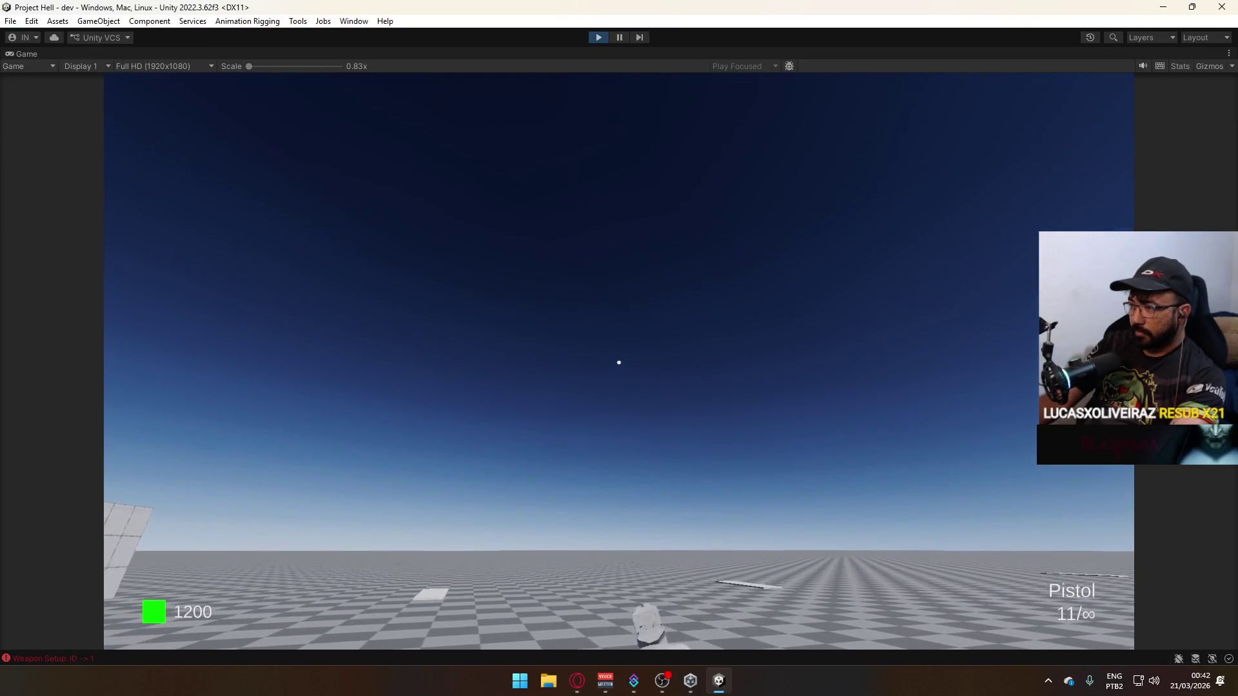
{"action": "left_click", "coordinate": [619, 363]}
{"action": "left_click", "coordinate": [619, 363]}
{"action": "left_click", "coordinate": [619, 363]}
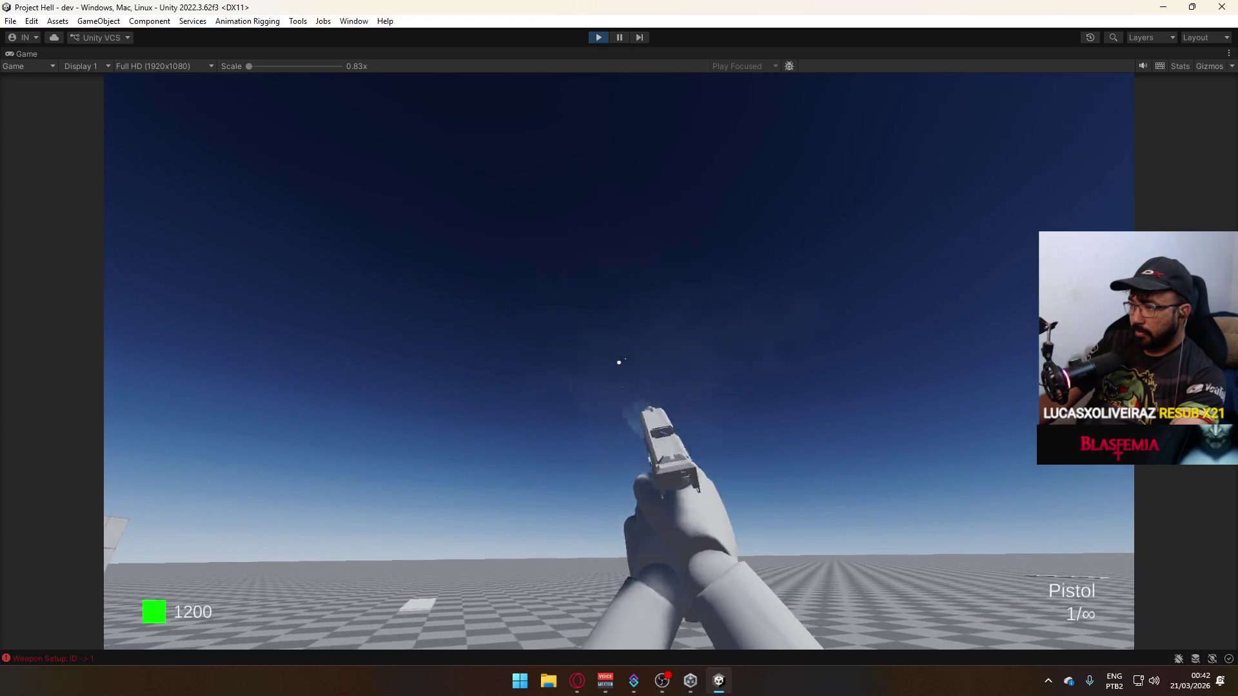
{"action": "key", "text": "super"}
{"action": "left_click", "coordinate": [641, 23]}
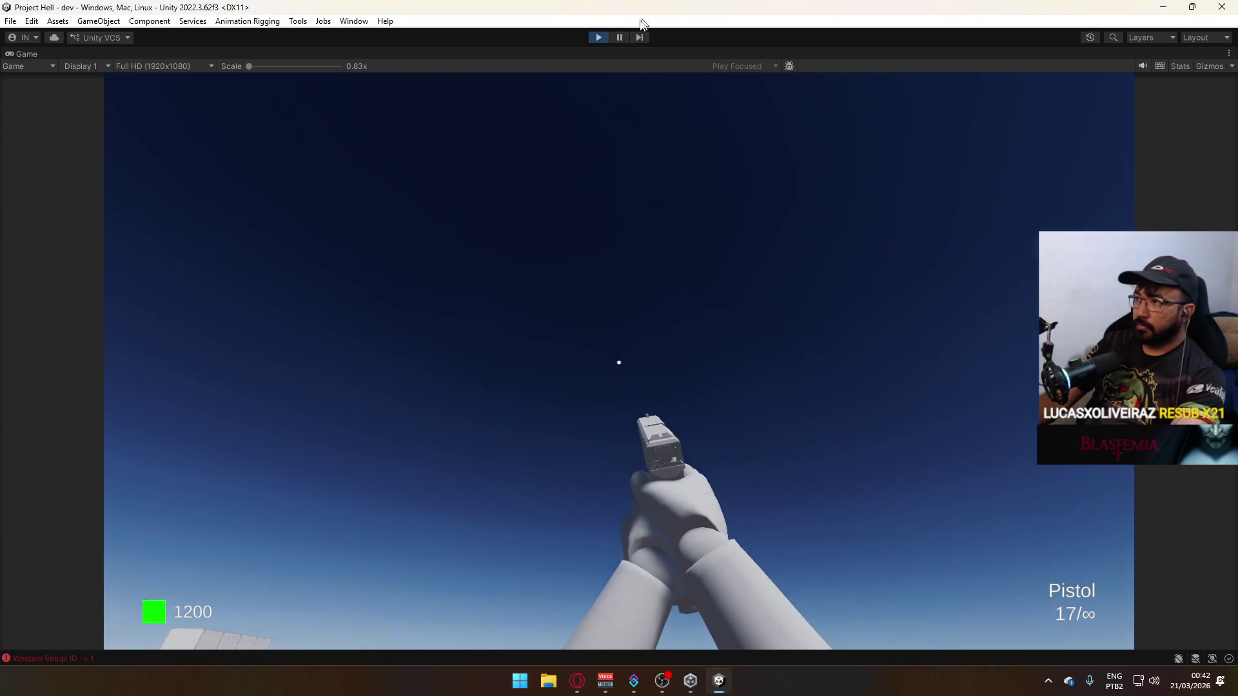
{"action": "left_click", "coordinate": [606, 39]}
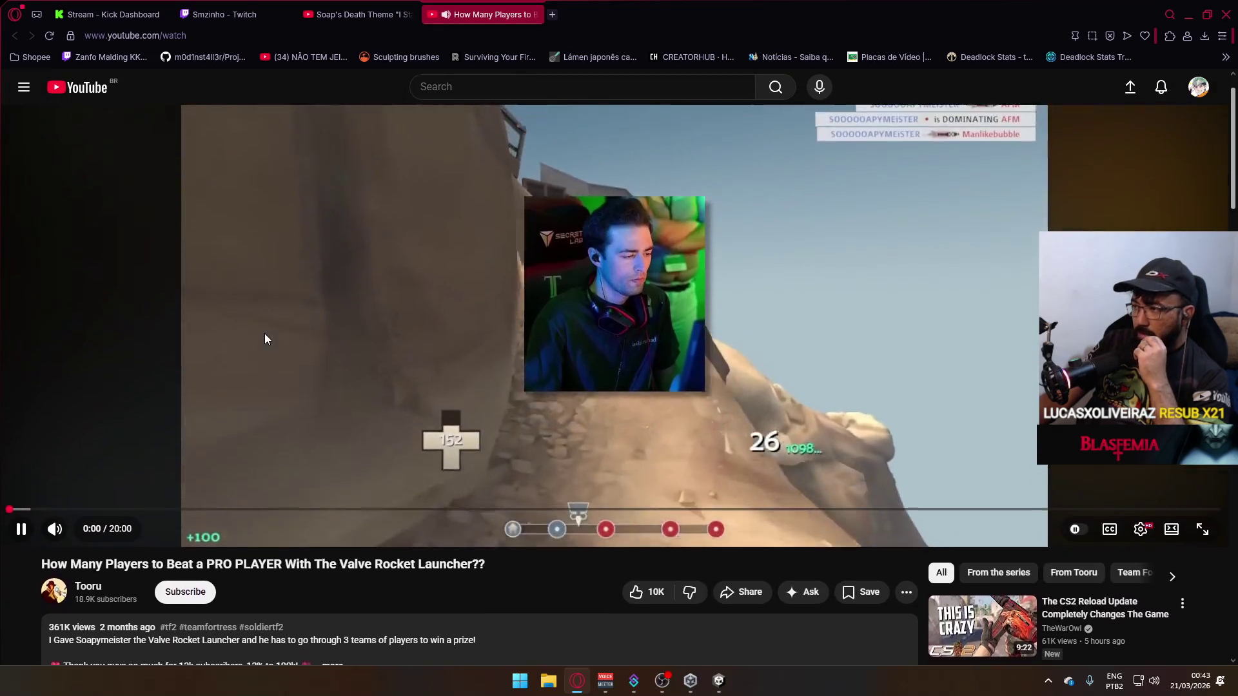
Pause, resume and re-pause the Valve Rocket Launcher video at 0:30, then open YouTube home in a new tab.
{"action": "left_click", "coordinate": [852, 415]}
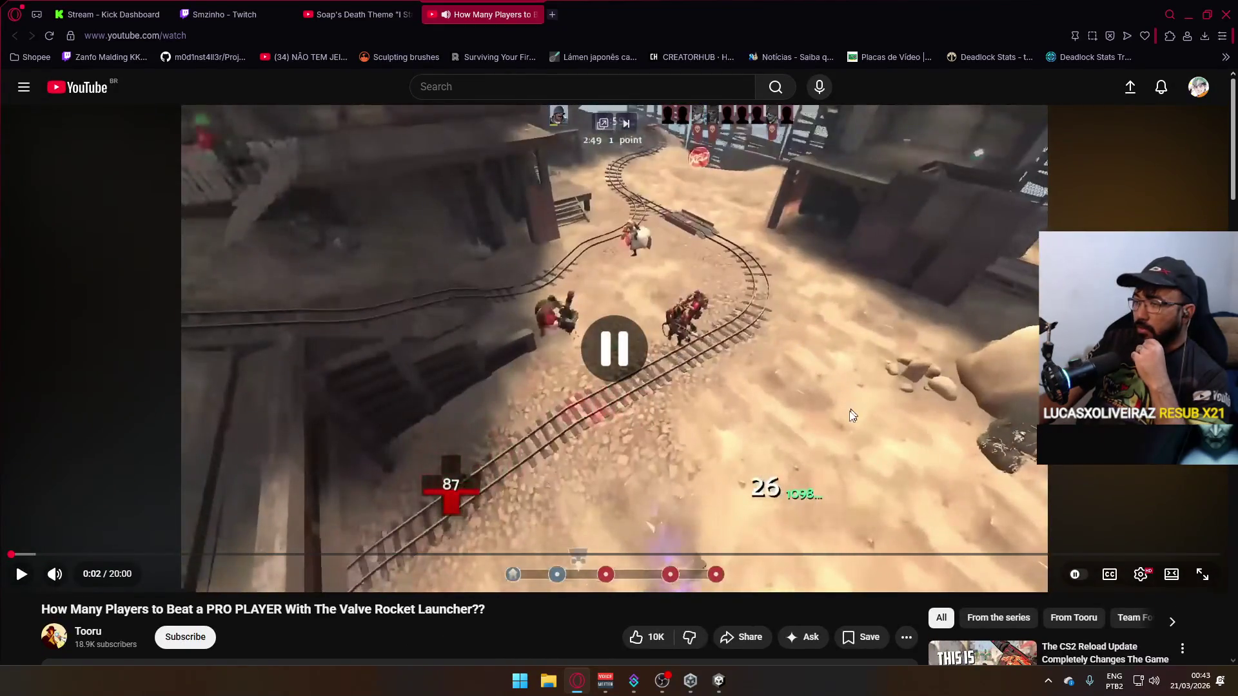
{"action": "left_click", "coordinate": [804, 451]}
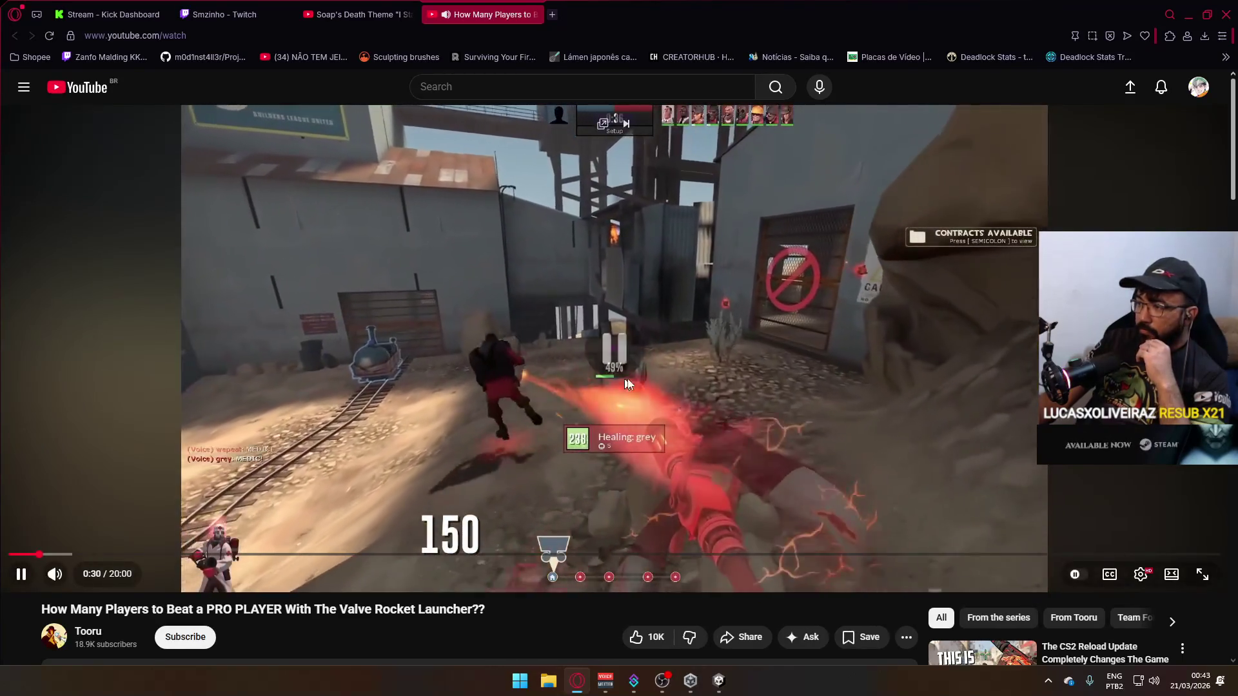
{"action": "left_click", "coordinate": [795, 450]}
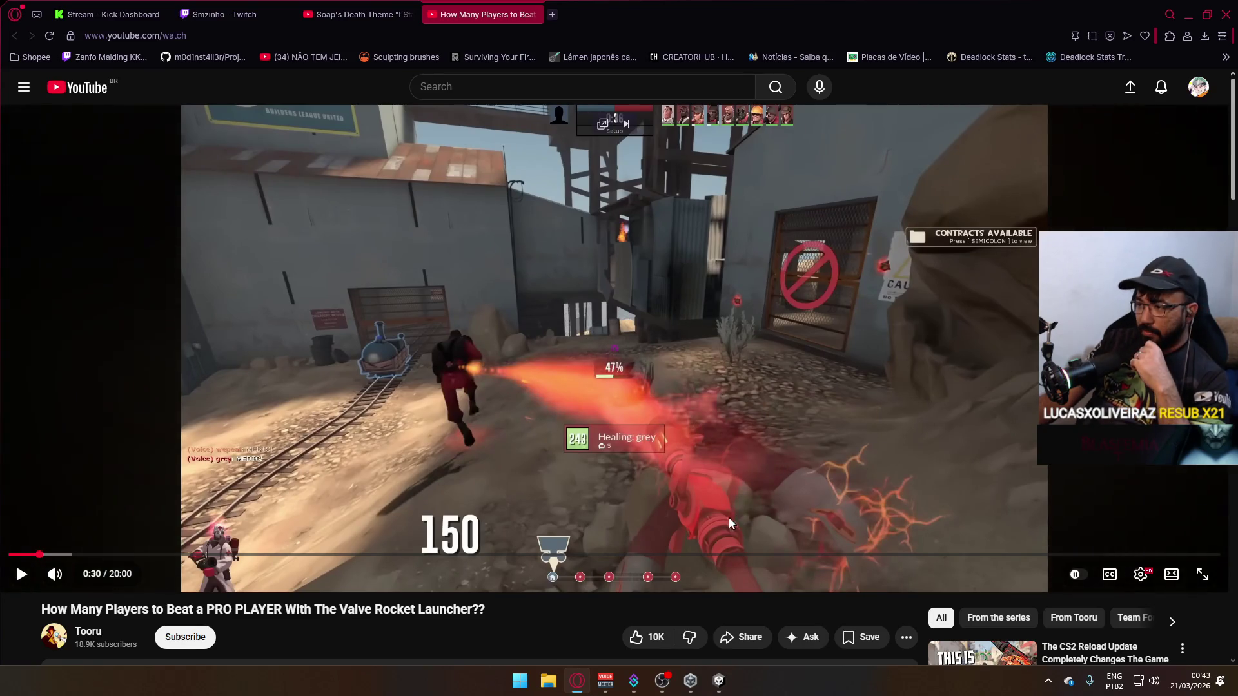
{"action": "right_click", "coordinate": [74, 96]}
{"action": "left_click", "coordinate": [110, 107]}
Search 'team fortress 2 montage' and play the 3100+ hours Spy gameplay video full screen.
{"action": "left_click", "coordinate": [601, 12]}
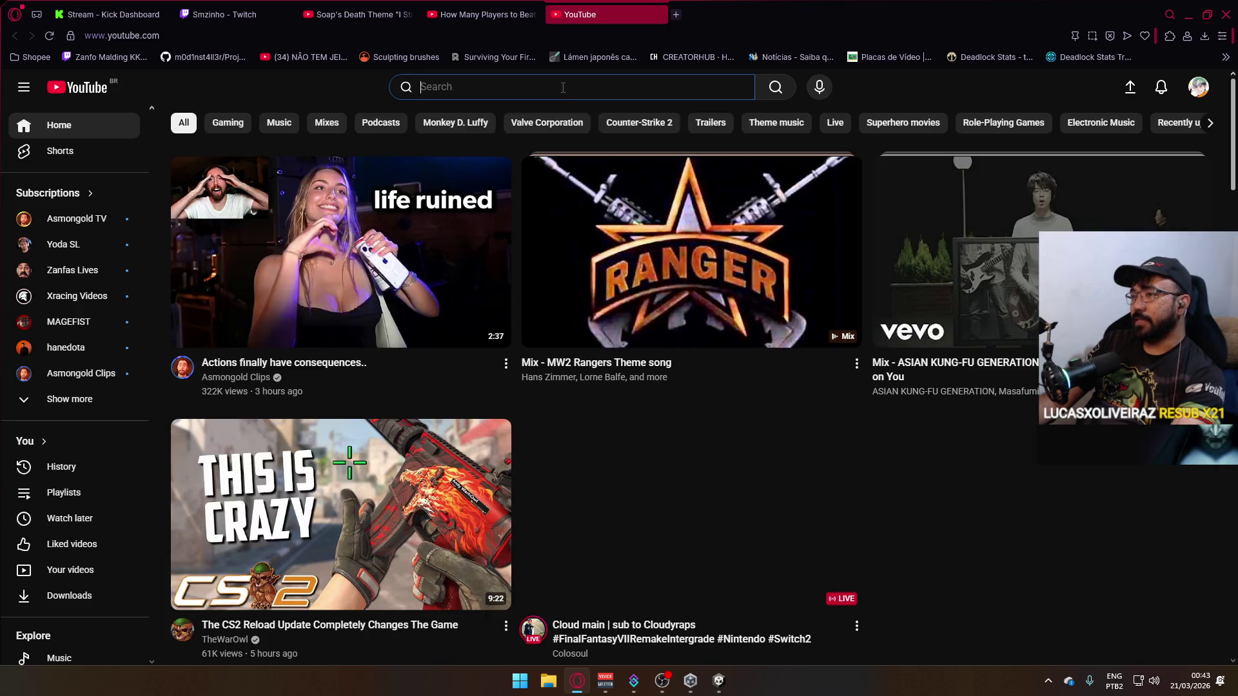
{"action": "left_click", "coordinate": [568, 89]}
{"action": "type", "text": "team fortress 2 mo"}
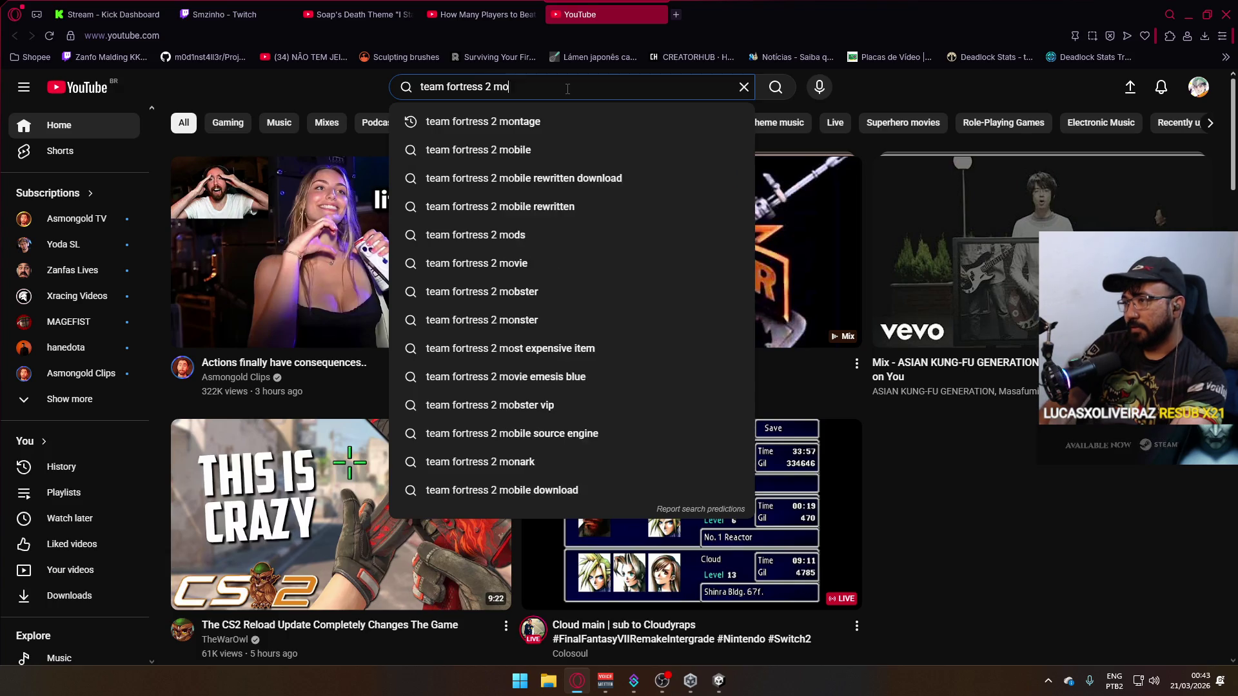
{"action": "key", "text": "Down"}
{"action": "key", "text": "Return"}
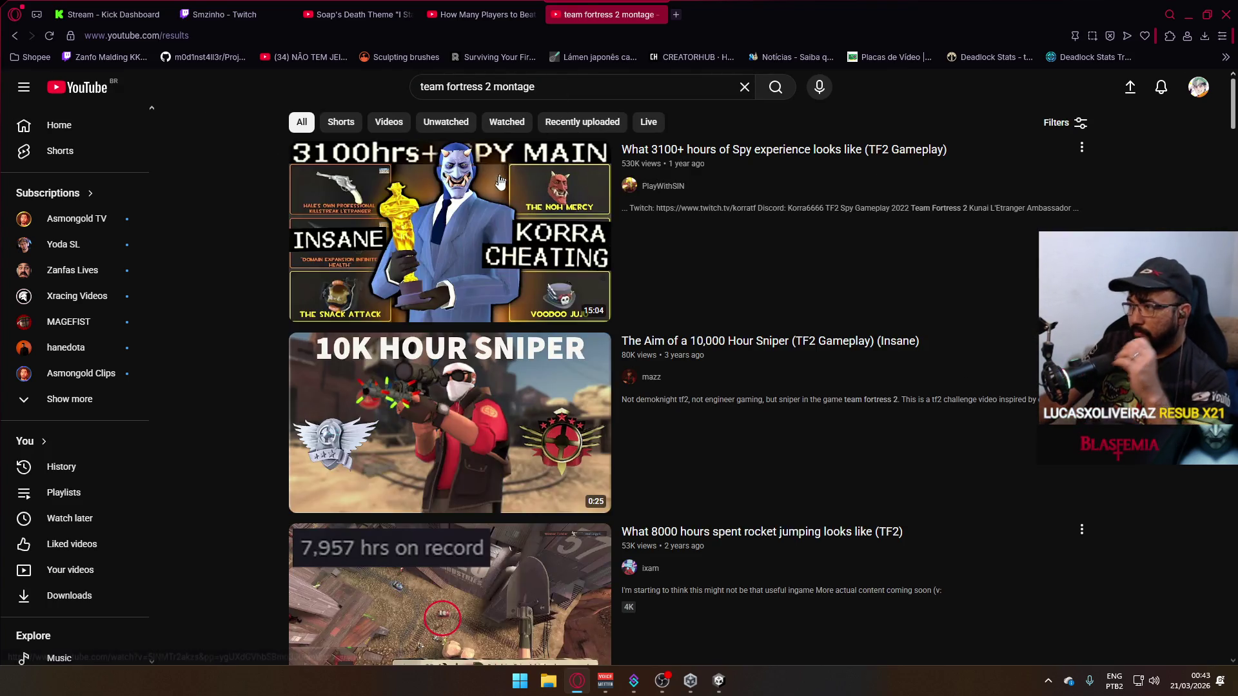
{"action": "left_click", "coordinate": [779, 342]}
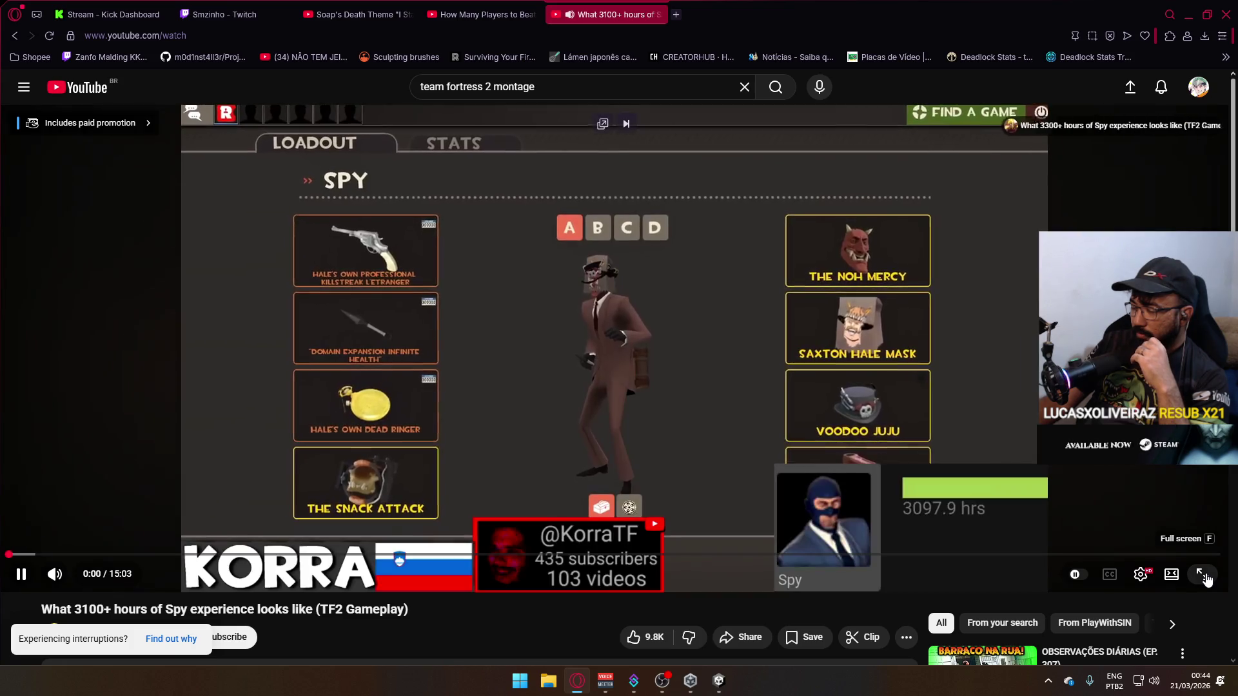
{"action": "left_click", "coordinate": [1203, 575]}
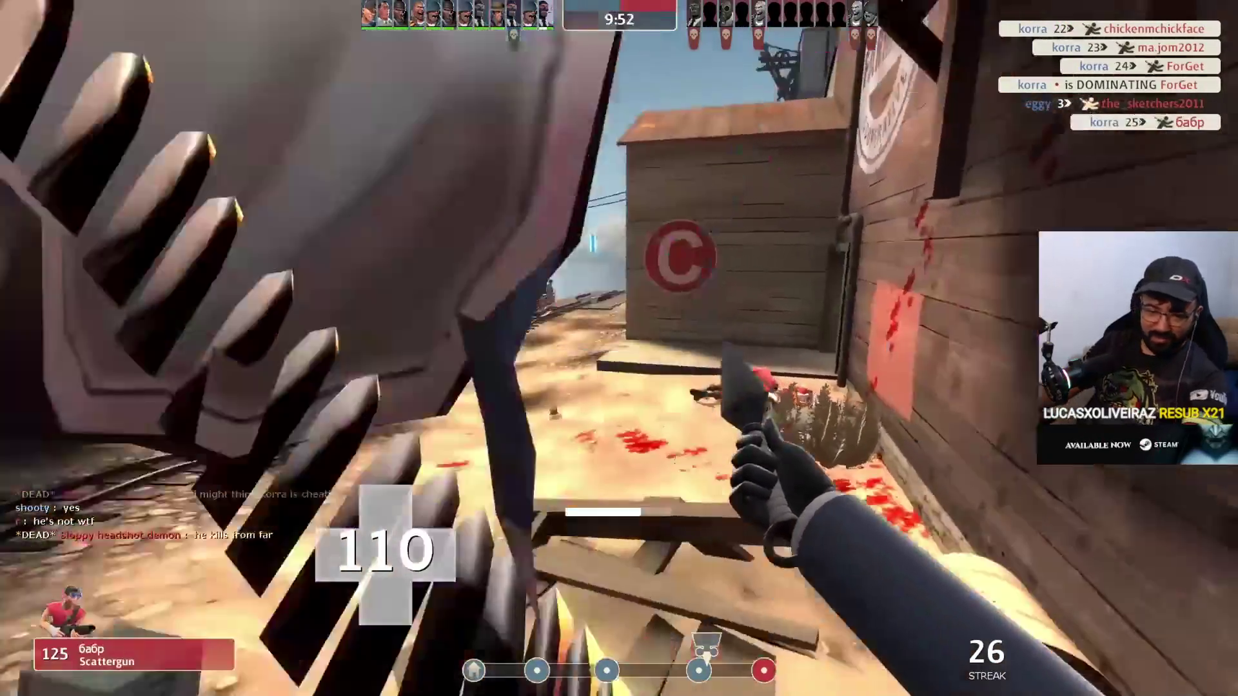
Exit full screen, pause the Spy gameplay video at 3:56, and close its tab.
{"action": "mouse_move", "coordinate": [335, 672]}
{"action": "key", "text": "Escape"}
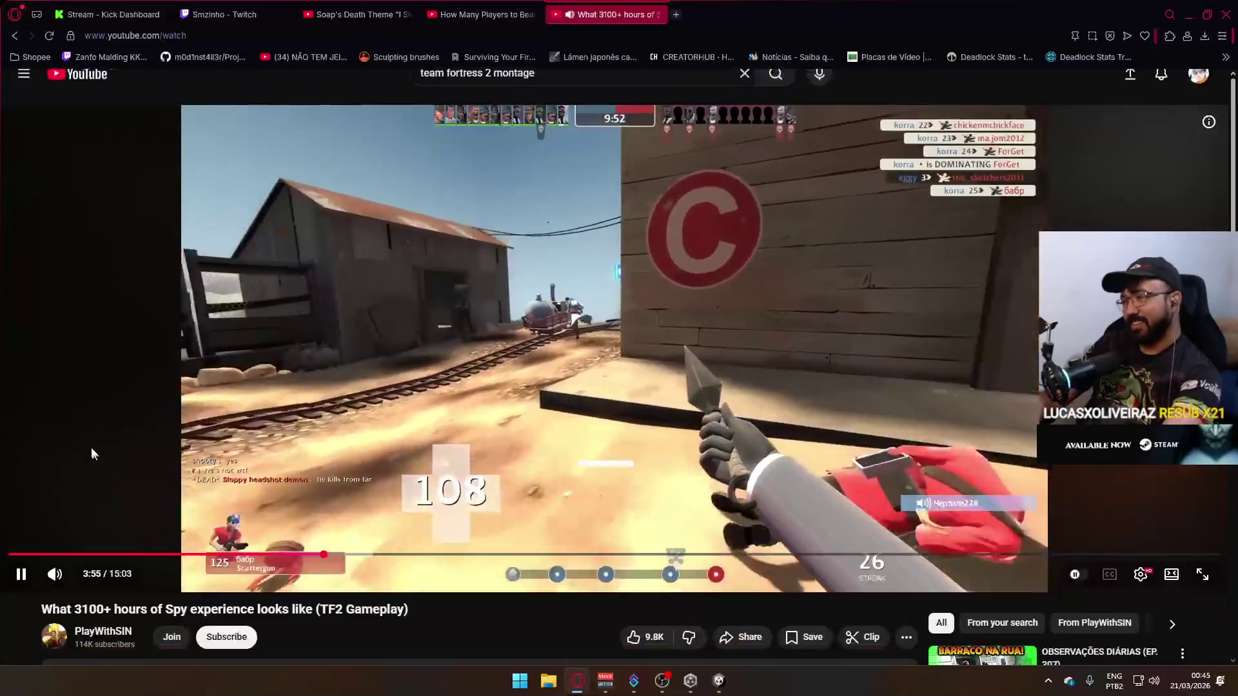
{"action": "left_click", "coordinate": [477, 361]}
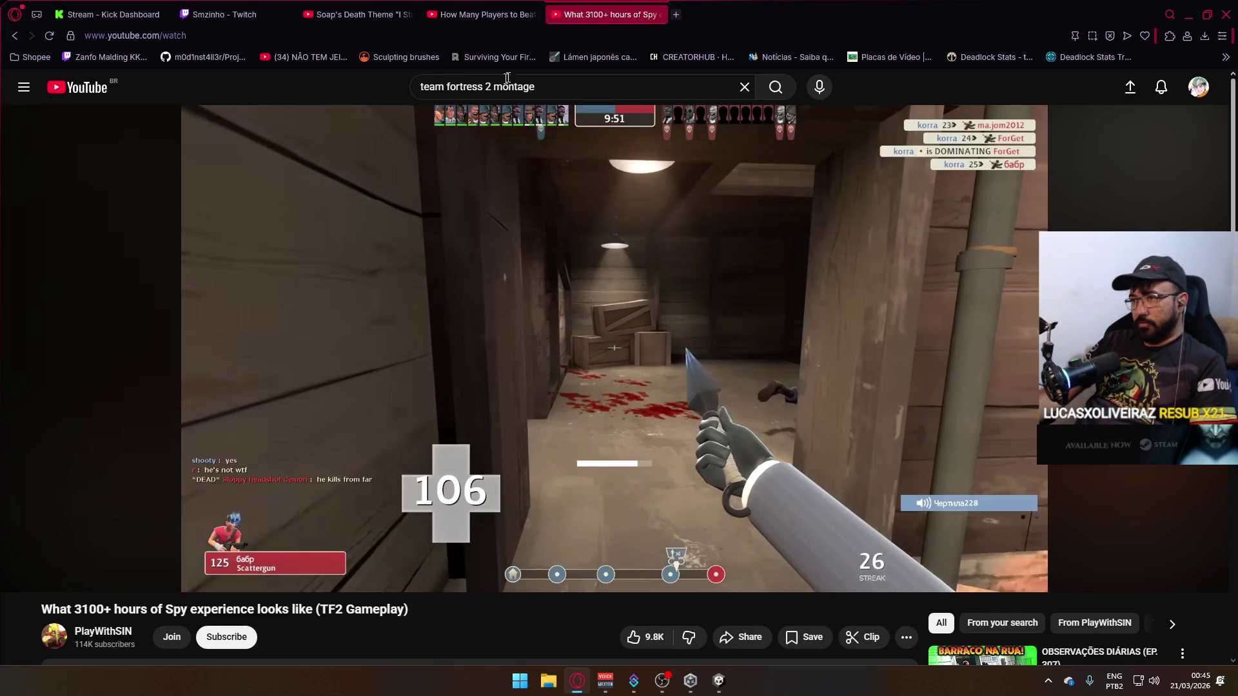
{"action": "left_click", "coordinate": [657, 14]}
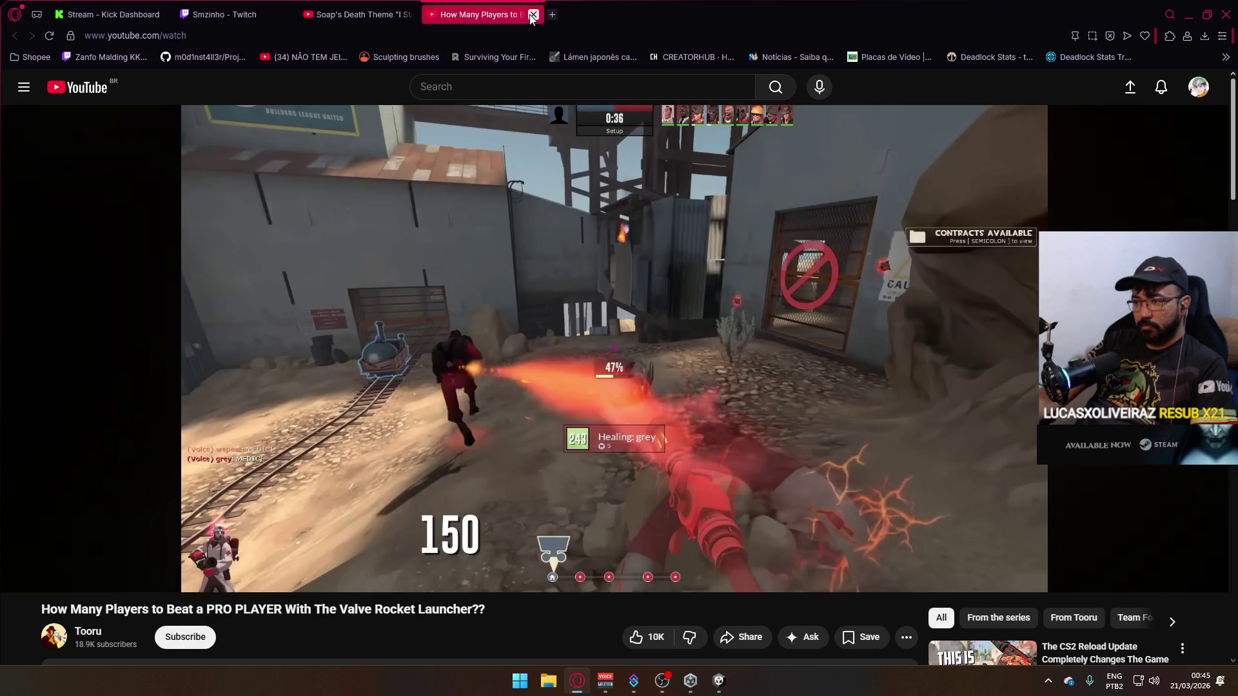
Close the rocket launcher tab, resume Soap's Death Theme, and minimize the browser to Unity Hub.
{"action": "left_click", "coordinate": [533, 15]}
{"action": "left_click", "coordinate": [719, 680]}
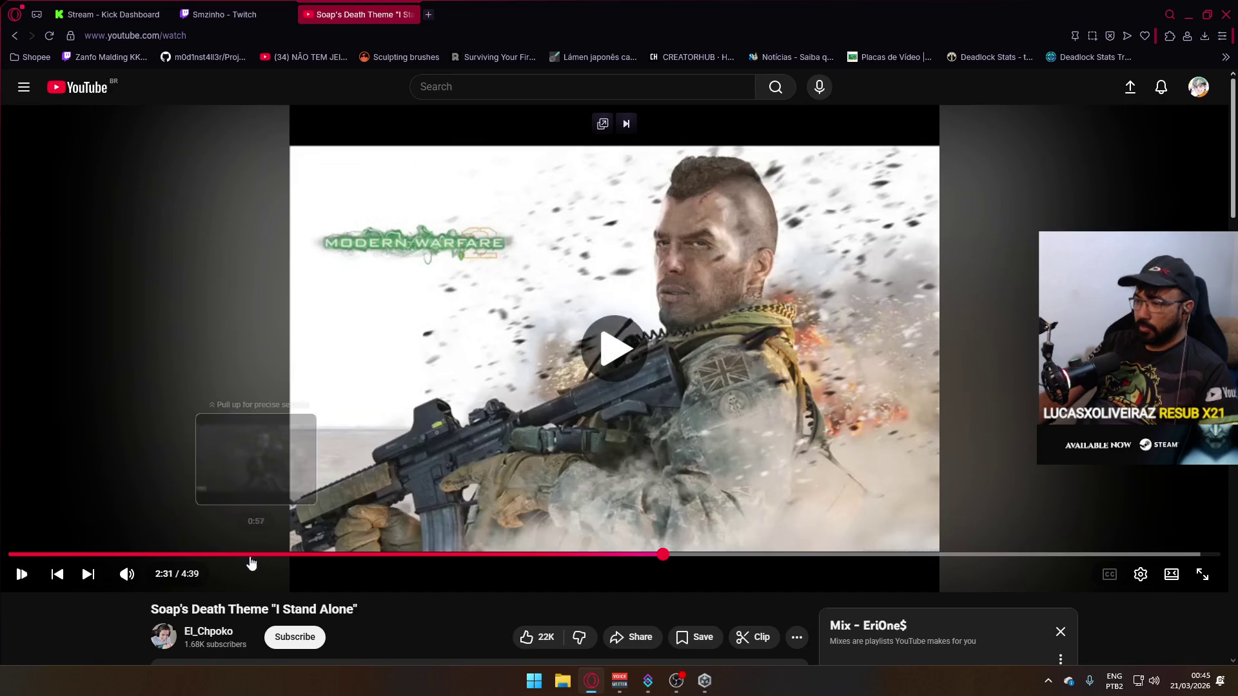
{"action": "key", "text": "space"}
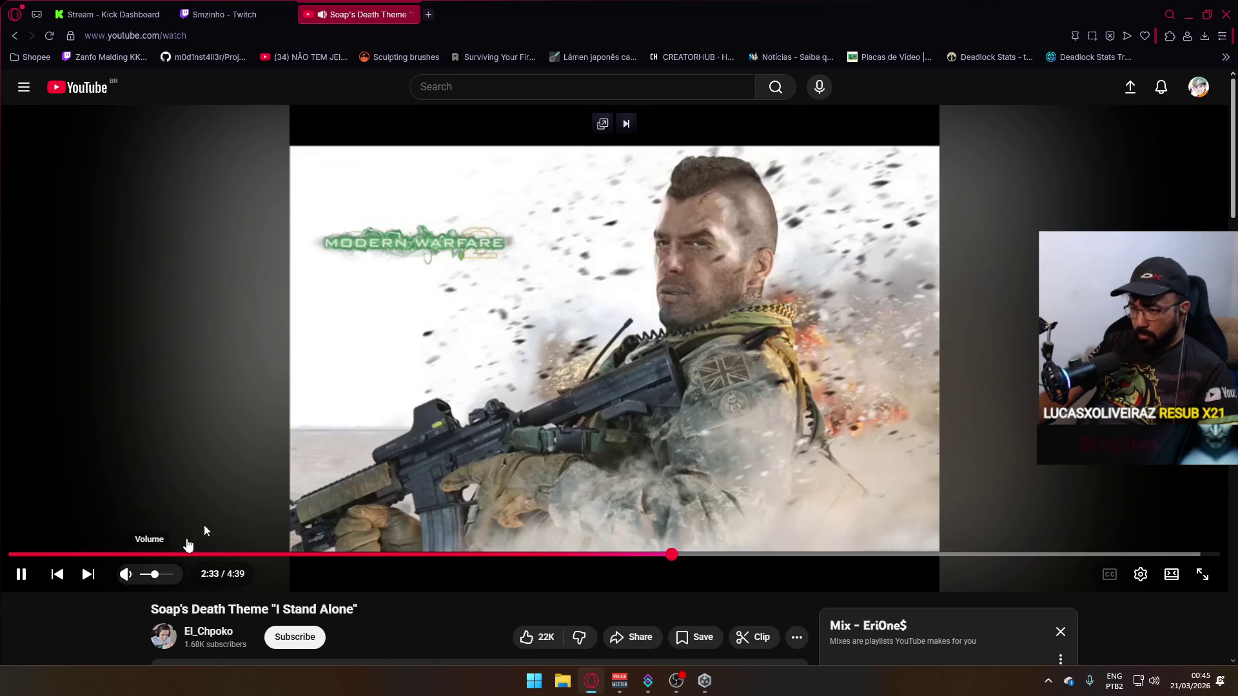
{"action": "left_click", "coordinate": [1182, 11]}
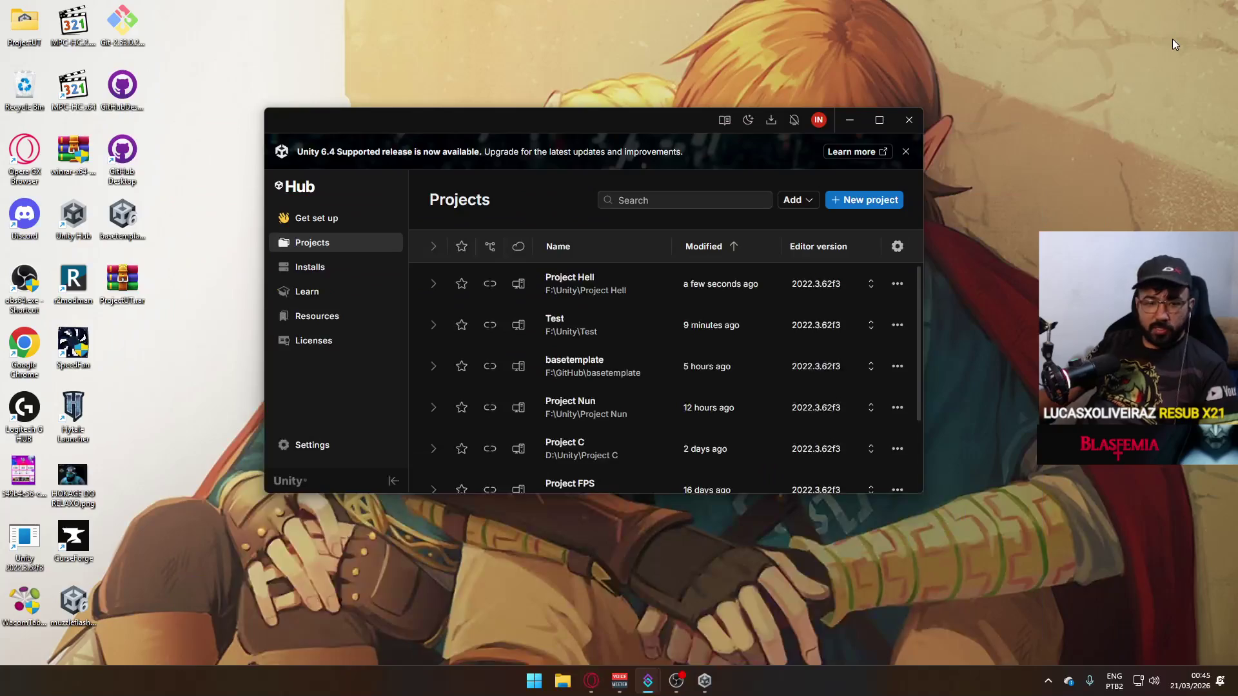